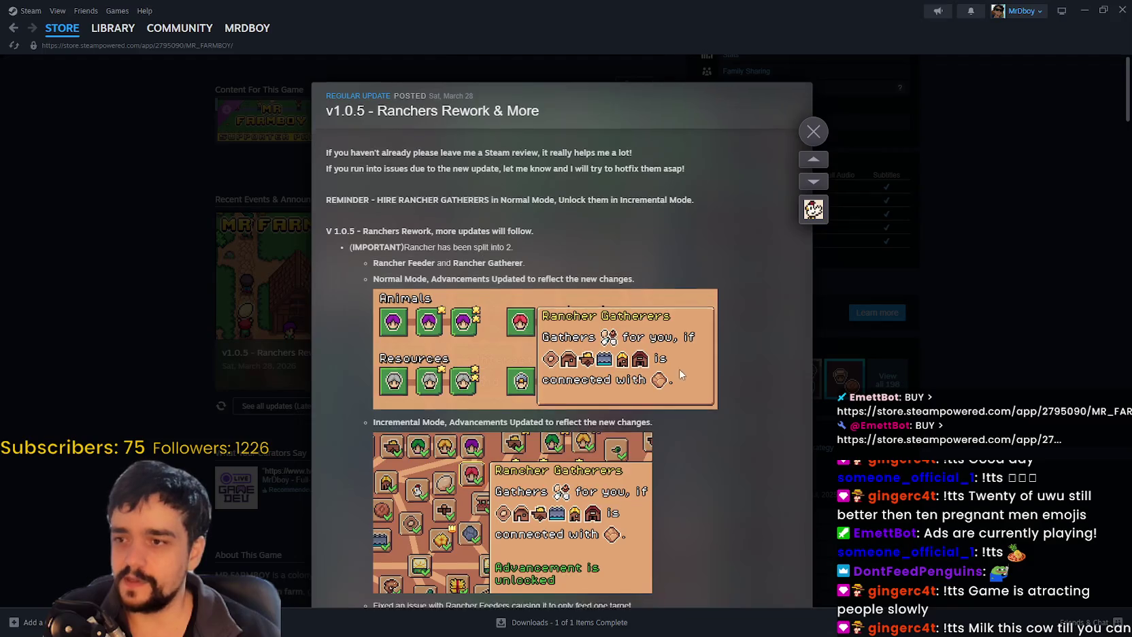
# Close the v1.0.5 Ranchers Rework patch notes, return to the store page's top, then switch to YouTube
pyautogui.scroll(5, 705, 458)
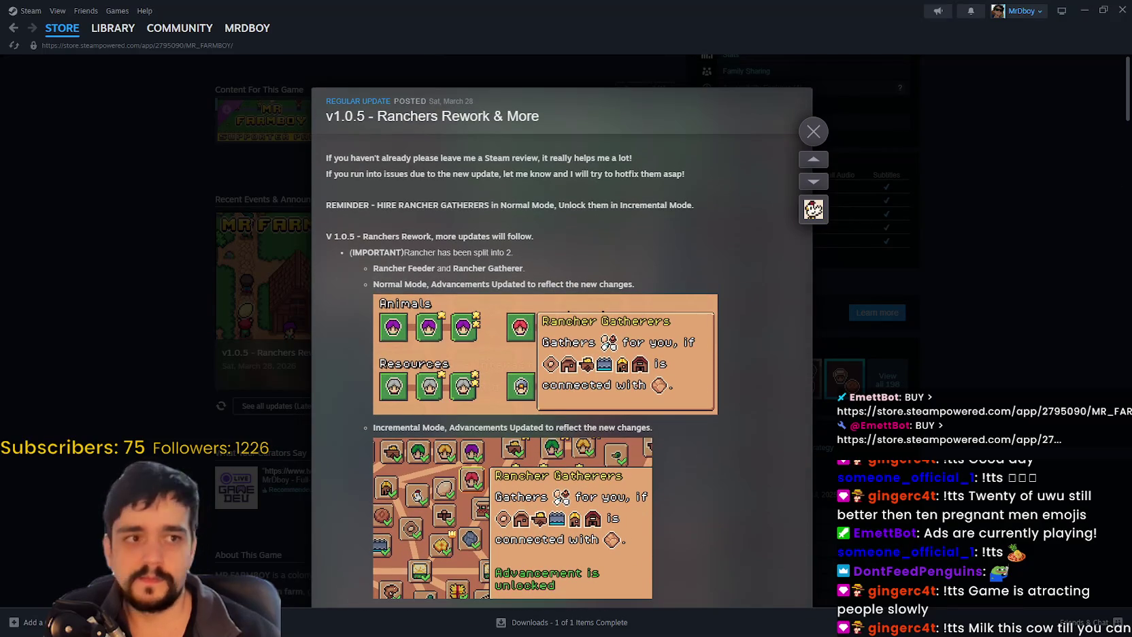
pyautogui.scroll(-10, 563, 404)
pyautogui.click(812, 130)
pyautogui.scroll(10, 620, 509)
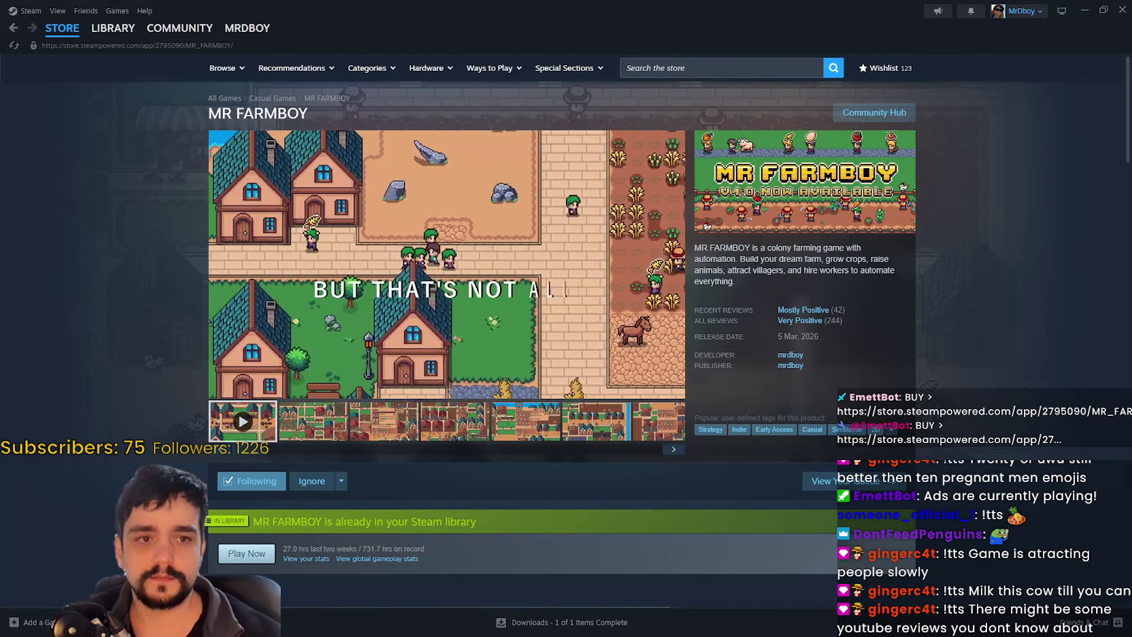
pyautogui.hotkey('alt', 'Tab')
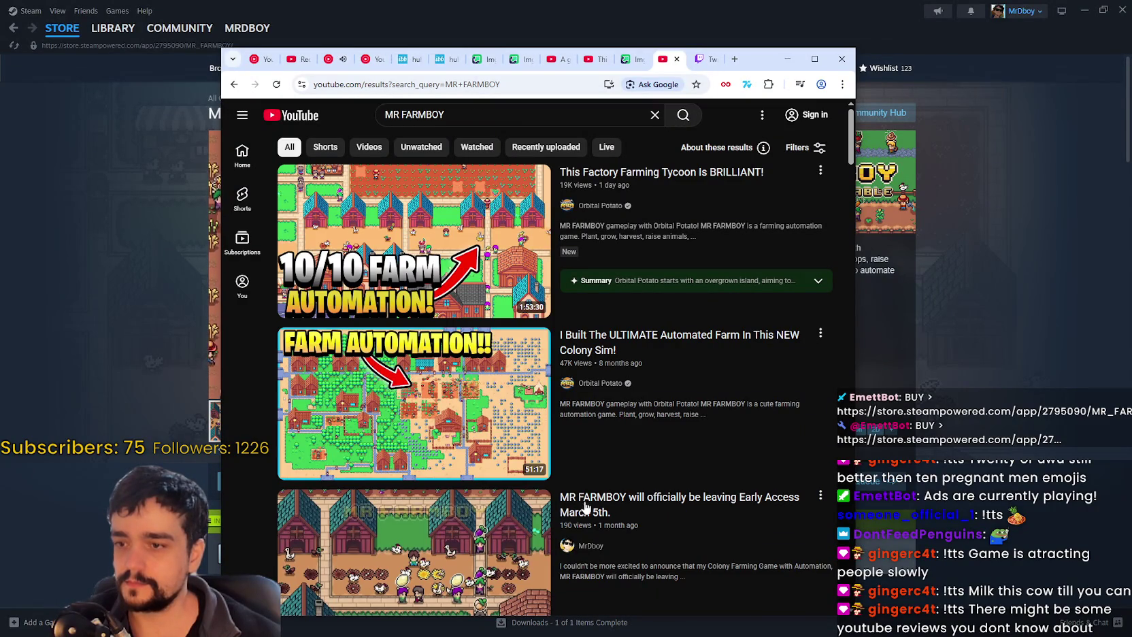
pyautogui.click(579, 146)
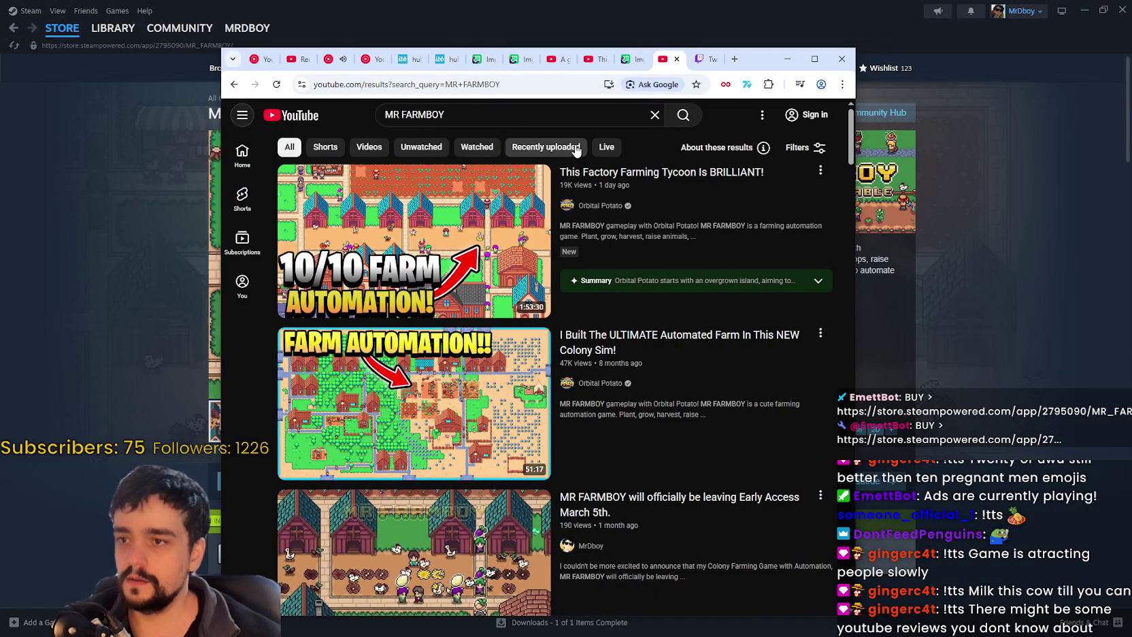
pyautogui.scroll(-2, 765, 509)
pyautogui.scroll(-10, 765, 509)
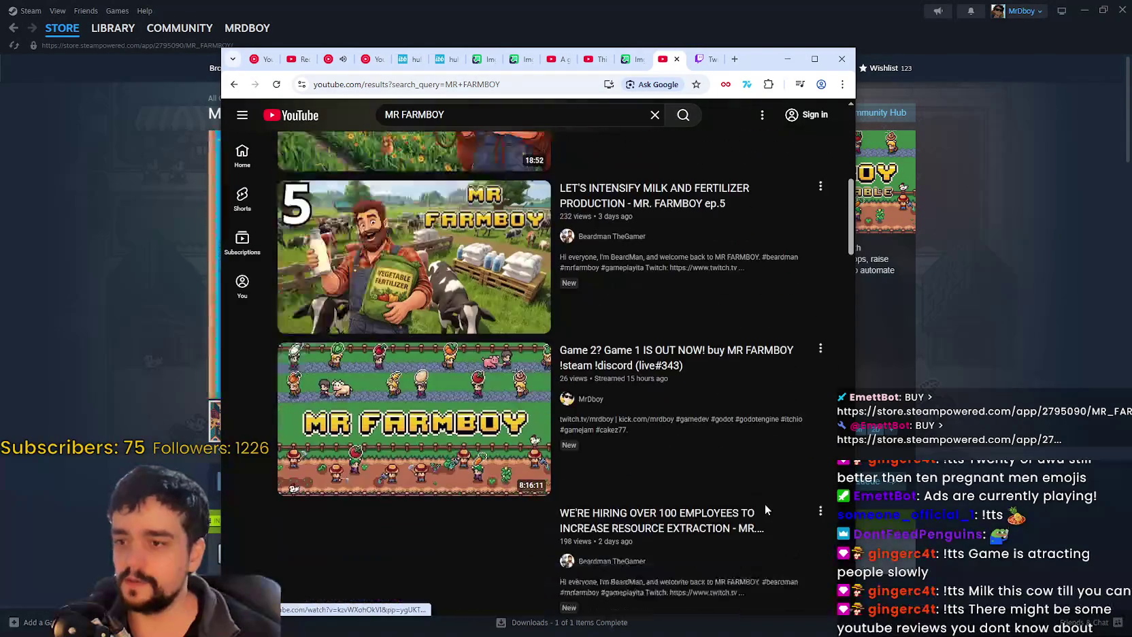
pyautogui.scroll(-15, 765, 511)
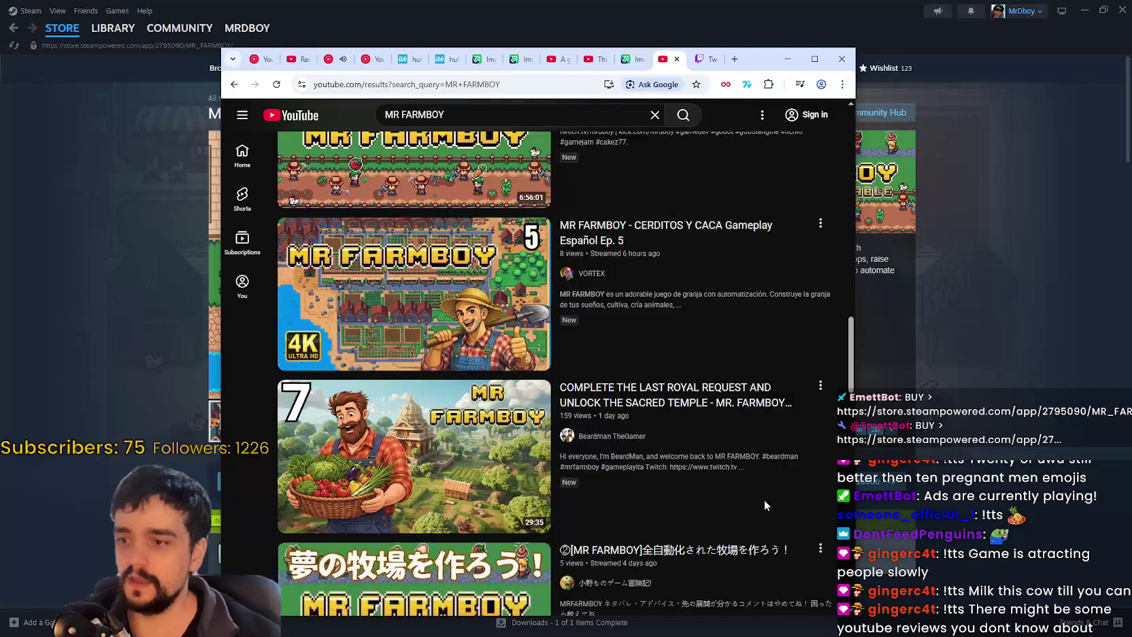
pyautogui.scroll(-10, 757, 503)
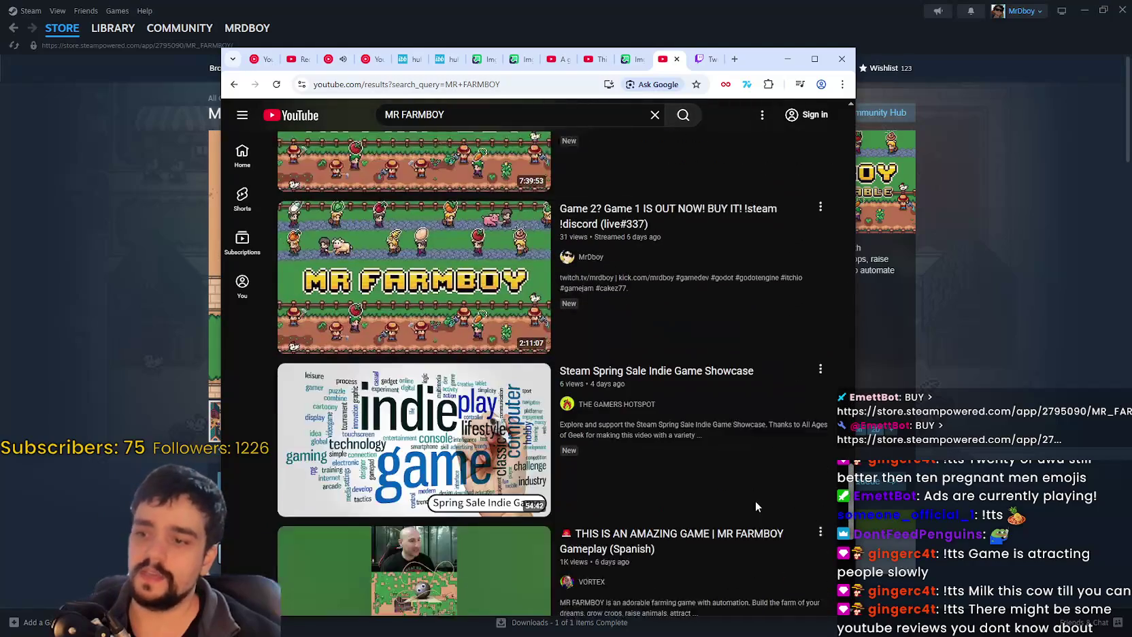
pyautogui.scroll(-10, 750, 504)
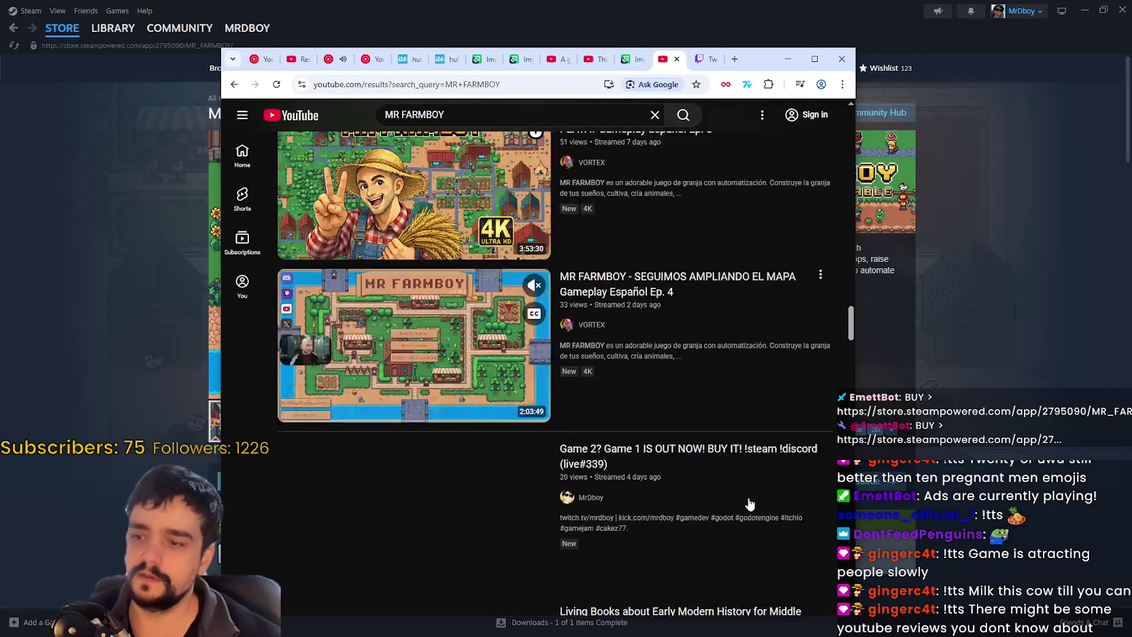
pyautogui.moveTo(851, 405)
pyautogui.mouseDown()
pyautogui.moveTo(875, 259)
pyautogui.moveTo(875, 279)
pyautogui.mouseUp()
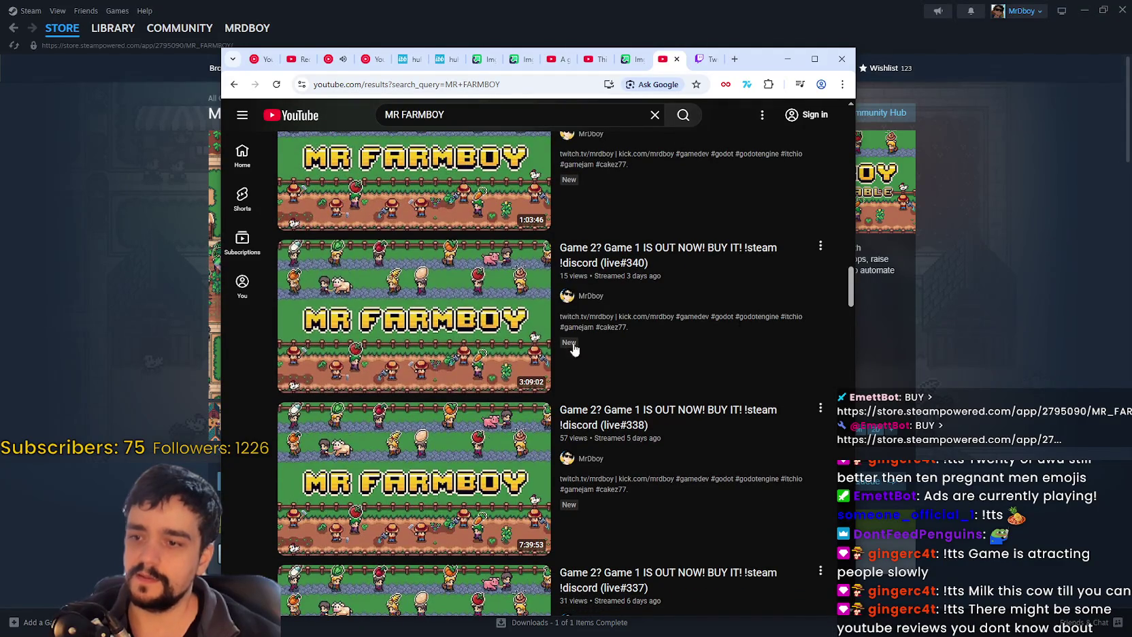
pyautogui.scroll(-2, 413, 361)
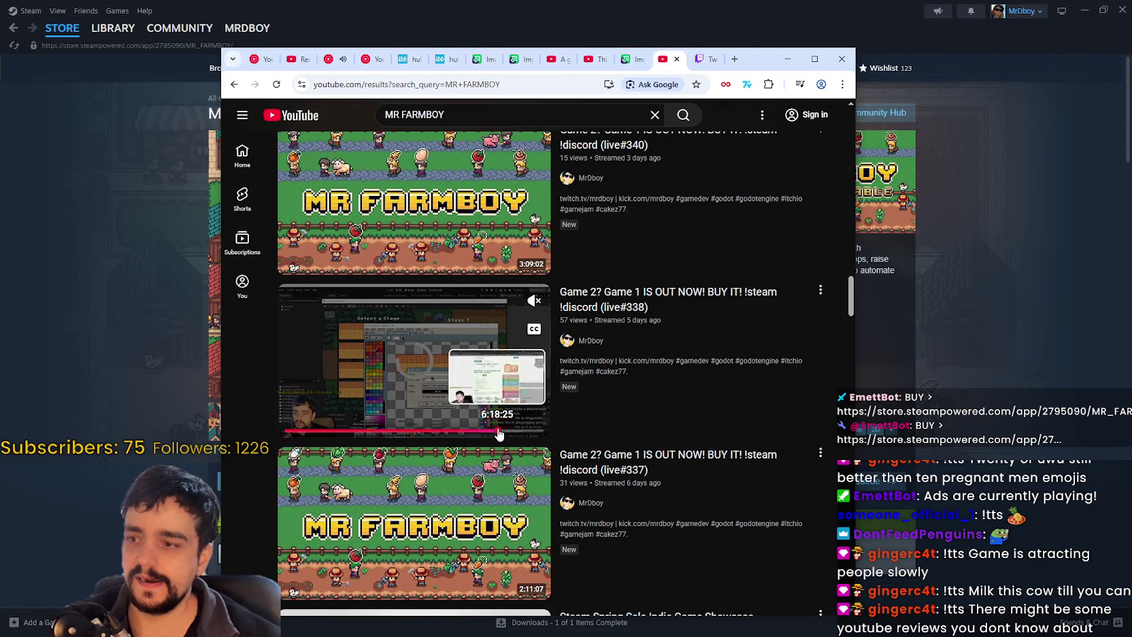
pyautogui.scroll(-5, 653, 480)
pyautogui.moveTo(850, 318); pyautogui.dragTo(866, 297)
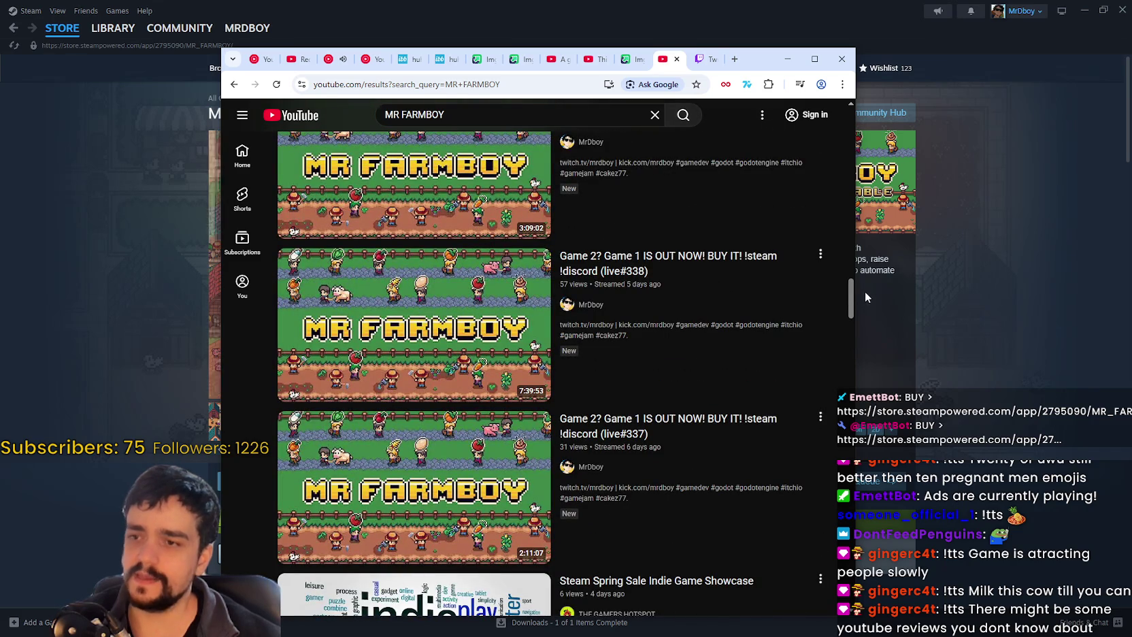
pyautogui.moveTo(864, 291)
pyautogui.mouseDown()
pyautogui.moveTo(803, 507)
pyautogui.moveTo(820, 564)
pyautogui.moveTo(818, 613)
pyautogui.moveTo(837, 176)
pyautogui.moveTo(813, 623)
pyautogui.moveTo(829, 472)
pyautogui.moveTo(821, 494)
pyautogui.moveTo(799, 251)
pyautogui.moveTo(820, 147)
pyautogui.mouseUp()
pyautogui.scroll(-10, 800, 179)
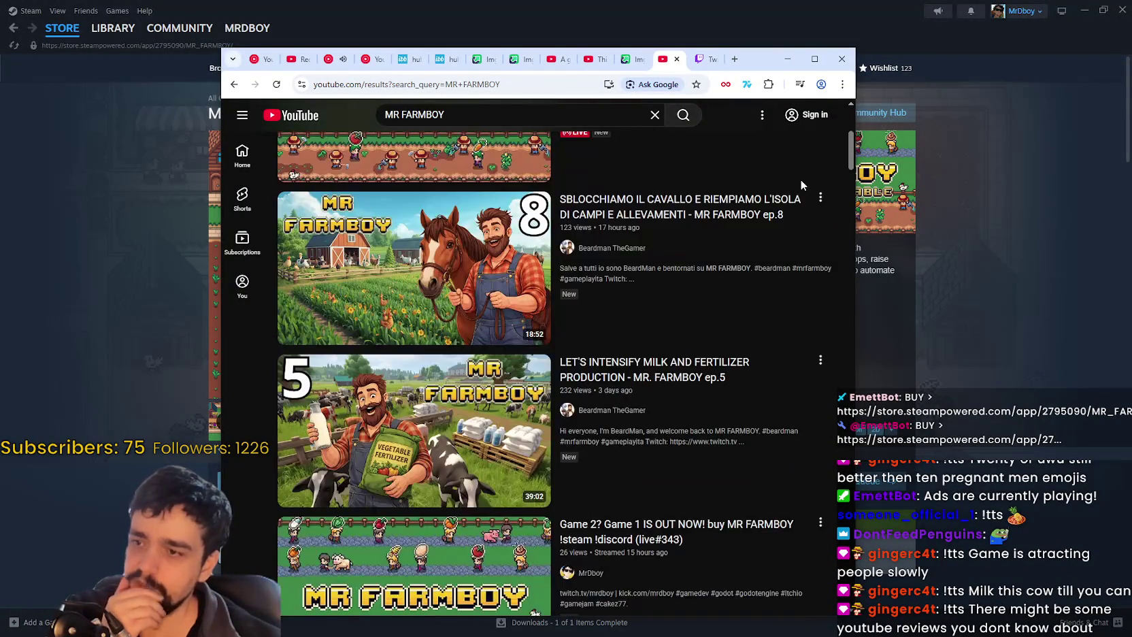
pyautogui.scroll(4, 798, 213)
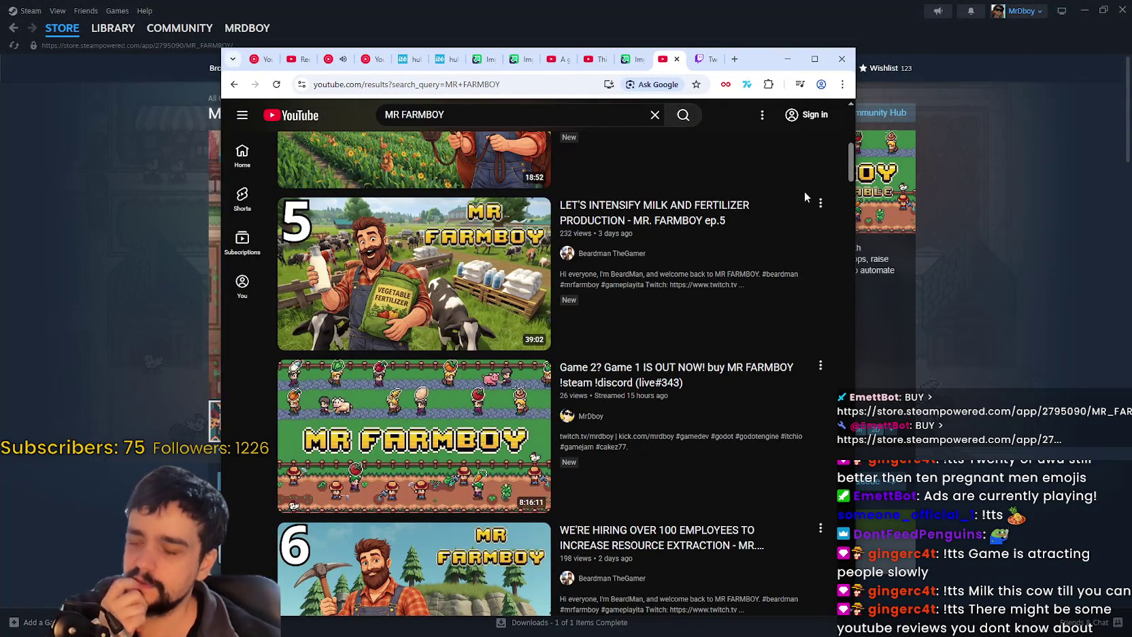
pyautogui.scroll(1, 805, 191)
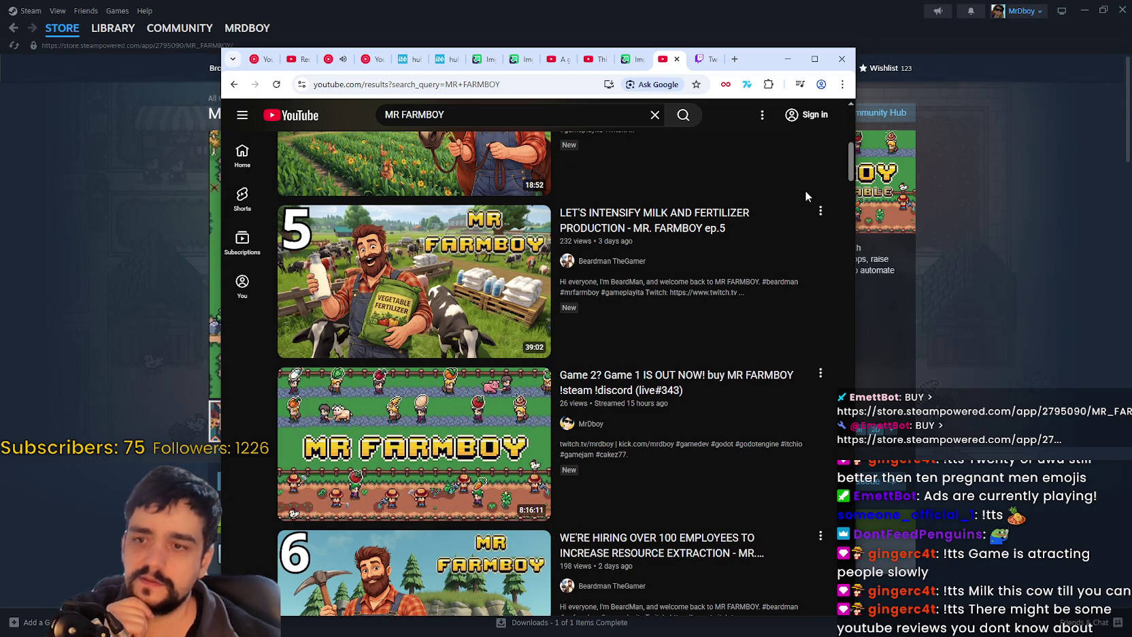
pyautogui.scroll(-2, 805, 191)
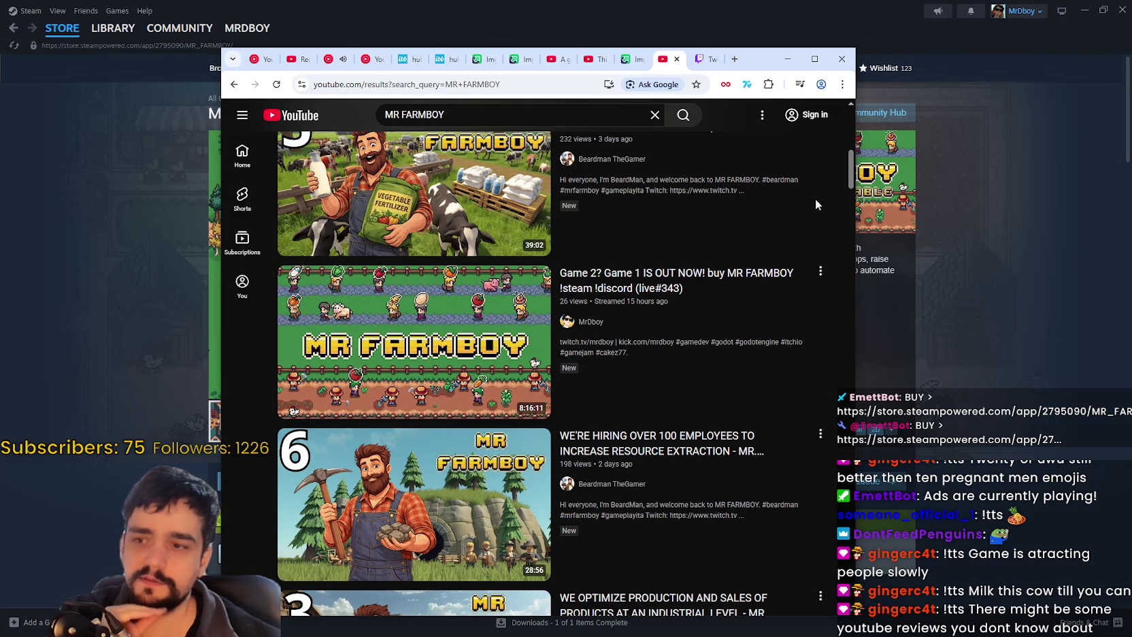
pyautogui.press('F5')
pyautogui.scroll(-1, 800, 159)
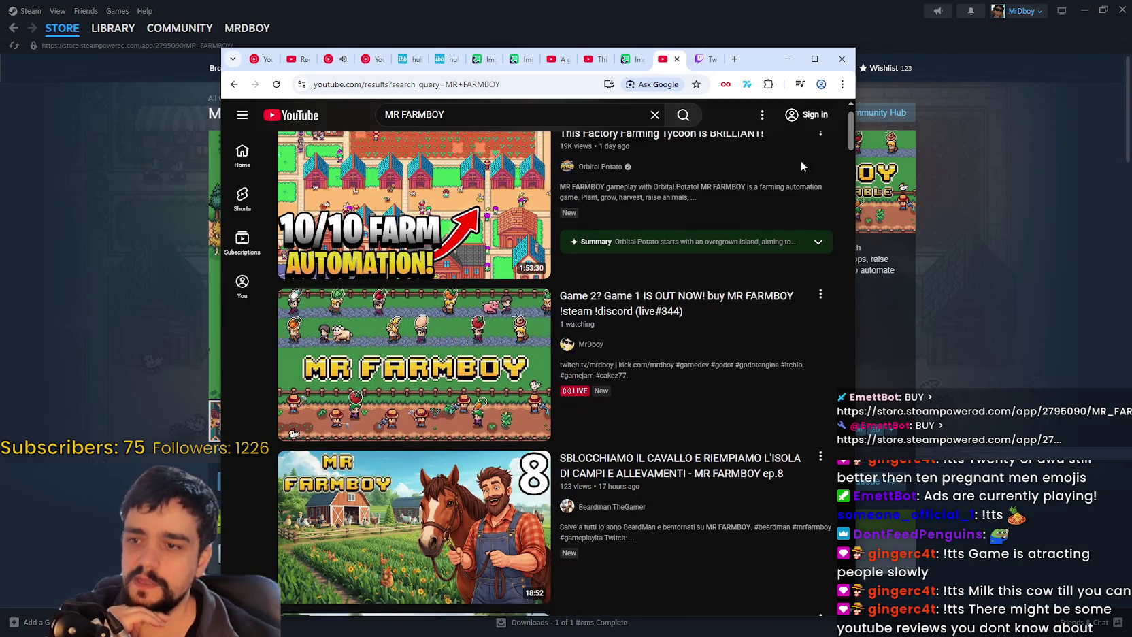
pyautogui.scroll(1, 799, 163)
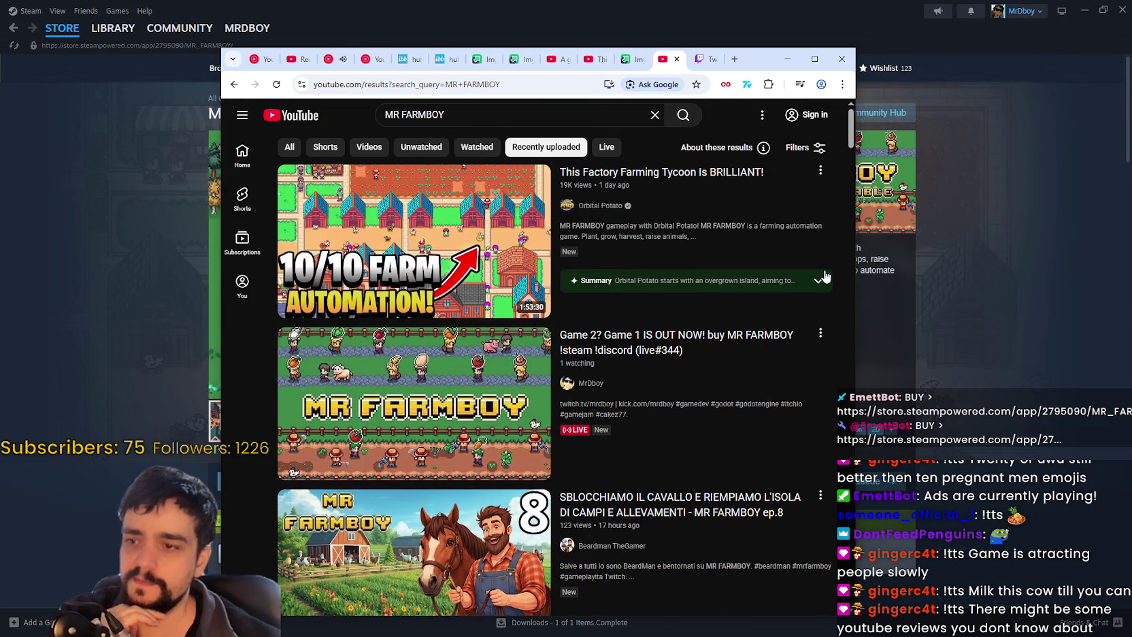
pyautogui.moveTo(448, 461)
pyautogui.scroll(-2, 728, 461)
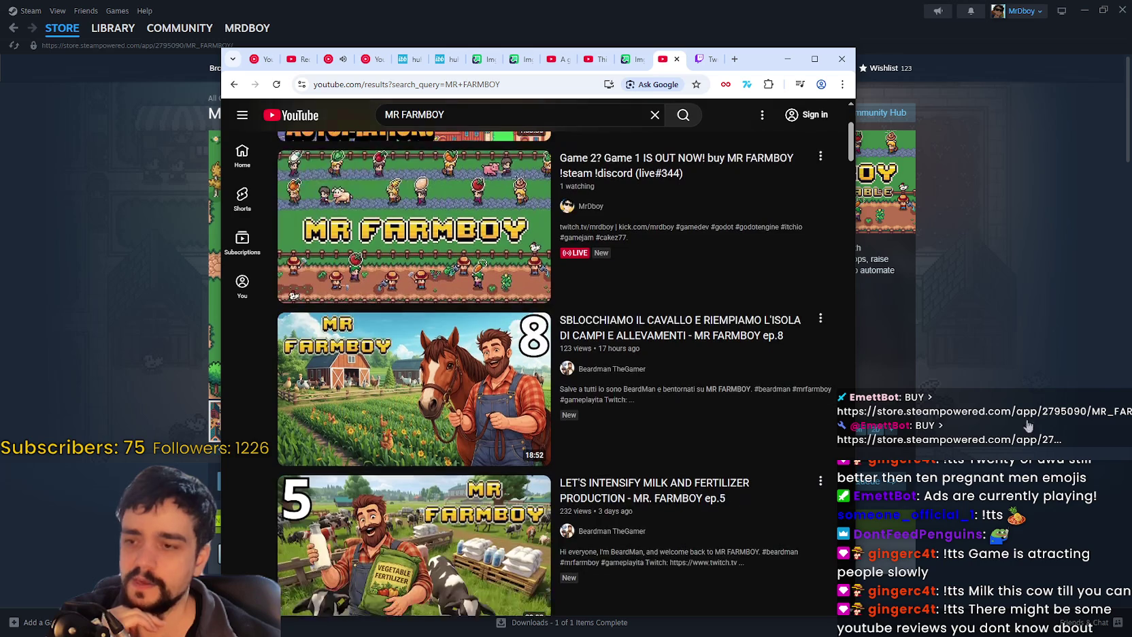
pyautogui.scroll(-3, 679, 481)
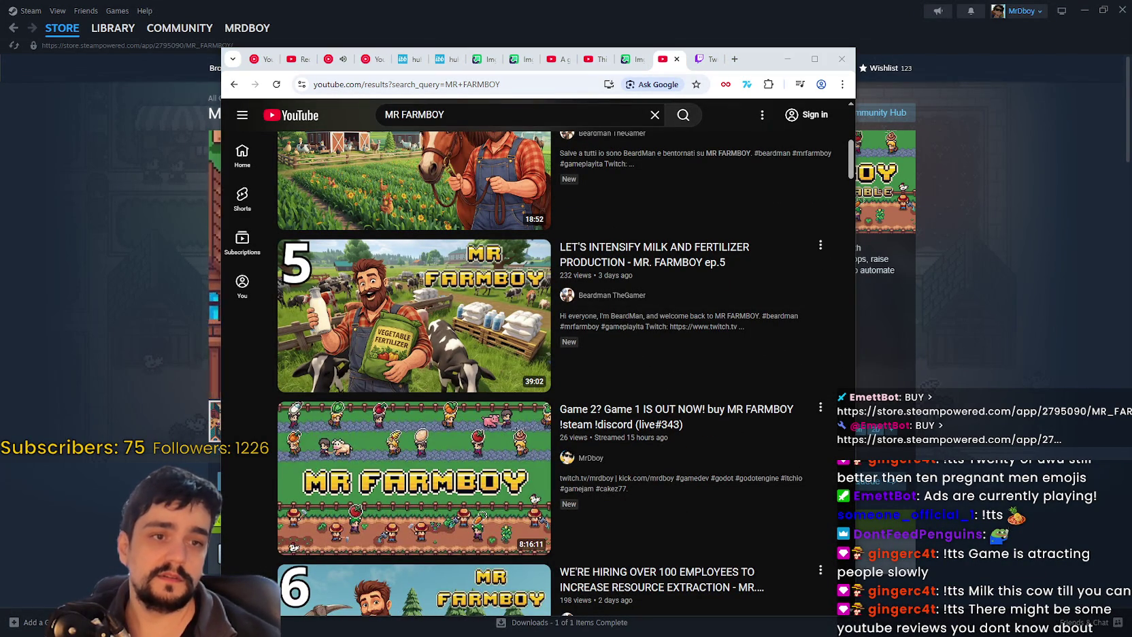
pyautogui.scroll(6, 583, 454)
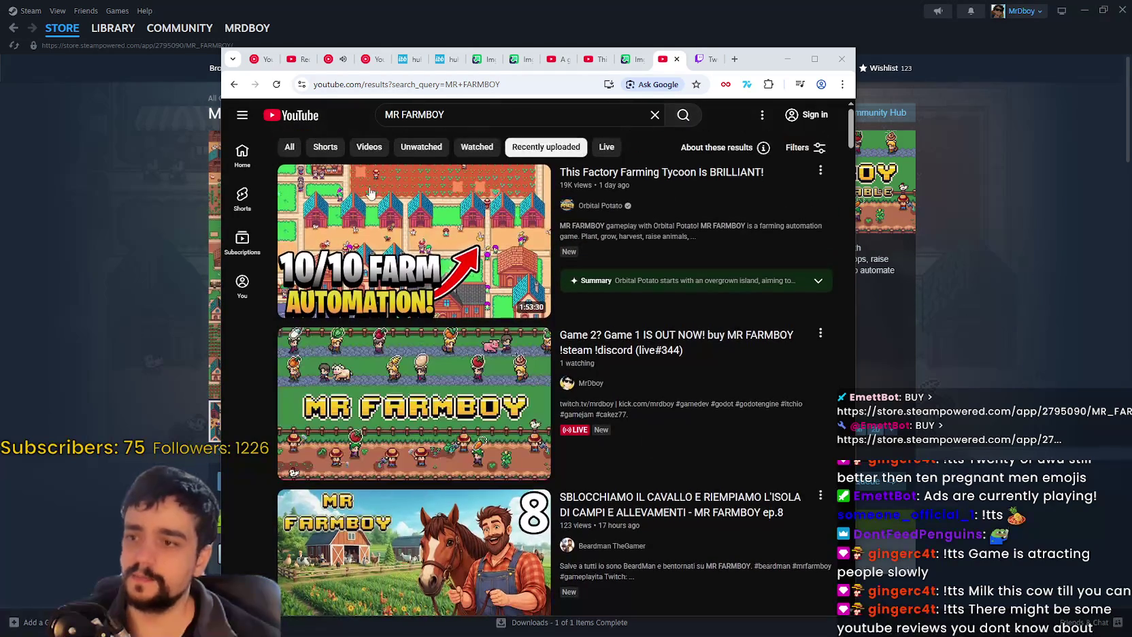
pyautogui.click(696, 113)
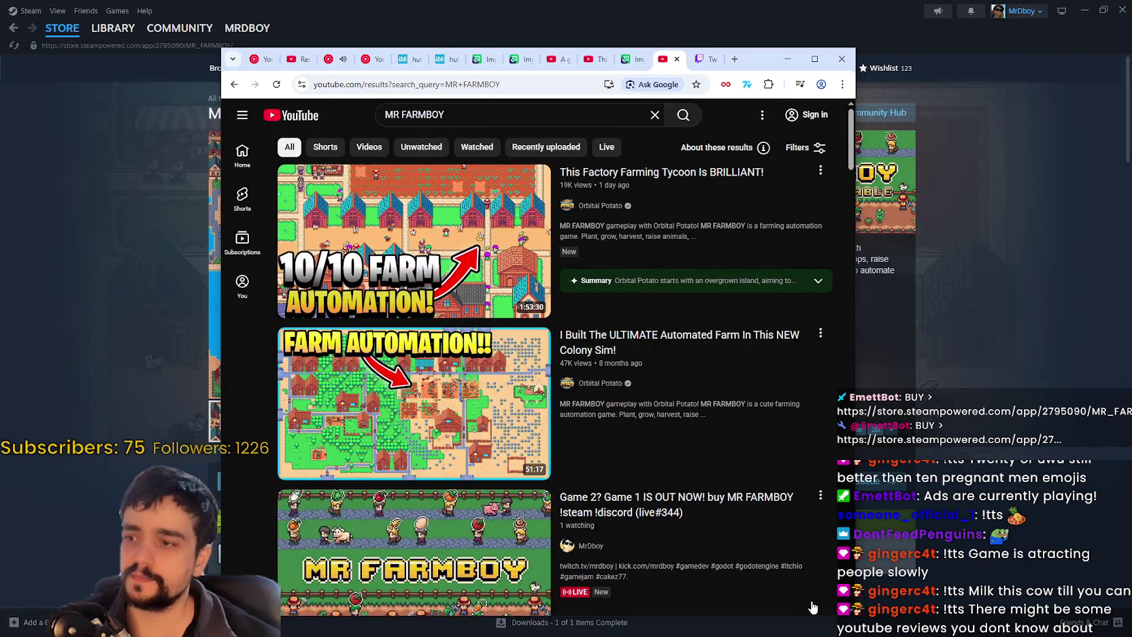
# Browse the MR FARMBOY results, then bring up YouTube's Search filters dialog
pyautogui.scroll(-5, 783, 224)
pyautogui.moveTo(852, 197)
pyautogui.mouseDown()
pyautogui.moveTo(881, 385)
pyautogui.moveTo(894, 319)
pyautogui.moveTo(886, 565)
pyautogui.moveTo(887, 511)
pyautogui.moveTo(906, 607)
pyautogui.mouseUp()
pyautogui.scroll(-7, 754, 510)
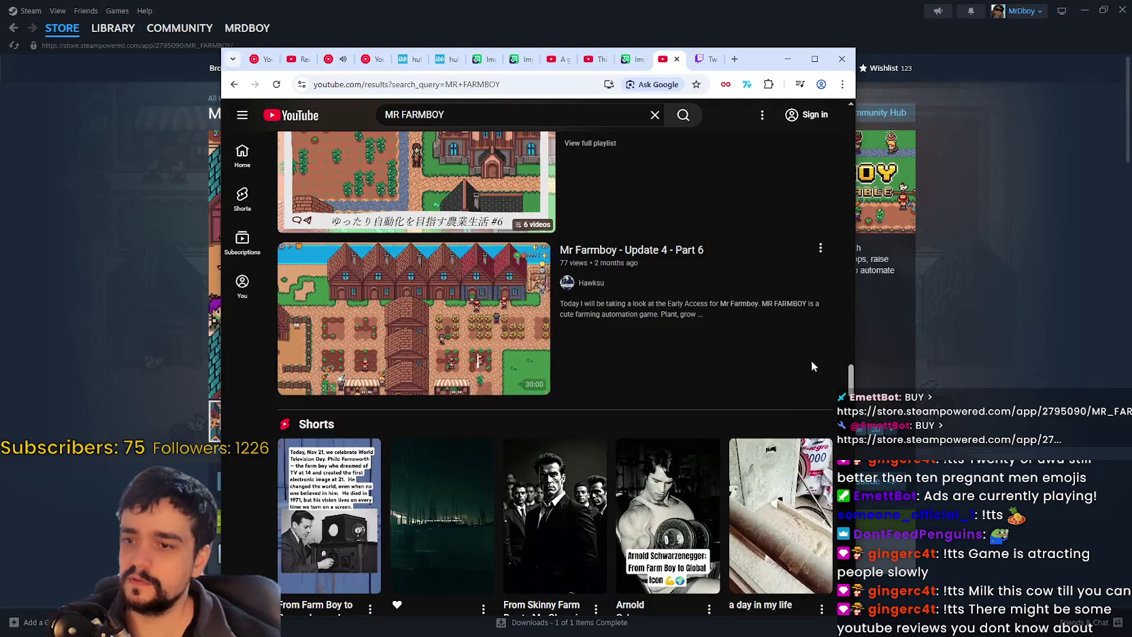
pyautogui.moveTo(851, 374)
pyautogui.mouseDown()
pyautogui.moveTo(863, 470)
pyautogui.moveTo(844, 502)
pyautogui.moveTo(860, 597)
pyautogui.moveTo(852, 394)
pyautogui.mouseUp()
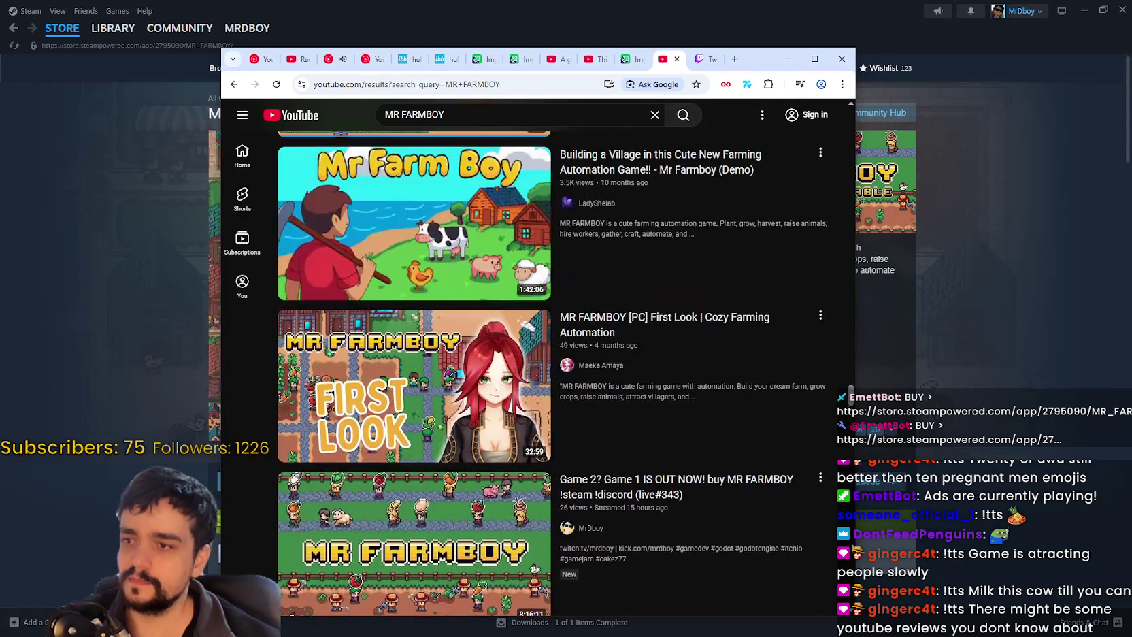
pyautogui.scroll(10, 853, 520)
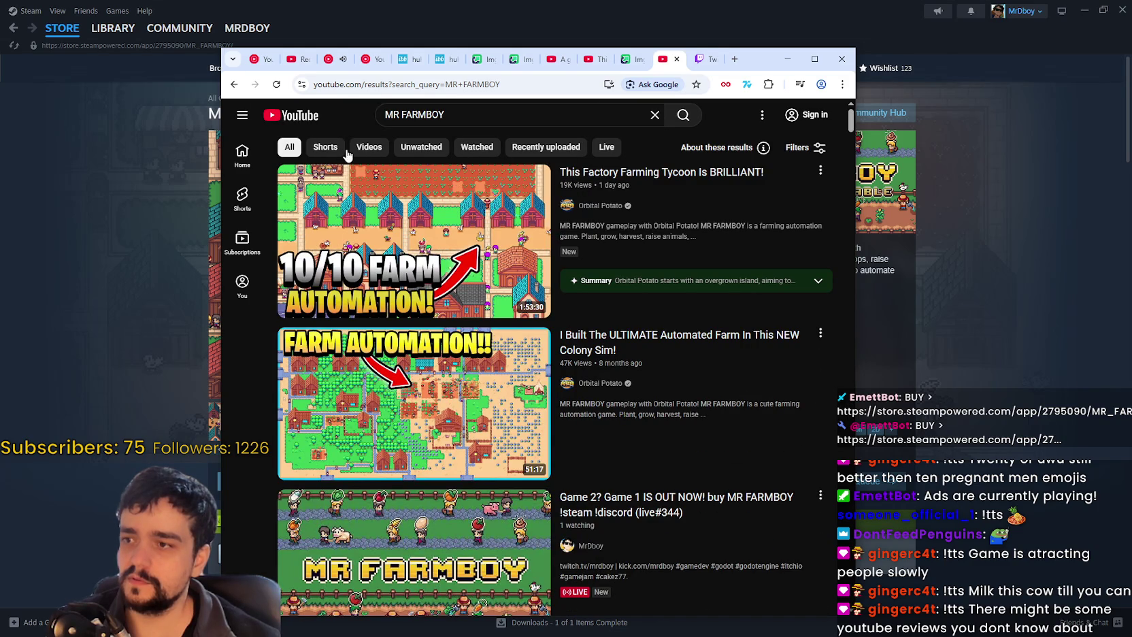
pyautogui.click(804, 147)
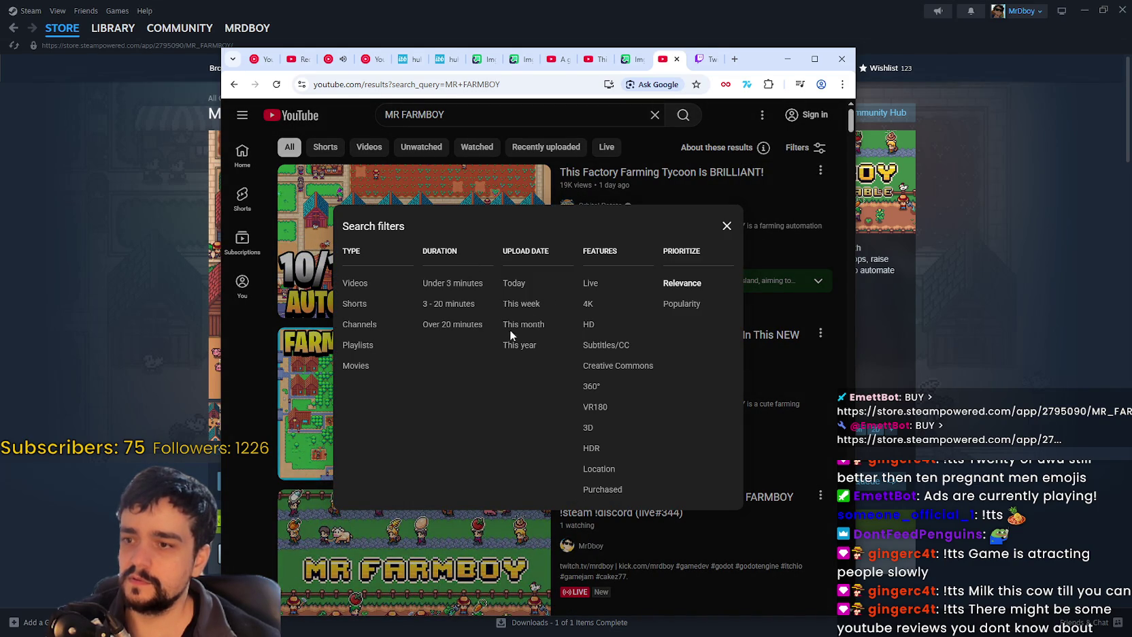
# Sort the MR FARMBOY results by popularity, browse them, then return to the YouTube home page
pyautogui.click(677, 303)
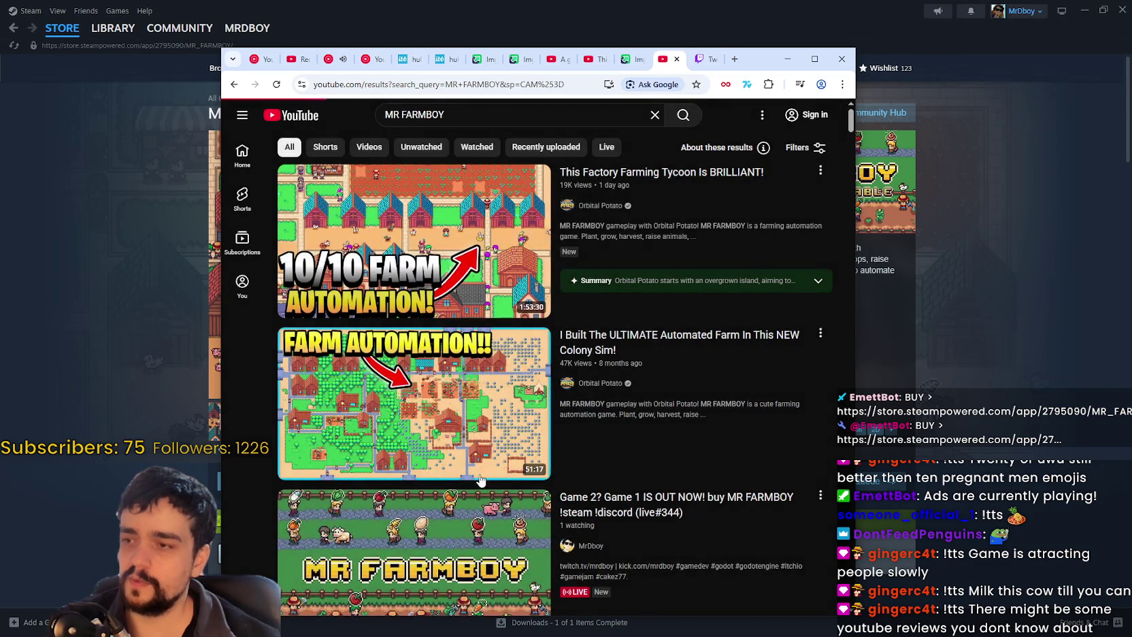
pyautogui.scroll(-3, 851, 150)
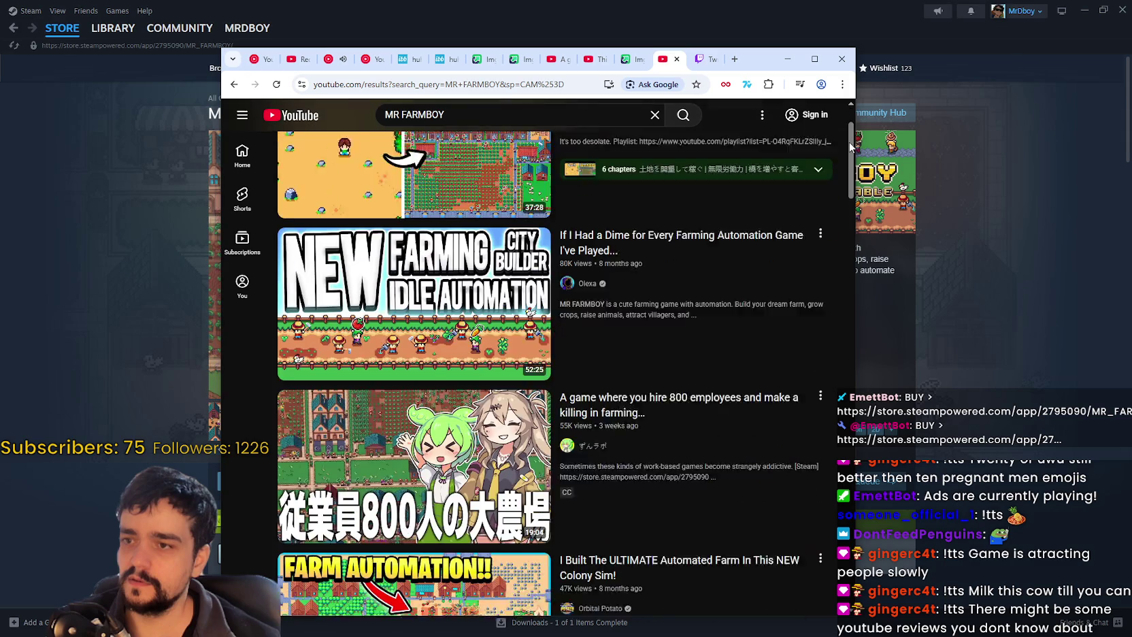
pyautogui.scroll(-10, 851, 160)
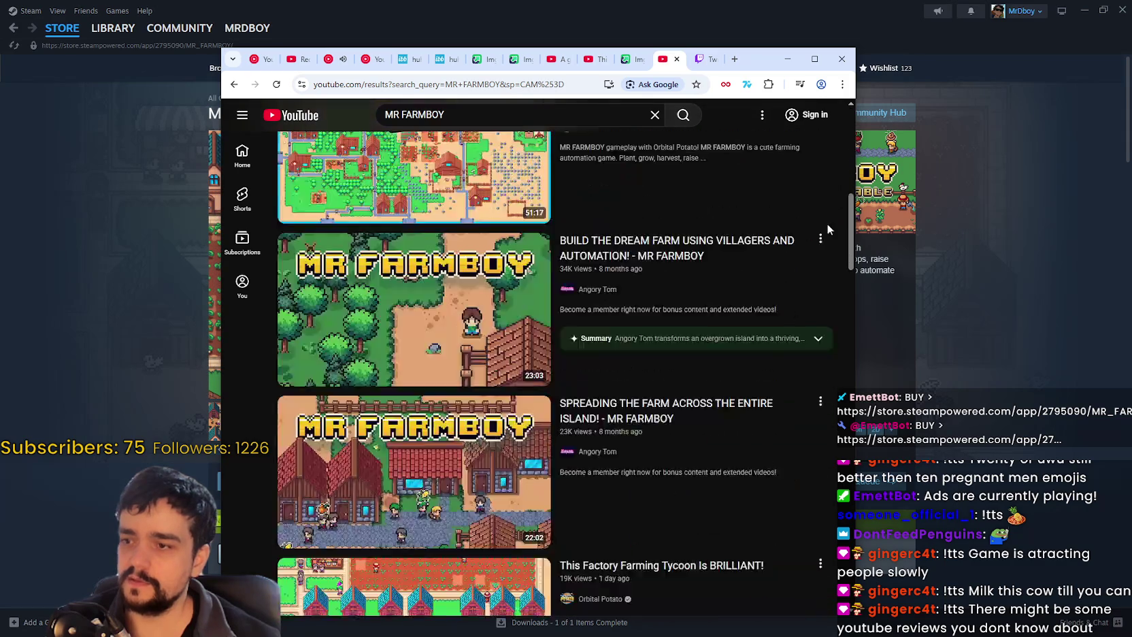
pyautogui.scroll(1, 836, 267)
pyautogui.scroll(6, 837, 266)
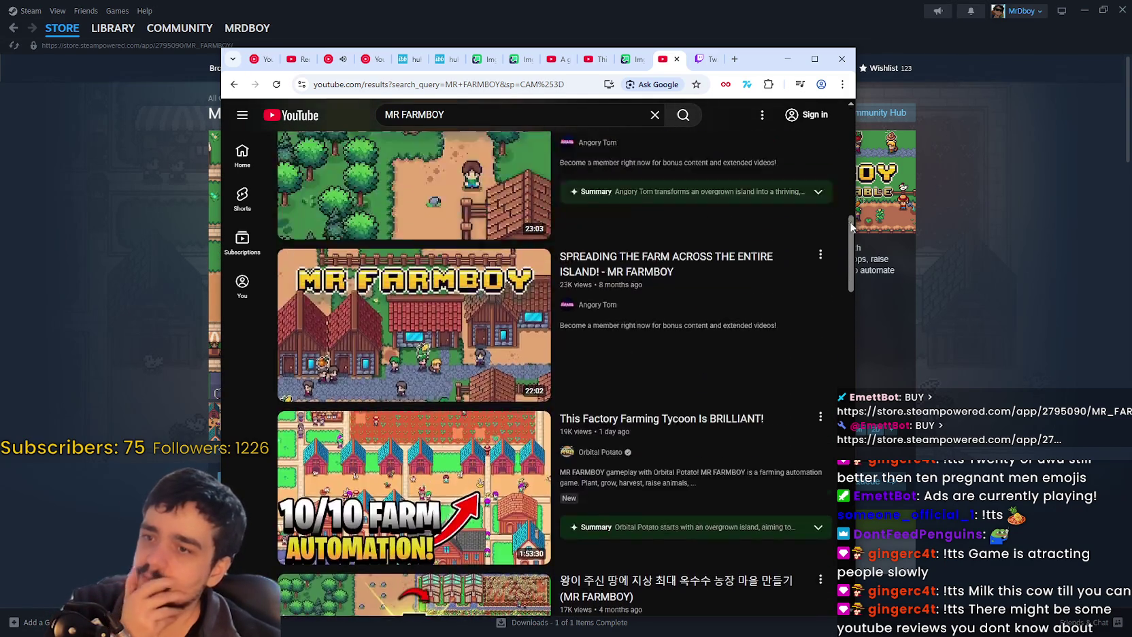
pyautogui.moveTo(852, 212)
pyautogui.mouseDown()
pyautogui.moveTo(852, 130)
pyautogui.moveTo(794, 285)
pyautogui.mouseUp()
pyautogui.scroll(-4, 798, 306)
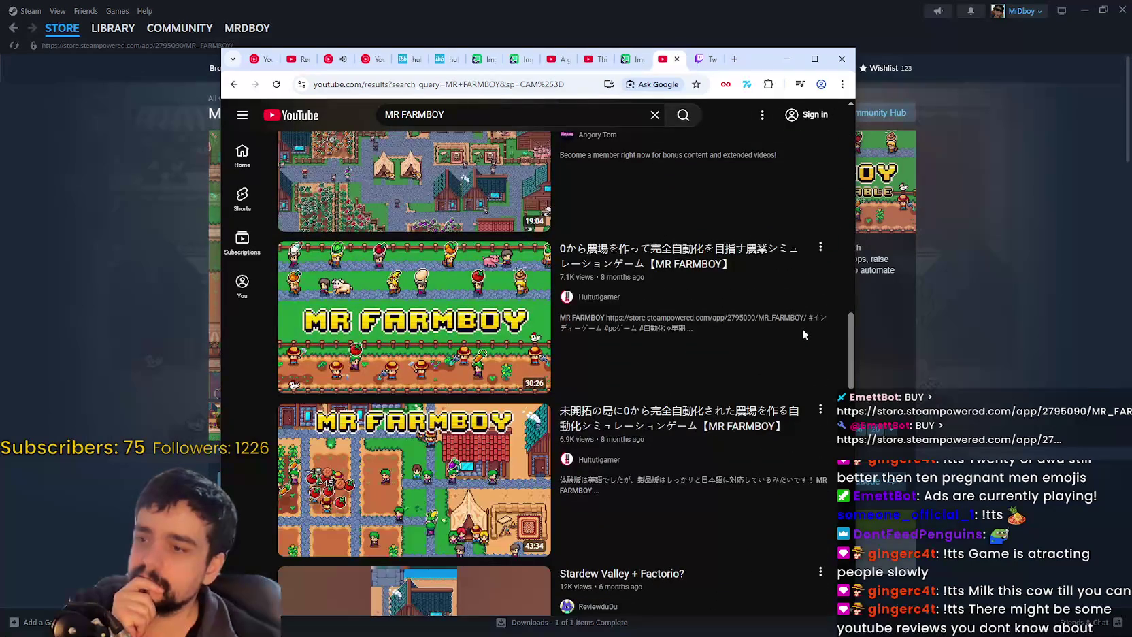
pyautogui.scroll(-3, 806, 347)
pyautogui.scroll(8, 813, 402)
pyautogui.scroll(-7, 820, 449)
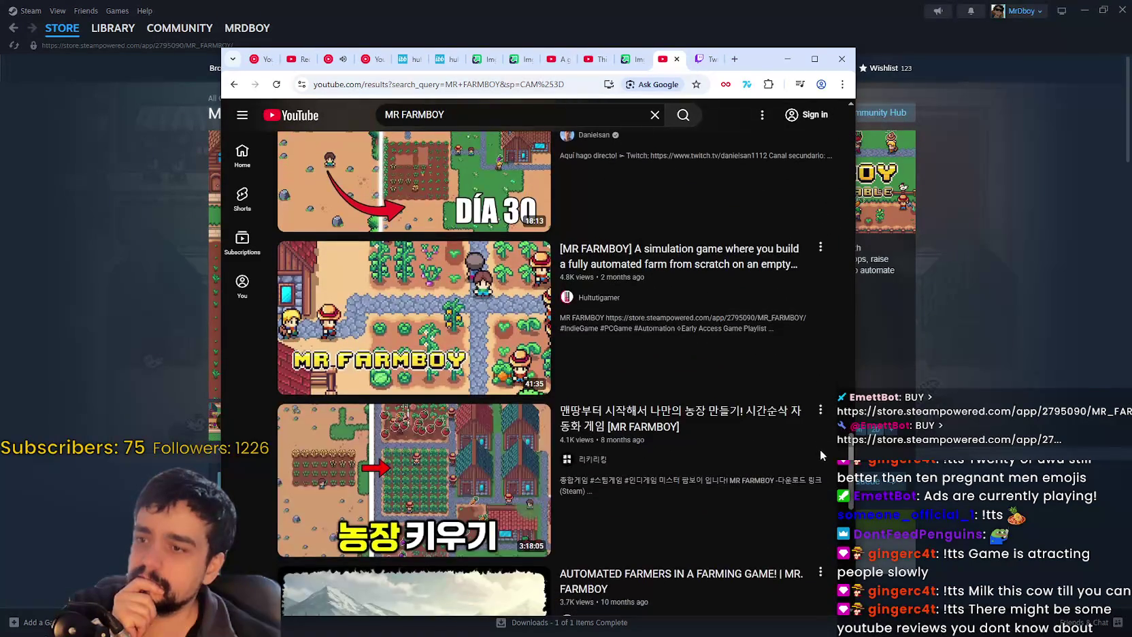
pyautogui.scroll(10, 829, 541)
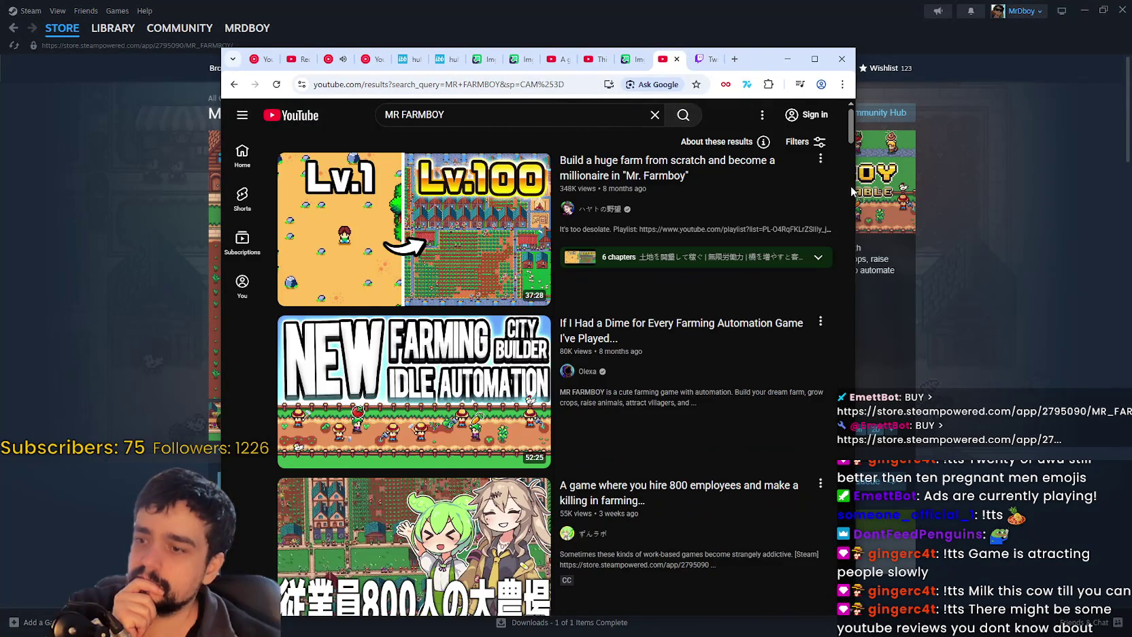
pyautogui.click(299, 125)
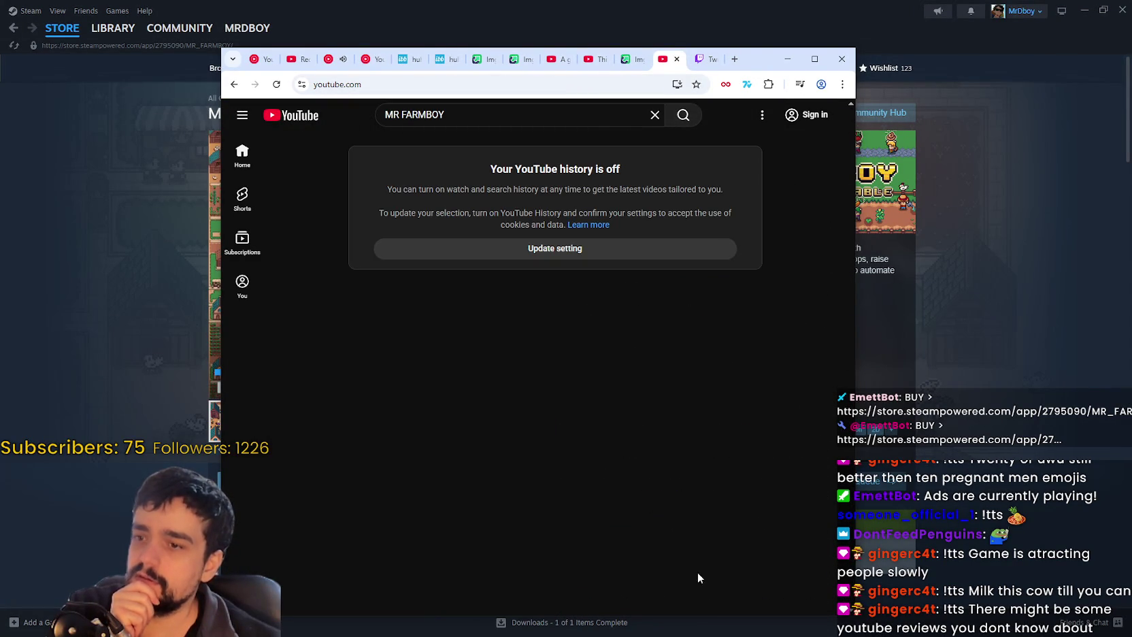
# Minimize the Chrome window so the MR FARMBOY Steam store page shows
pyautogui.click(787, 58)
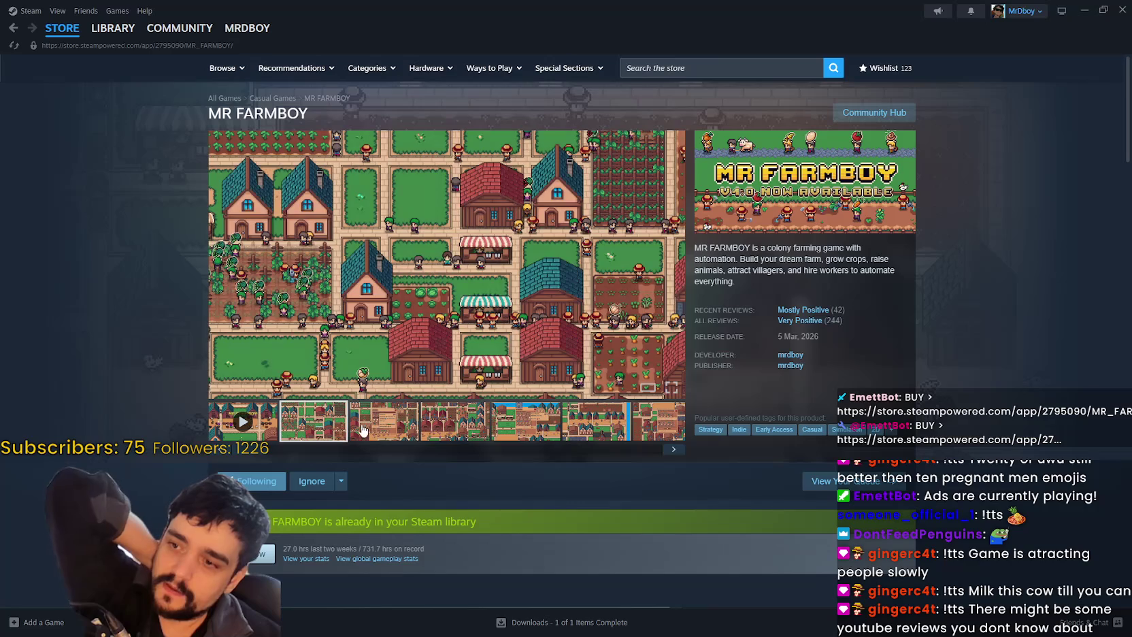
# Look over the MR FARMBOY store page, then return to Godot's magical_bag.gd script
pyautogui.scroll(-8, 298, 445)
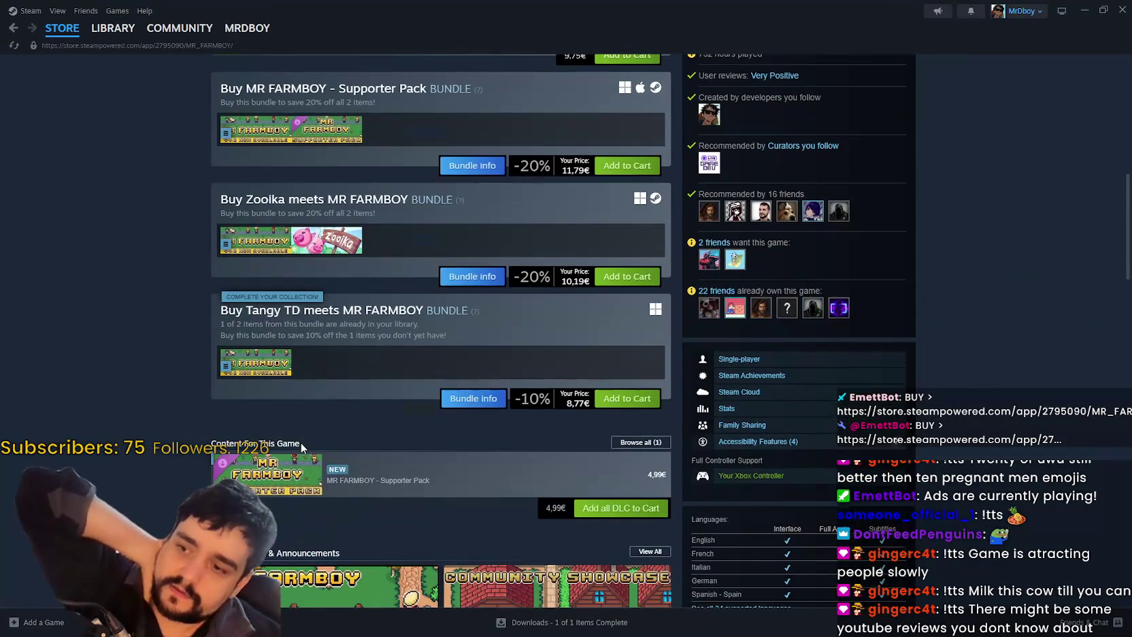
pyautogui.scroll(8, 306, 437)
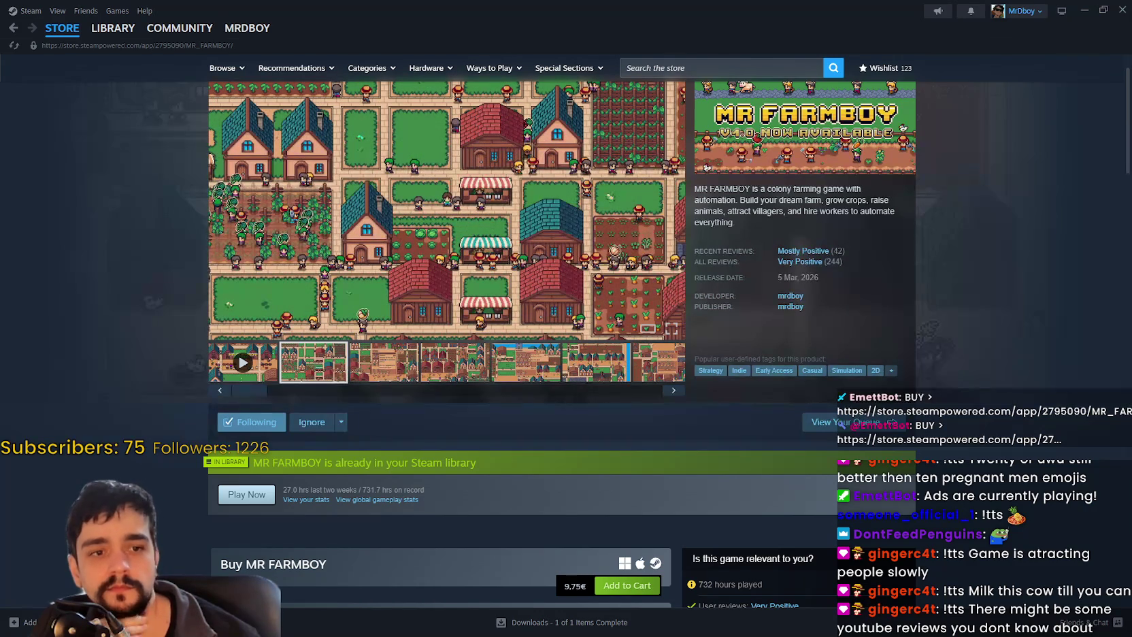
pyautogui.scroll(-8, 382, 414)
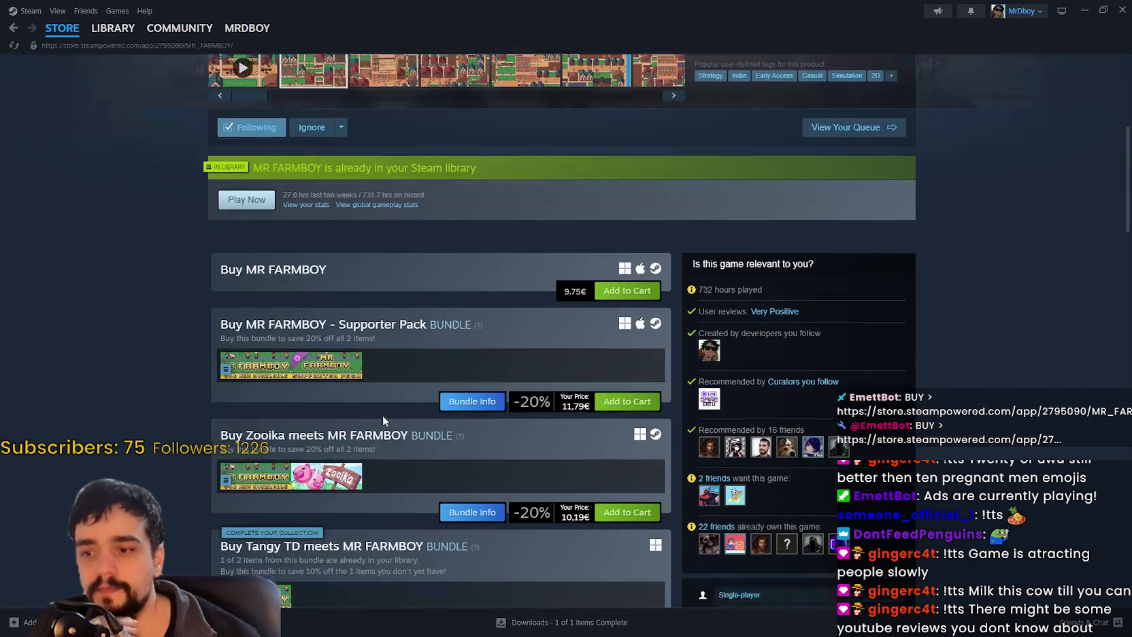
pyautogui.scroll(-8, 380, 416)
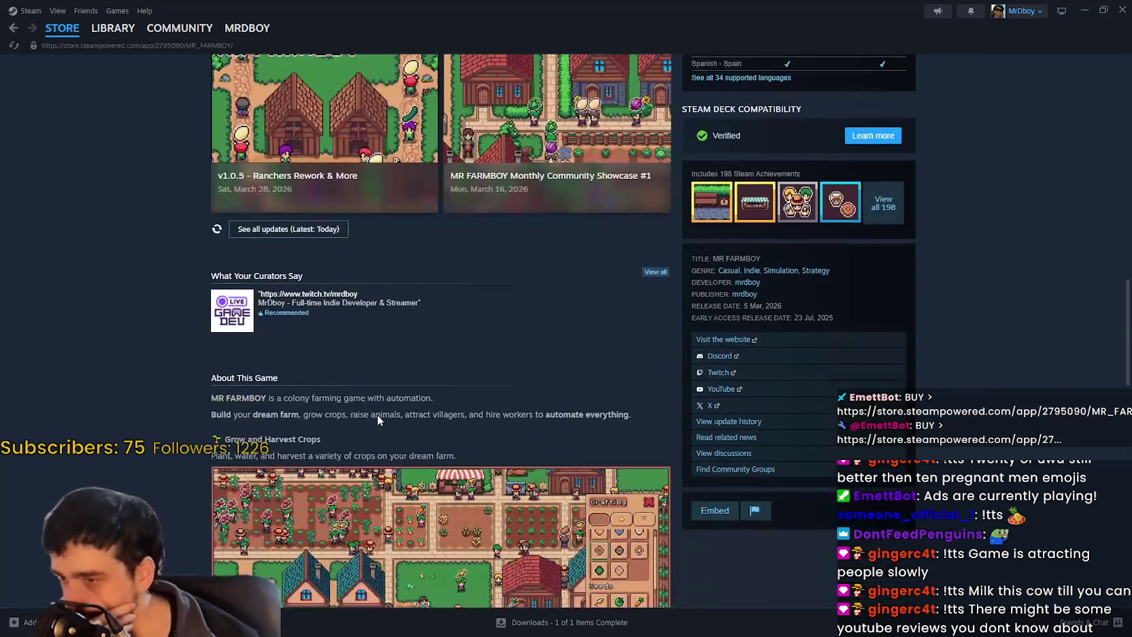
pyautogui.scroll(7, 379, 415)
pyautogui.scroll(12, 379, 418)
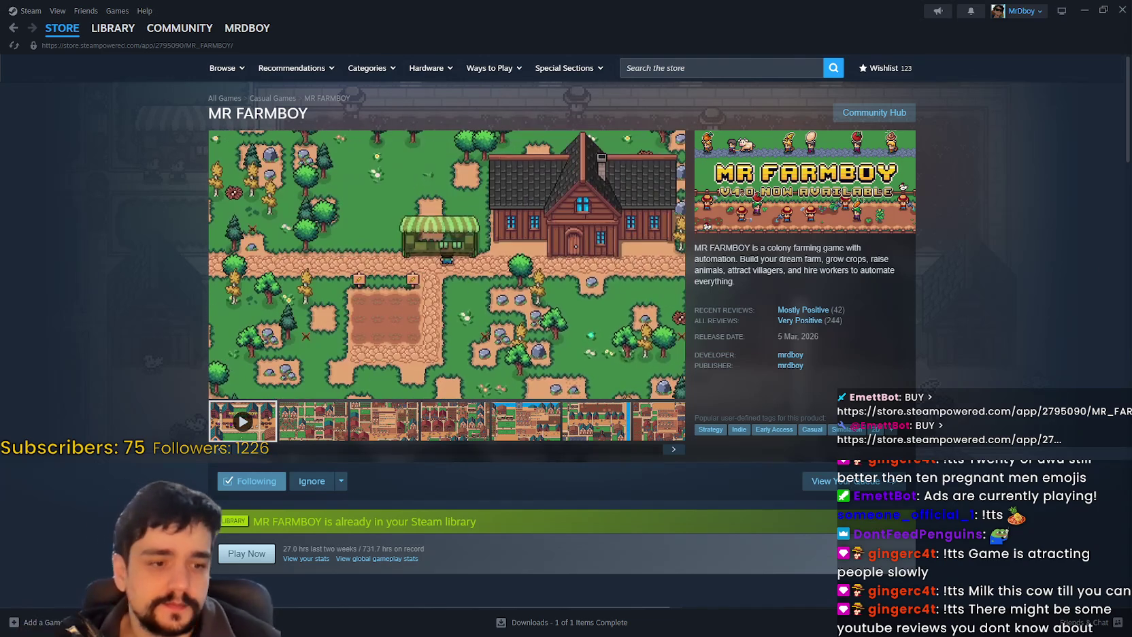
pyautogui.hotkey('alt', 'Tab')
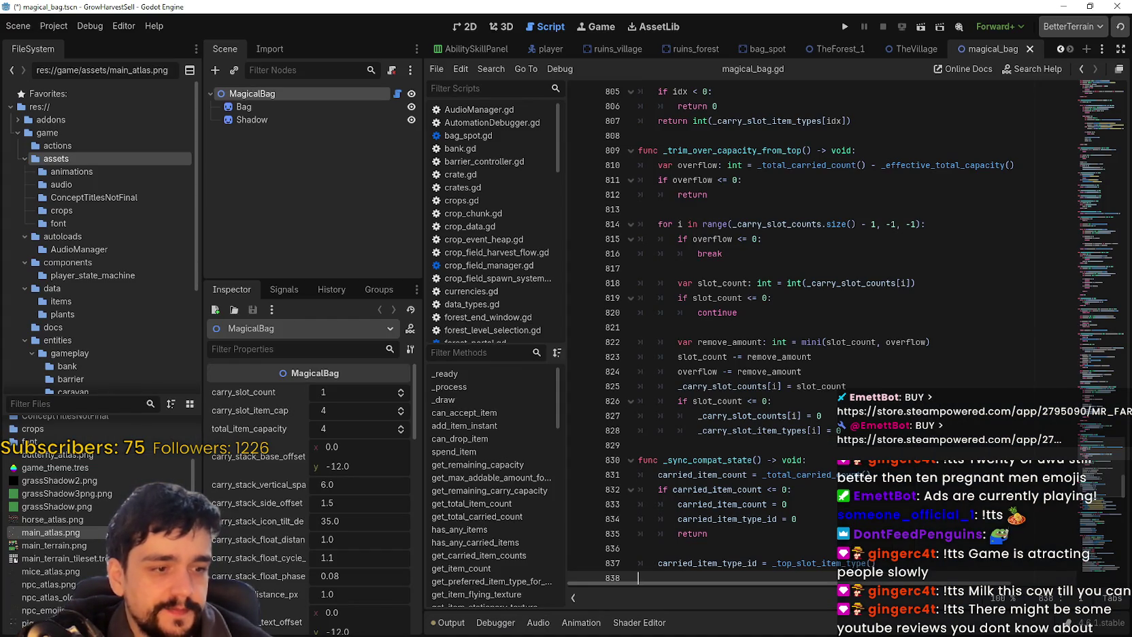
pyautogui.hotkey('alt', 'Tab')
pyautogui.hotkey('alt', 'Tab')
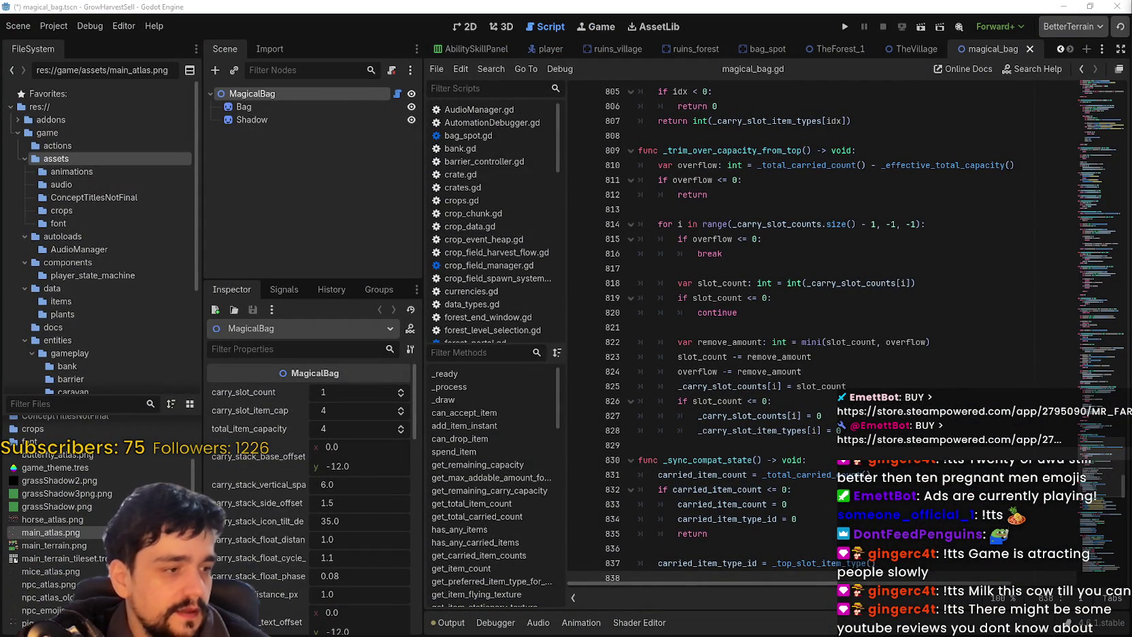
pyautogui.hotkey('alt', 'Tab')
pyautogui.hotkey('alt', 'Left')
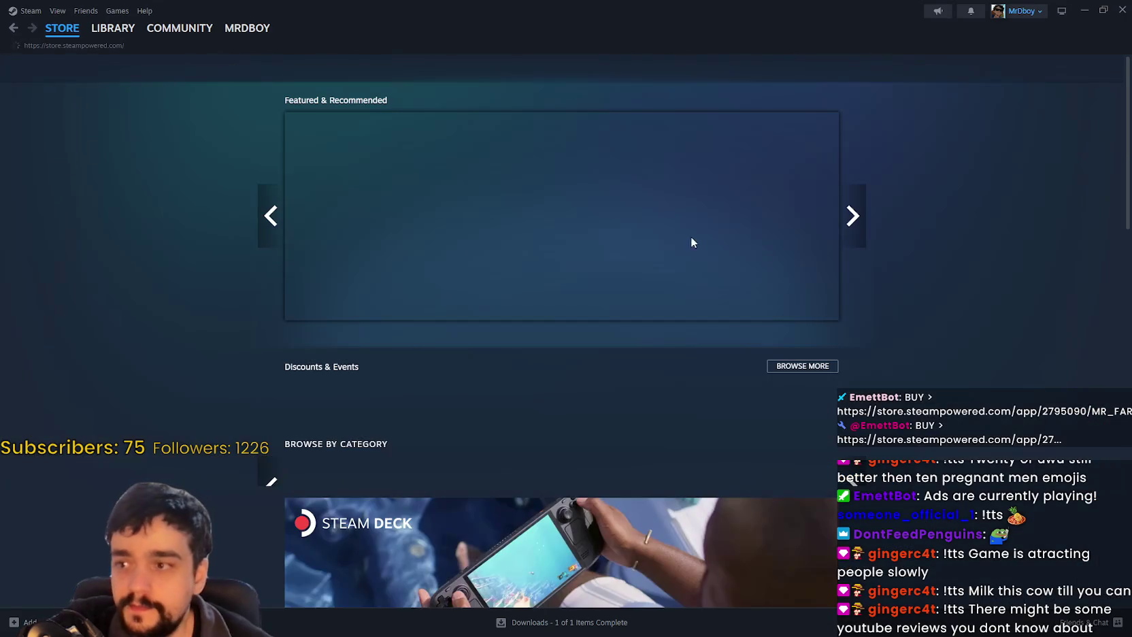
pyautogui.click(112, 28)
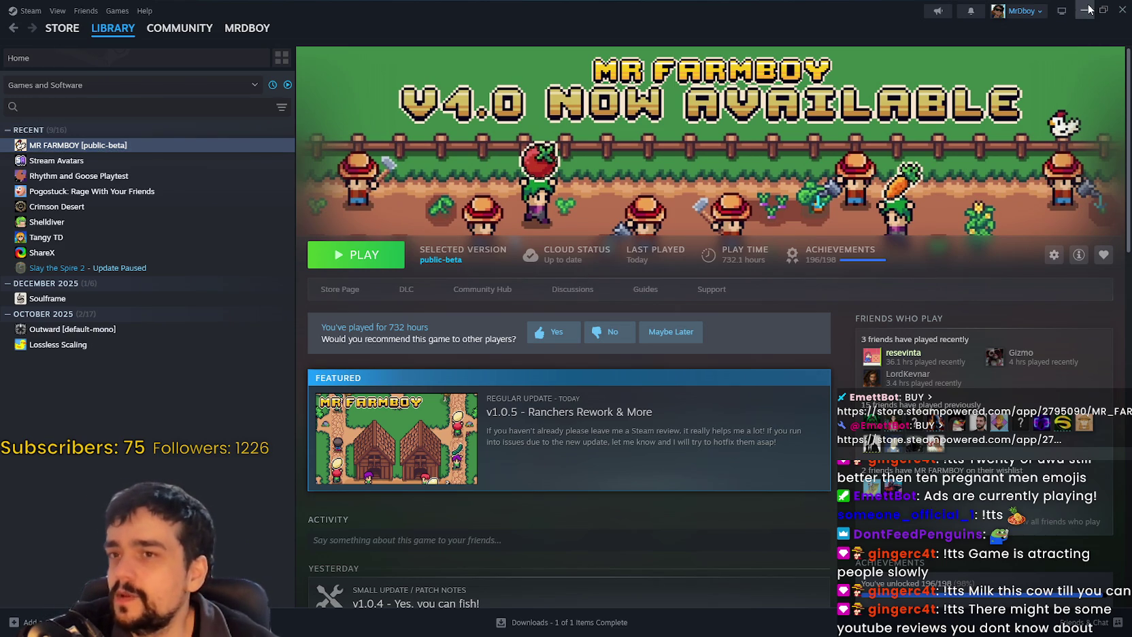
pyautogui.click(1086, 10)
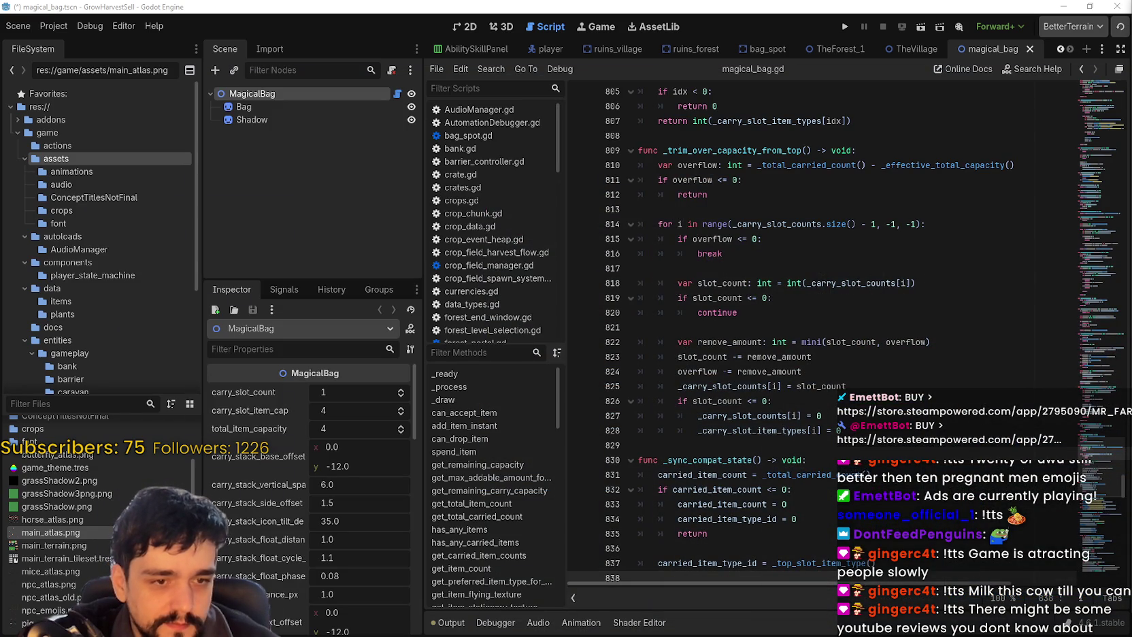
# Widen the Scene and Inspector dock and narrow the FileSystem dock
pyautogui.click(811, 257)
pyautogui.scroll(2, 748, 306)
pyautogui.moveTo(428, 283)
pyautogui.mouseDown()
pyautogui.moveTo(331, 257)
pyautogui.moveTo(452, 240)
pyautogui.mouseUp()
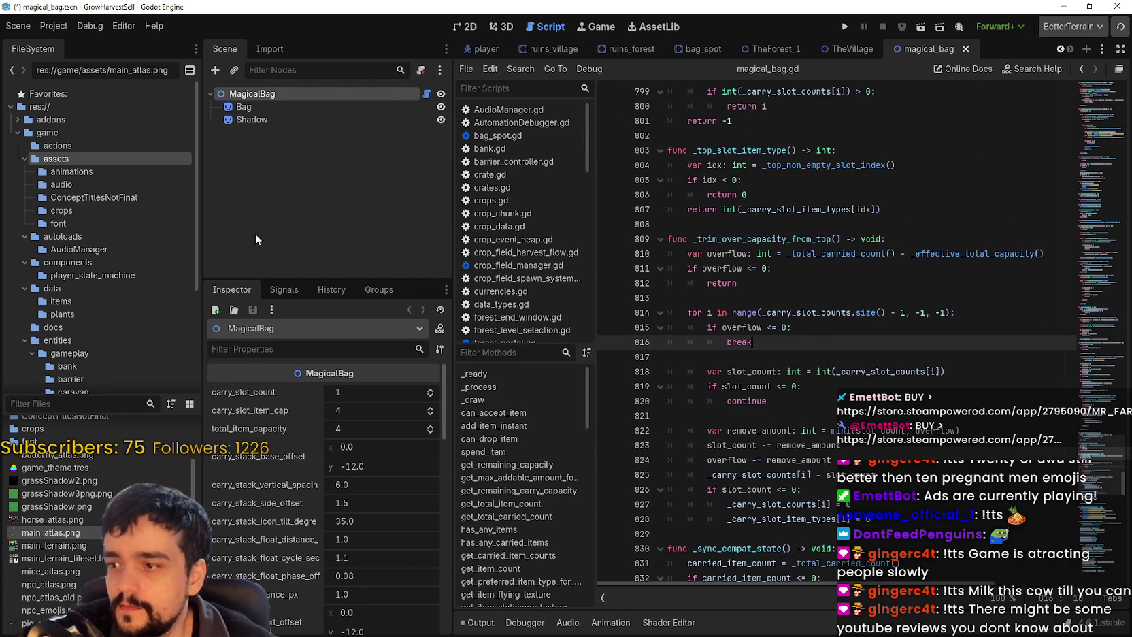
pyautogui.moveTo(202, 236); pyautogui.dragTo(151, 245)
# Save the magical_bag.gd script and run GrowHarvestSell to test it
pyautogui.click(886, 179)
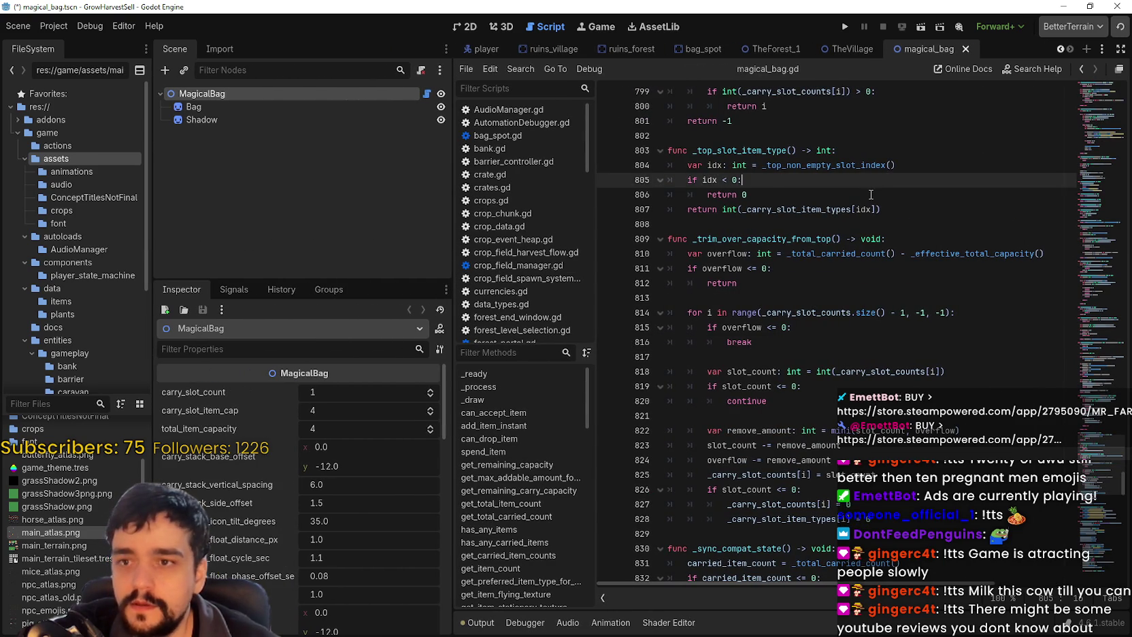
pyautogui.click(872, 196)
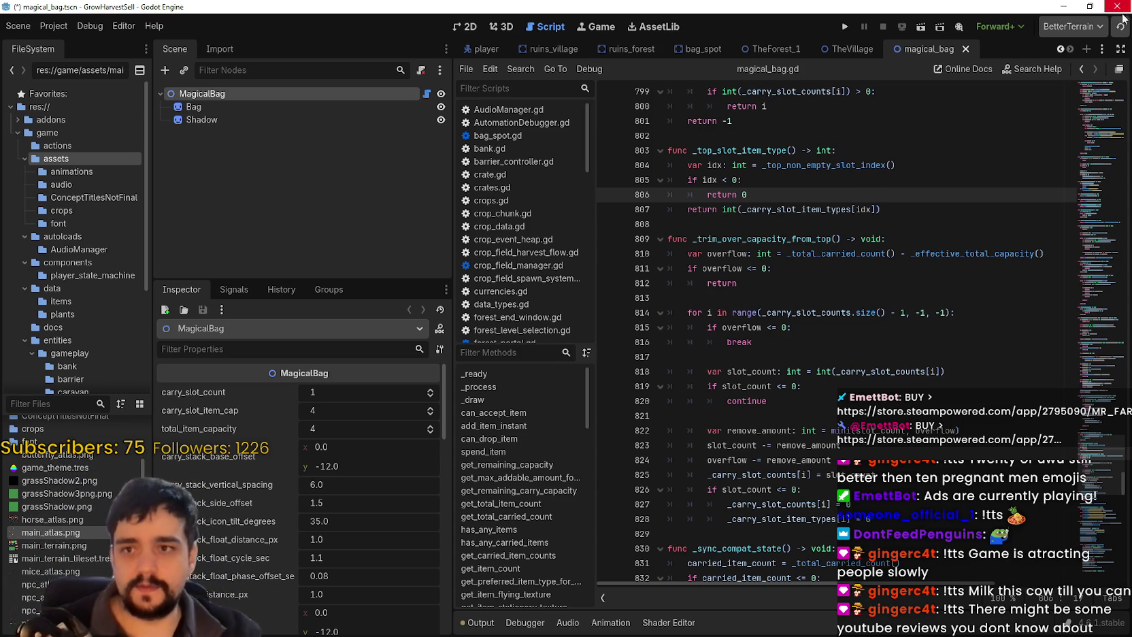
pyautogui.click(844, 26)
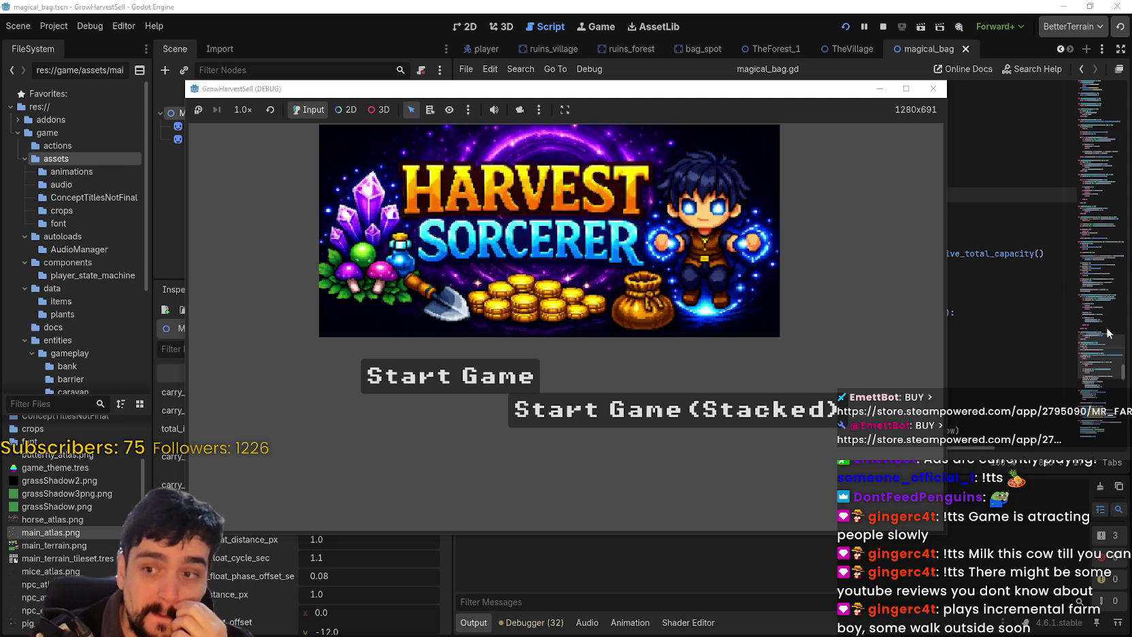
# Start a Stacked game and walk the character right toward the shop stall
pyautogui.click(817, 421)
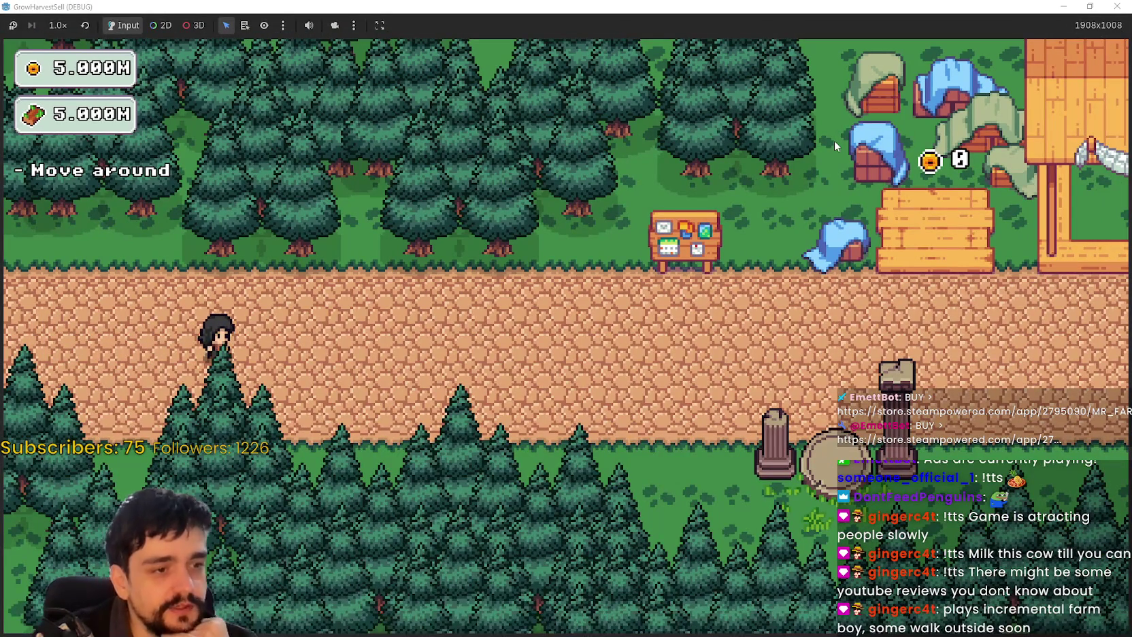
pyautogui.press('d')
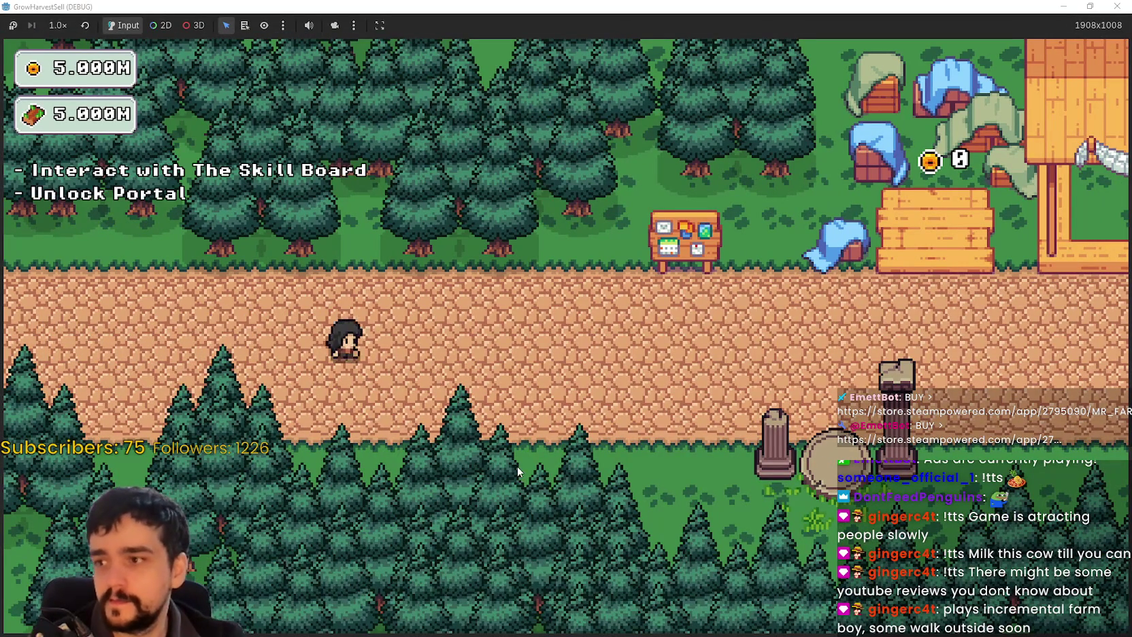
pyautogui.press('d')
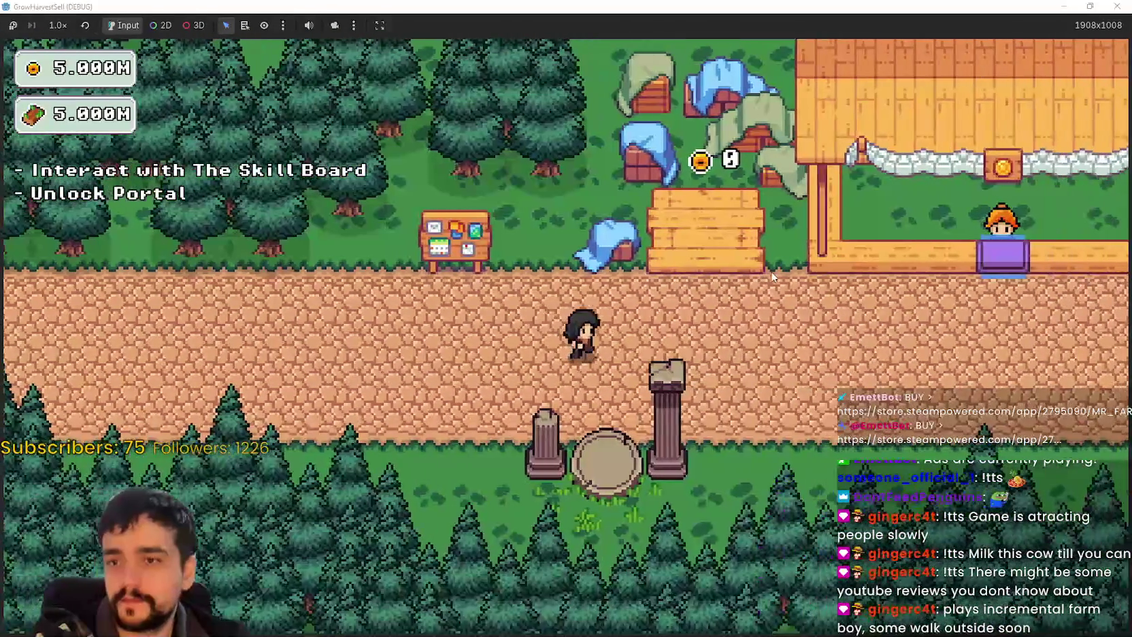
pyautogui.press('d')
pyautogui.press('w')
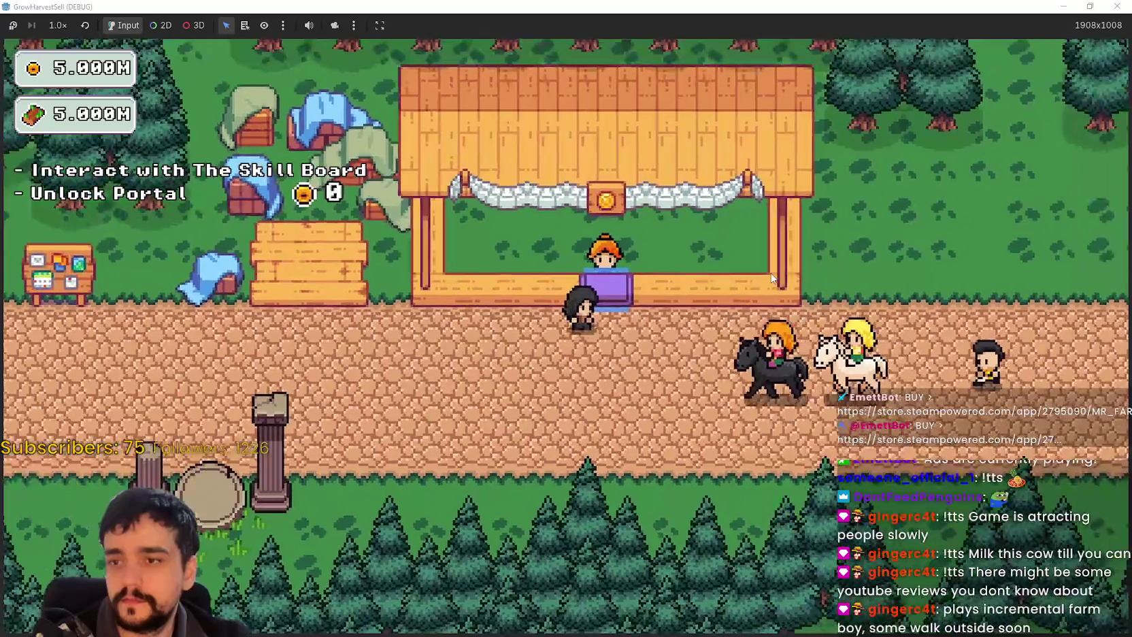
# Walk the character back over to the skill board
pyautogui.press('a')
pyautogui.press('s')
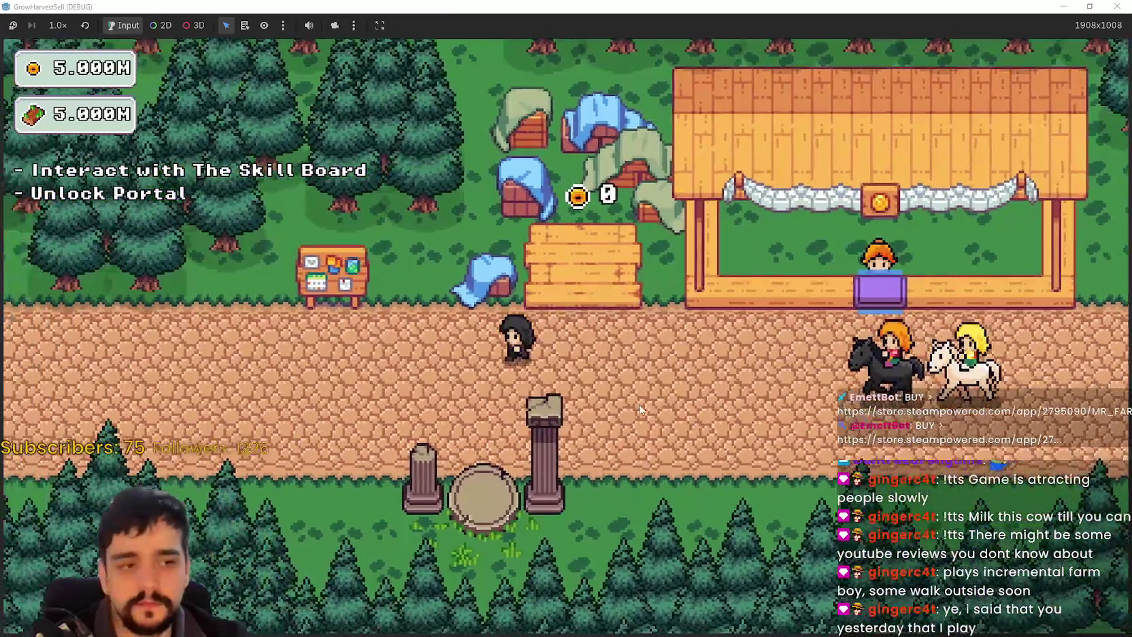
pyautogui.press('d')
pyautogui.press('w')
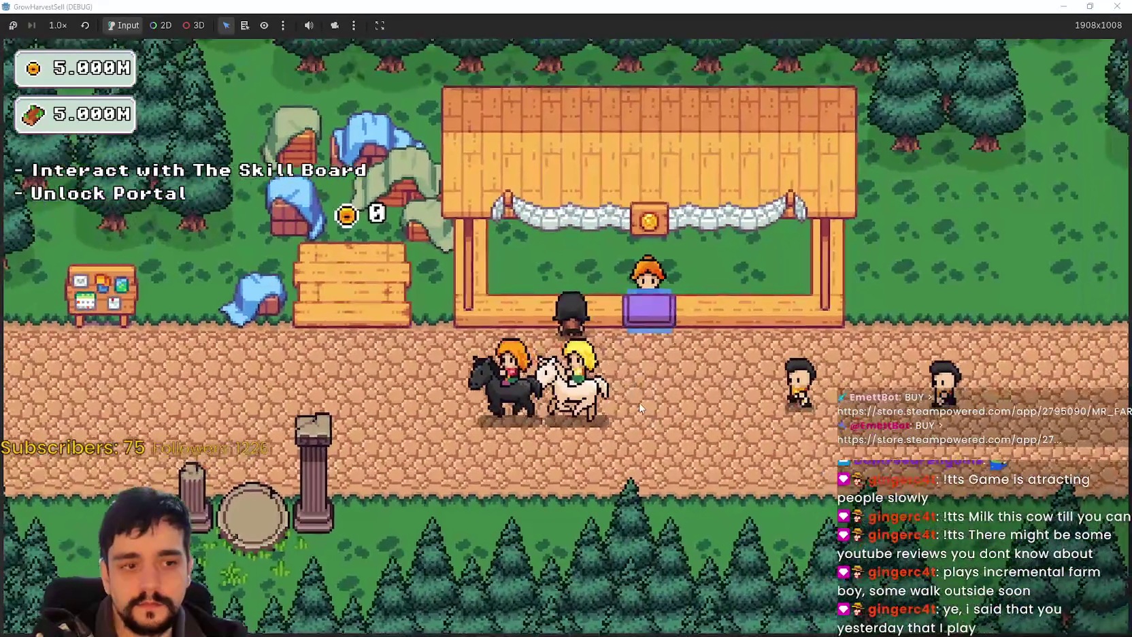
pyautogui.press('a')
pyautogui.press('d')
pyautogui.press('a')
pyautogui.press('a')
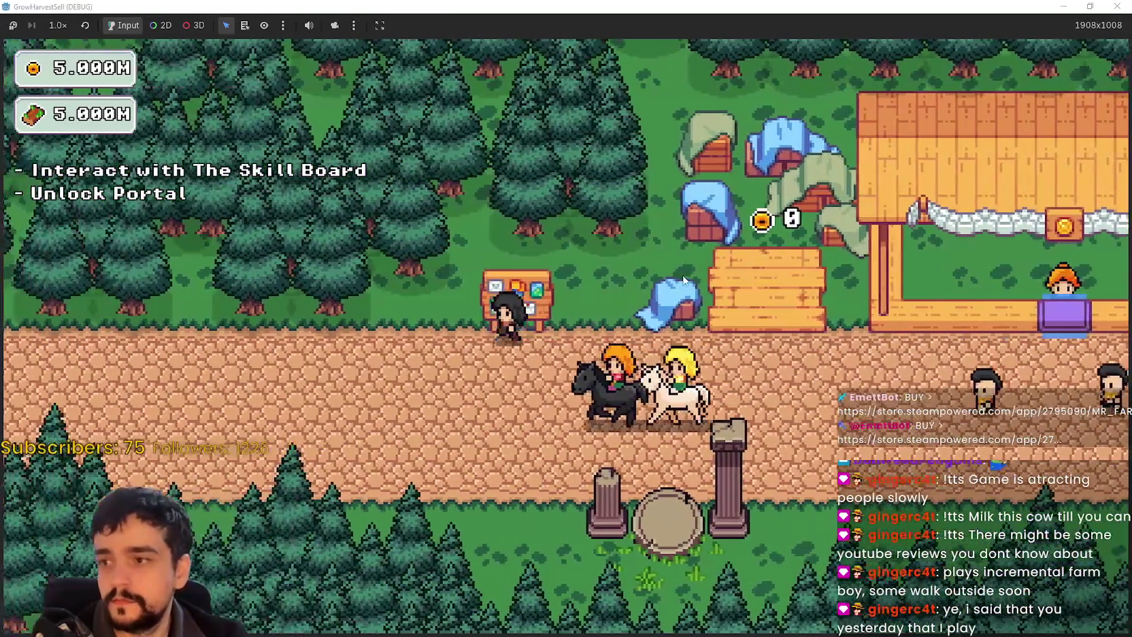
# Open the prestige skill board and buy the left-branch nodes through Wood Master
pyautogui.press('e')
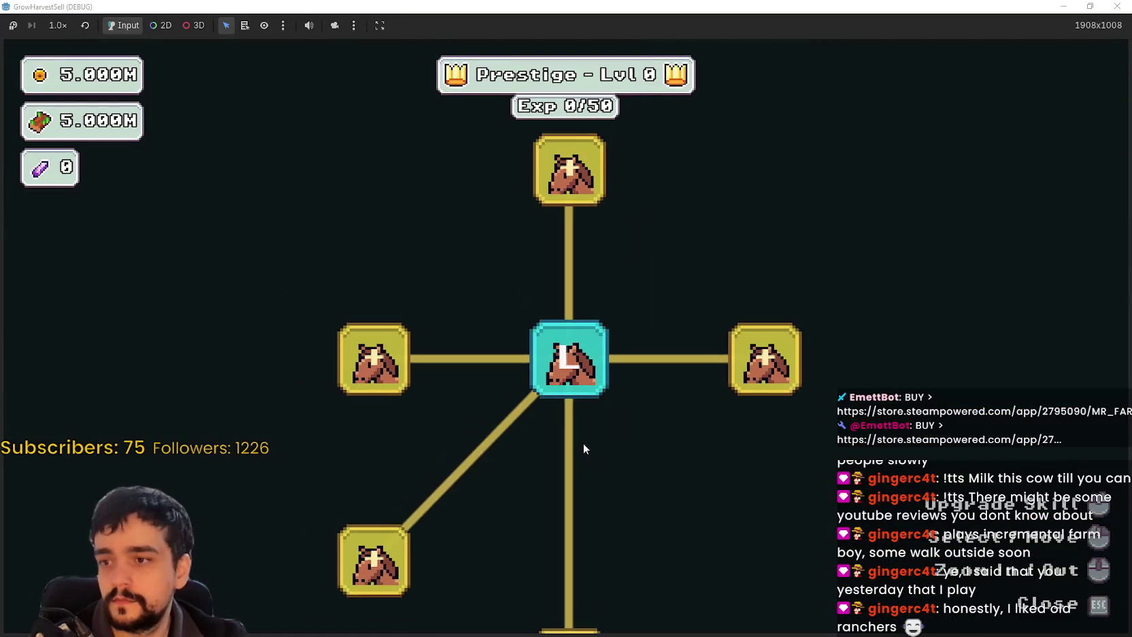
pyautogui.scroll(-2, 612, 443)
pyautogui.moveTo(632, 450); pyautogui.dragTo(599, 389)
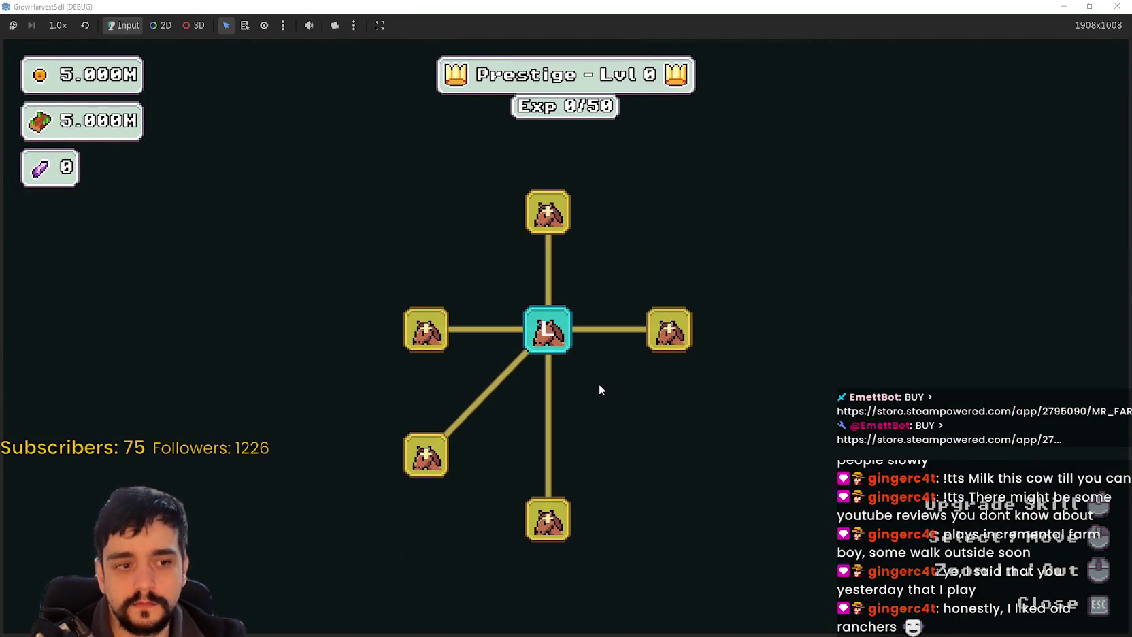
pyautogui.click(548, 538)
pyautogui.click(414, 451)
pyautogui.scroll(-2, 428, 381)
pyautogui.click(423, 338)
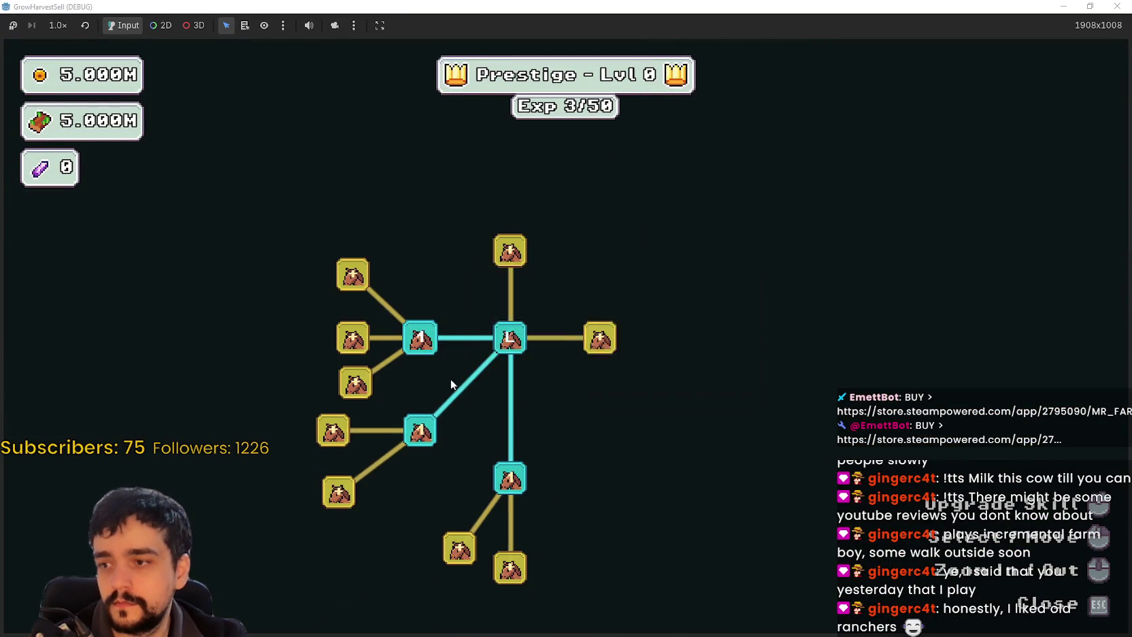
pyautogui.click(458, 397)
pyautogui.click(454, 466)
pyautogui.moveTo(454, 466); pyautogui.dragTo(415, 400)
pyautogui.click(535, 456)
pyautogui.click(591, 478)
# Buy the right-hand prestige nodes, including Domain Chain and the newly unlocked branches
pyautogui.moveTo(619, 424); pyautogui.dragTo(598, 543)
pyautogui.click(656, 362)
pyautogui.click(655, 314)
pyautogui.click(769, 455)
pyautogui.click(746, 382)
pyautogui.click(745, 340)
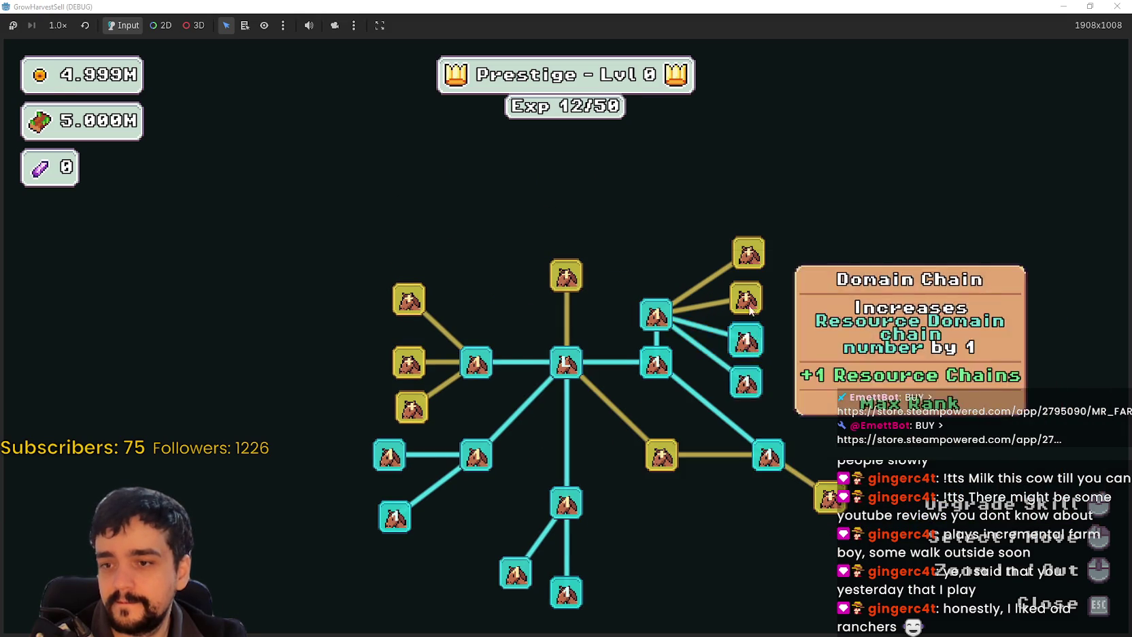
pyautogui.click(749, 253)
pyautogui.click(746, 298)
pyautogui.click(661, 456)
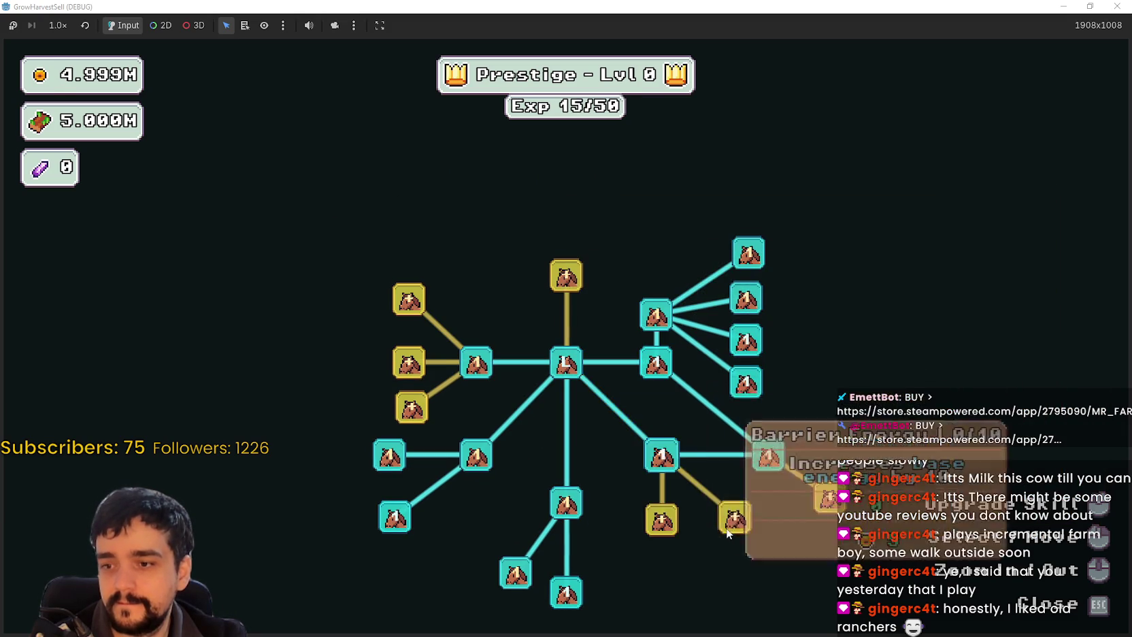
pyautogui.click(701, 468)
pyautogui.click(618, 469)
pyautogui.click(722, 463)
pyautogui.click(767, 396)
pyautogui.click(803, 372)
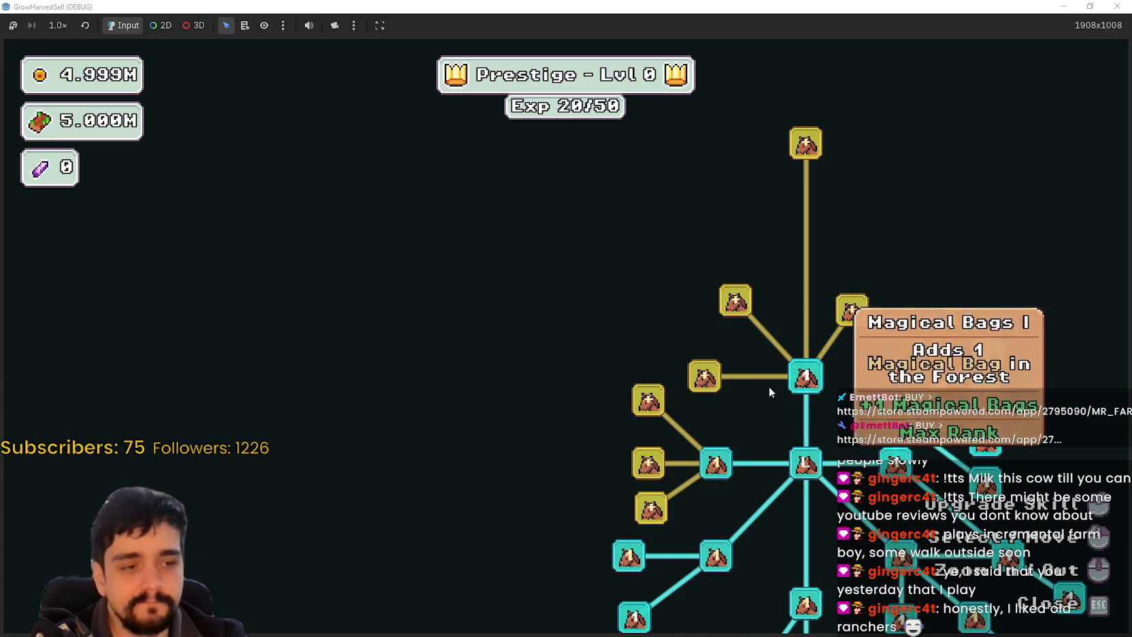
# Buy the nodes left of the junction, Market Slots I, Market Speed II and Expedition Demand
pyautogui.click(570, 466)
pyautogui.click(568, 421)
pyautogui.click(567, 357)
pyautogui.click(593, 381)
pyautogui.click(517, 285)
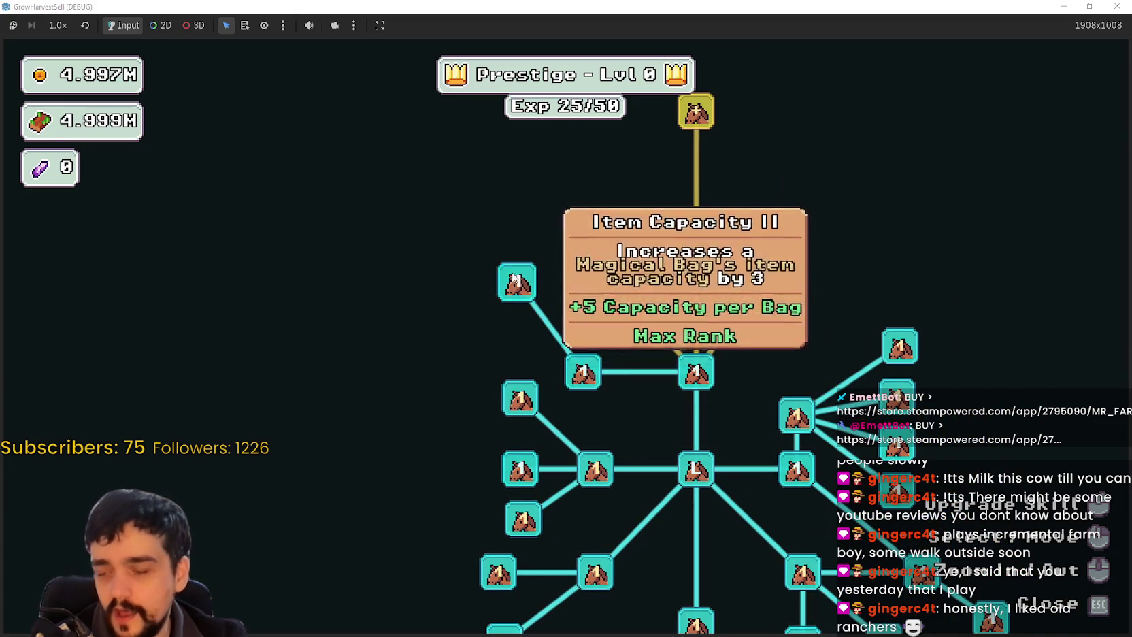
pyautogui.click(568, 383)
pyautogui.click(718, 387)
pyautogui.click(698, 297)
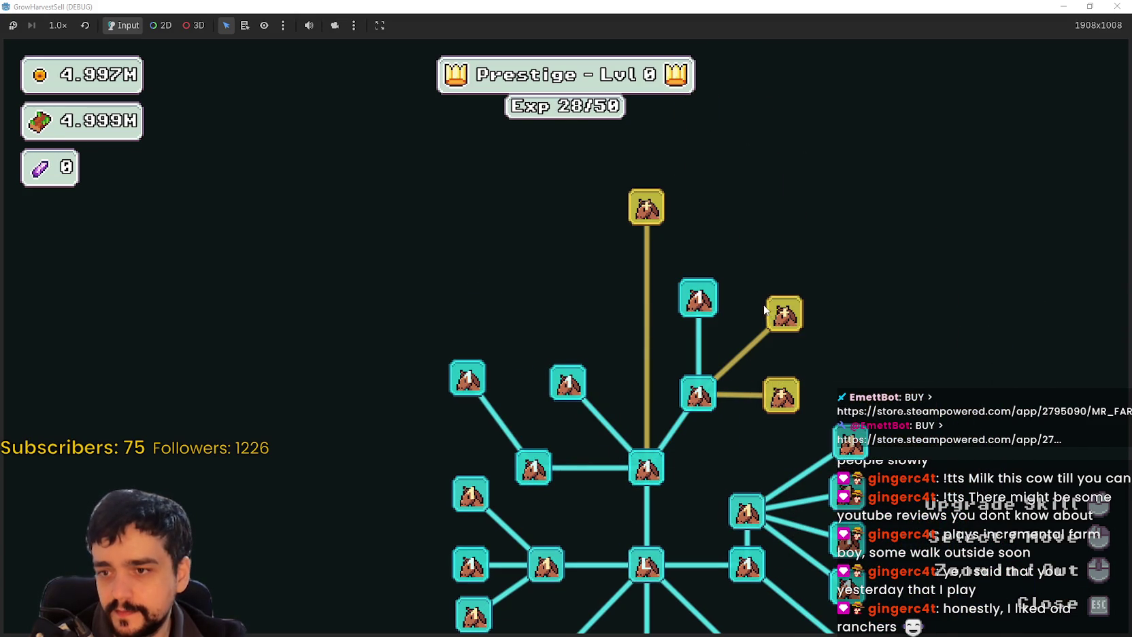
pyautogui.click(781, 395)
pyautogui.click(785, 314)
pyautogui.click(781, 318)
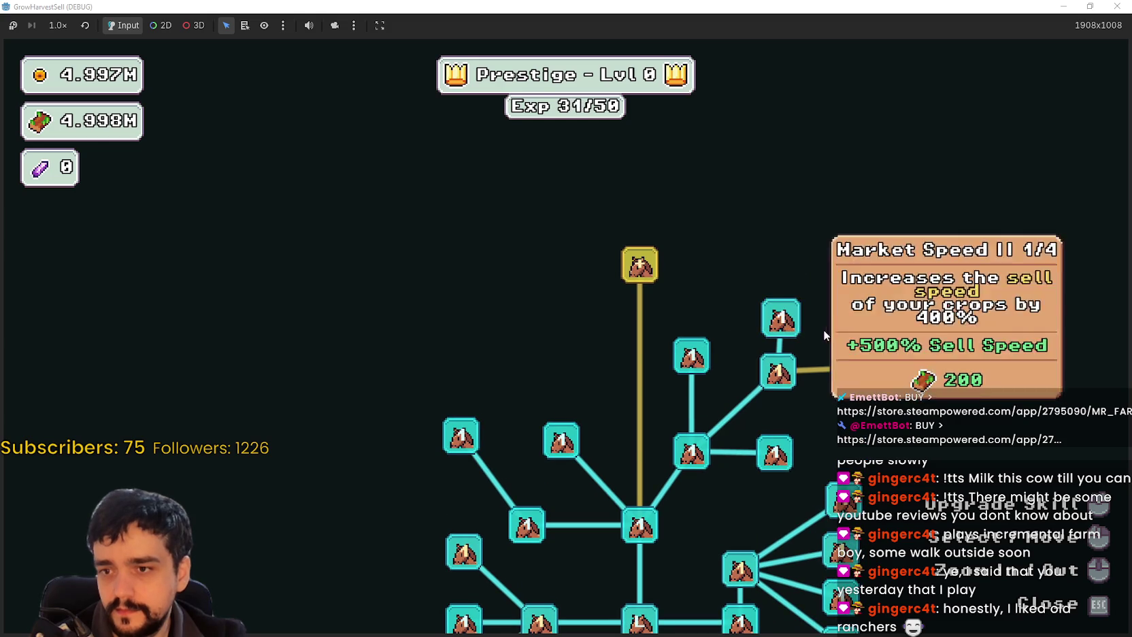
pyautogui.click(850, 369)
# Buy Special Magical Bag, close the skill tree and open stage selection
pyautogui.click(673, 323)
pyautogui.scroll(-5, 563, 240)
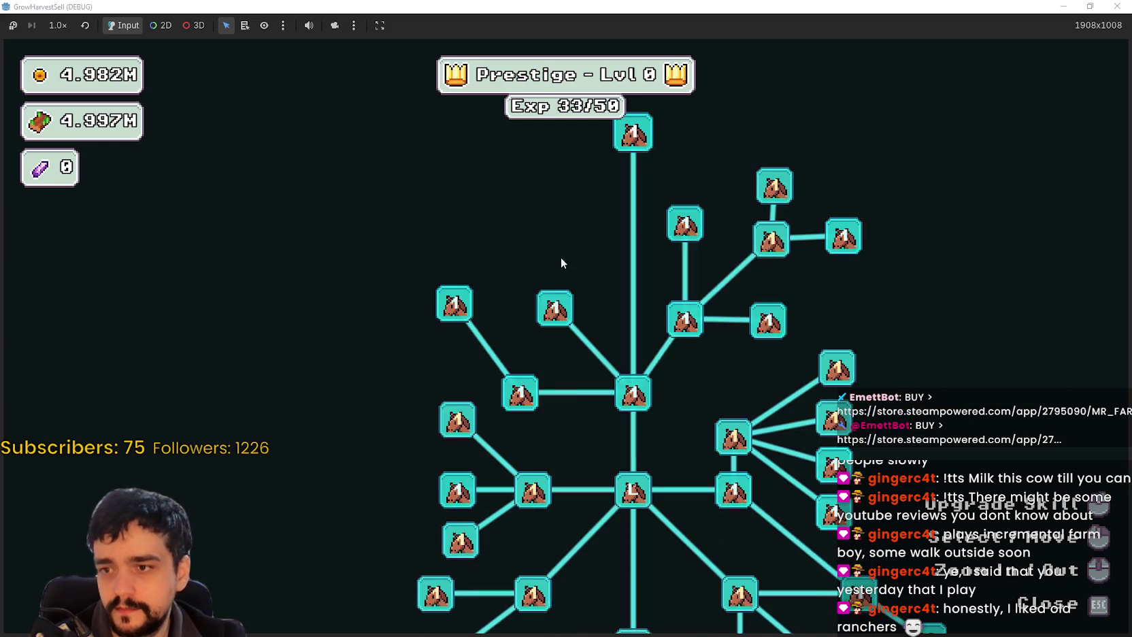
pyautogui.press('Escape')
pyautogui.click(686, 509)
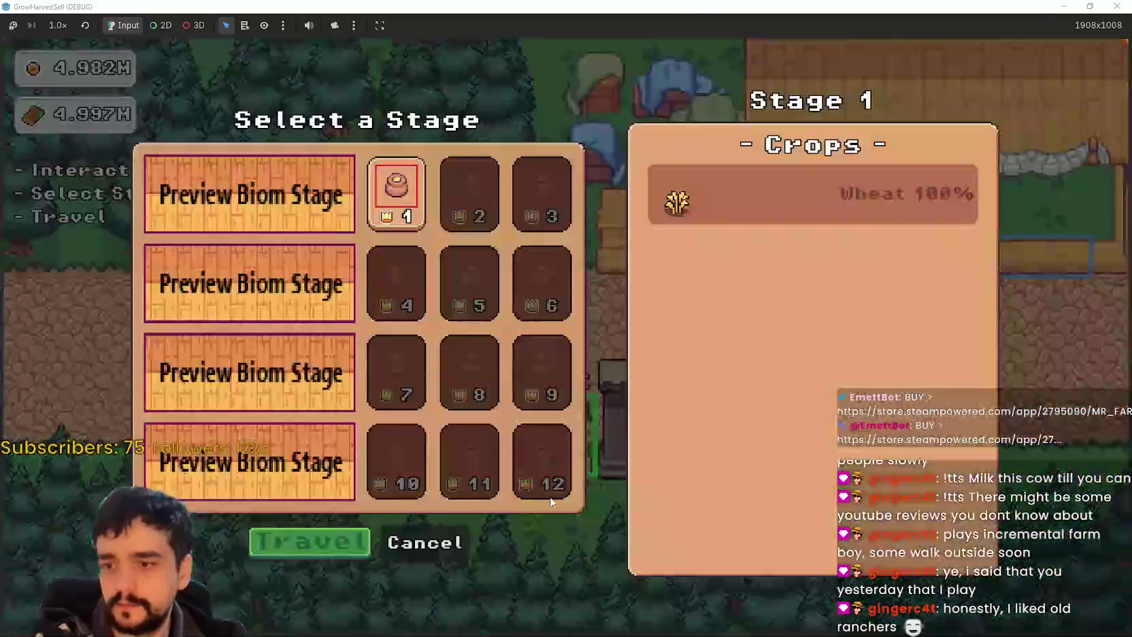
# Travel to Stage 1, The Forest (forest_1), from the Select a Stage menu
pyautogui.click(345, 539)
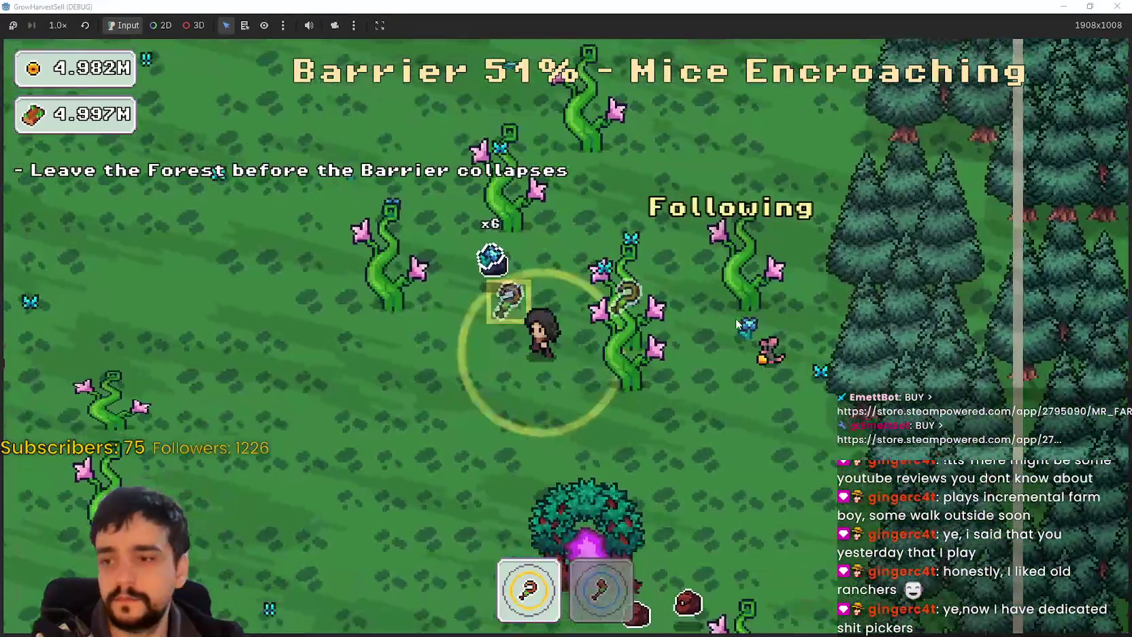
# Walk the character around the forest field and past the beanstalks
pyautogui.press('a')
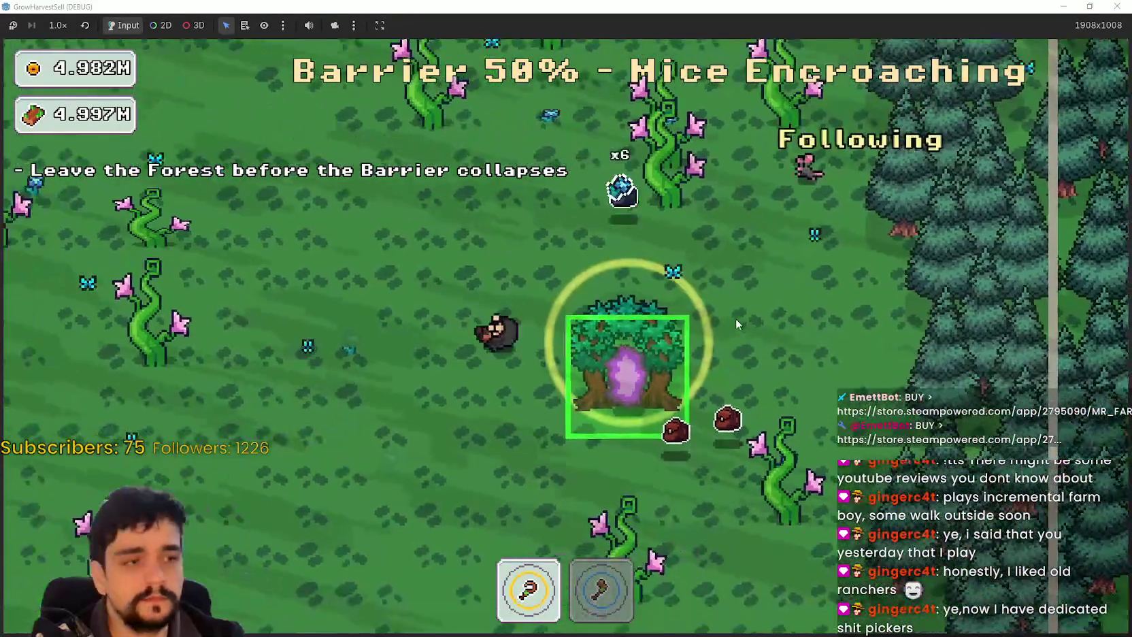
pyautogui.press('d')
pyautogui.press('w')
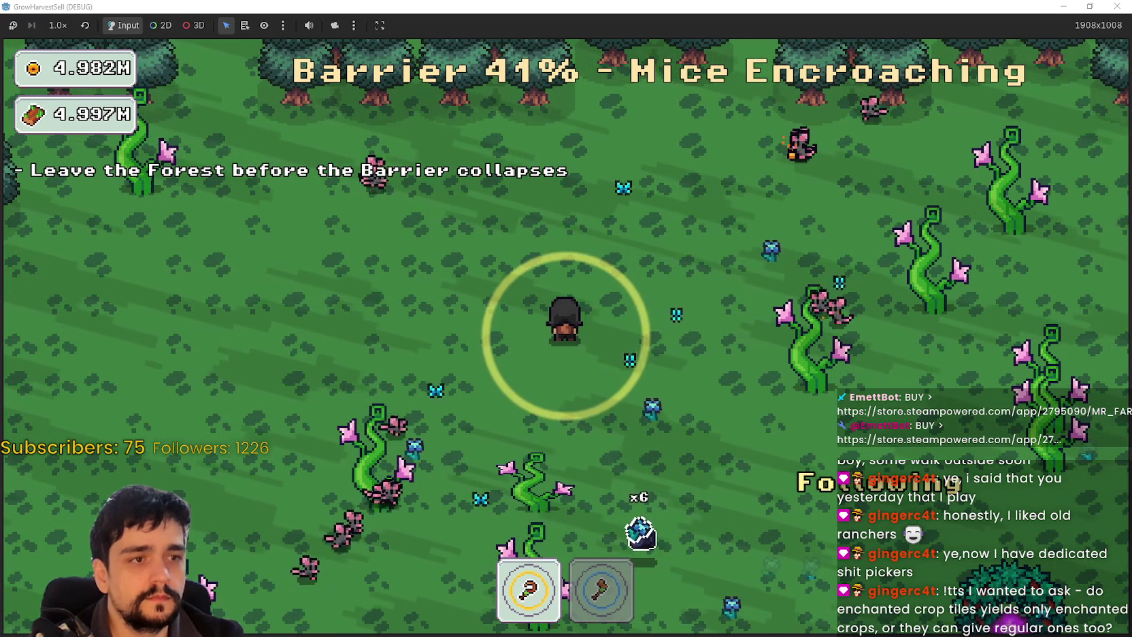
pyautogui.press('s')
pyautogui.press('a')
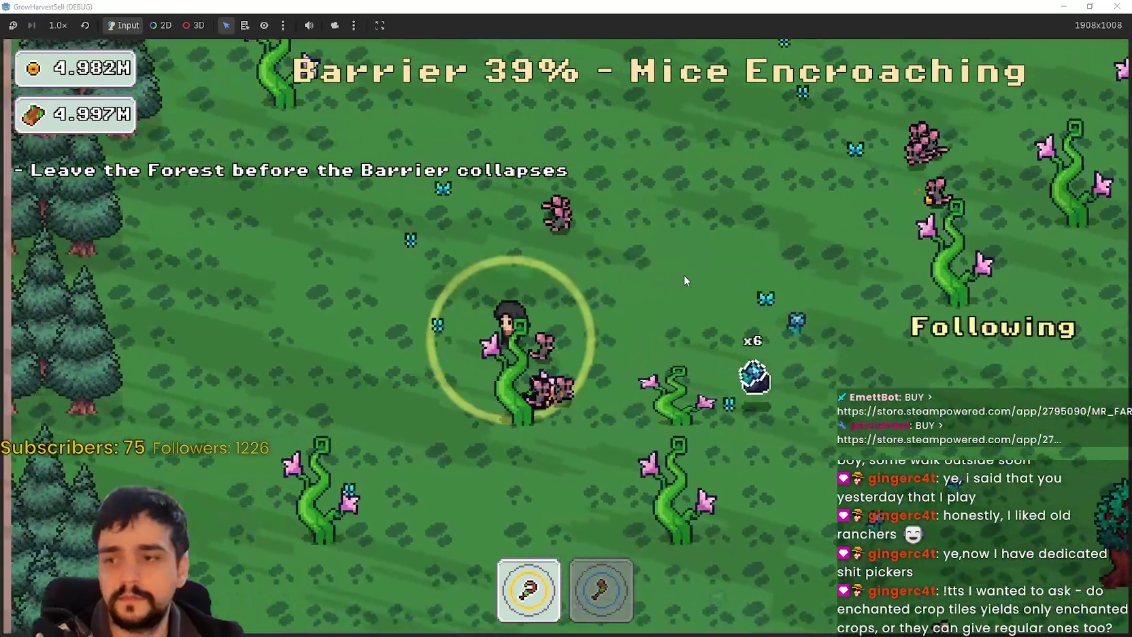
pyautogui.press('d')
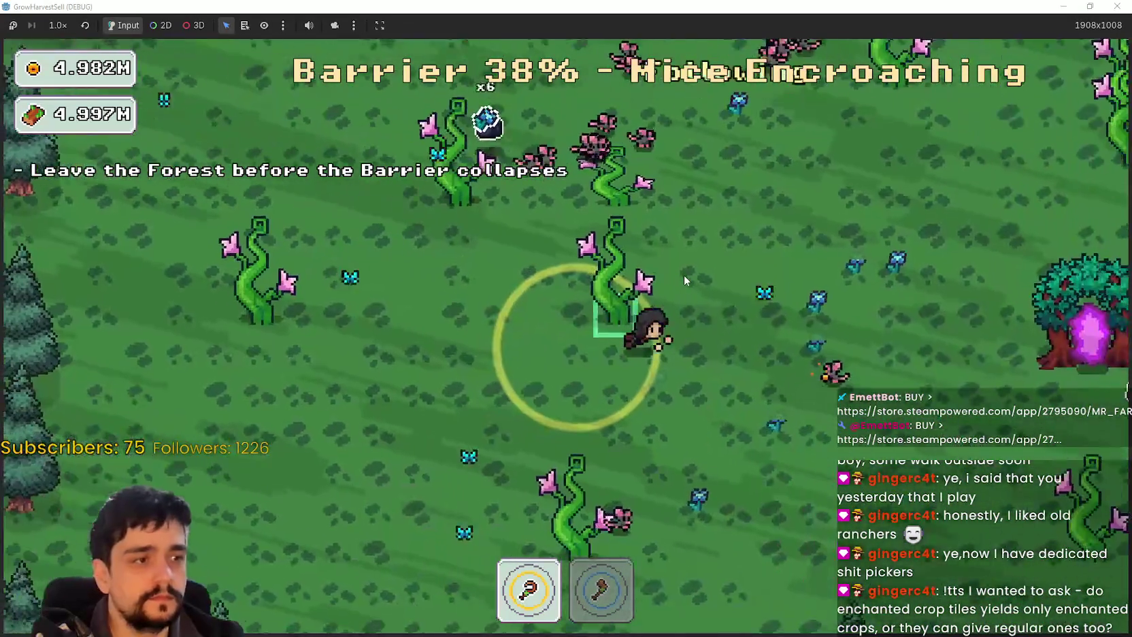
pyautogui.press('s')
pyautogui.press('a')
pyautogui.press('w')
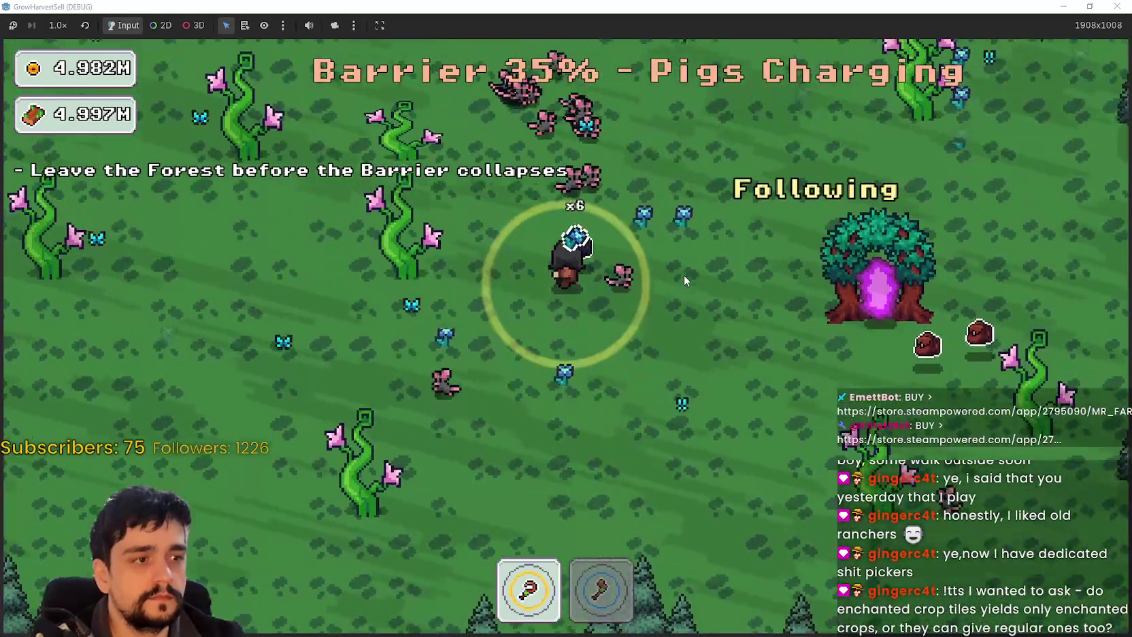
pyautogui.press('d')
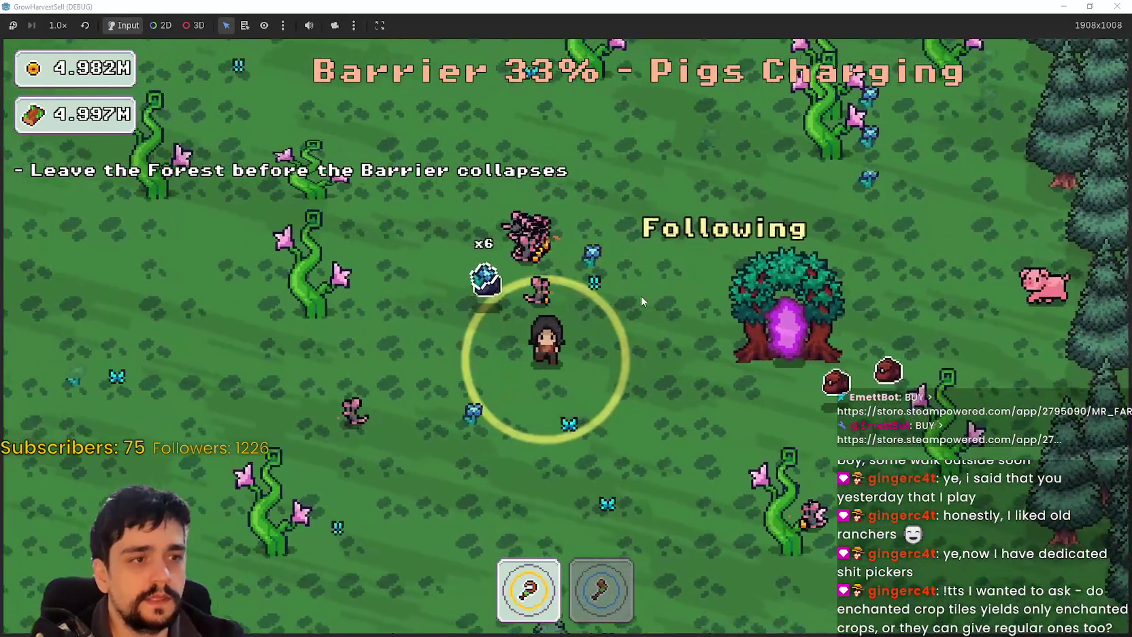
pyautogui.press('a')
pyautogui.press('w')
pyautogui.press('d')
pyautogui.press('w')
pyautogui.press('d')
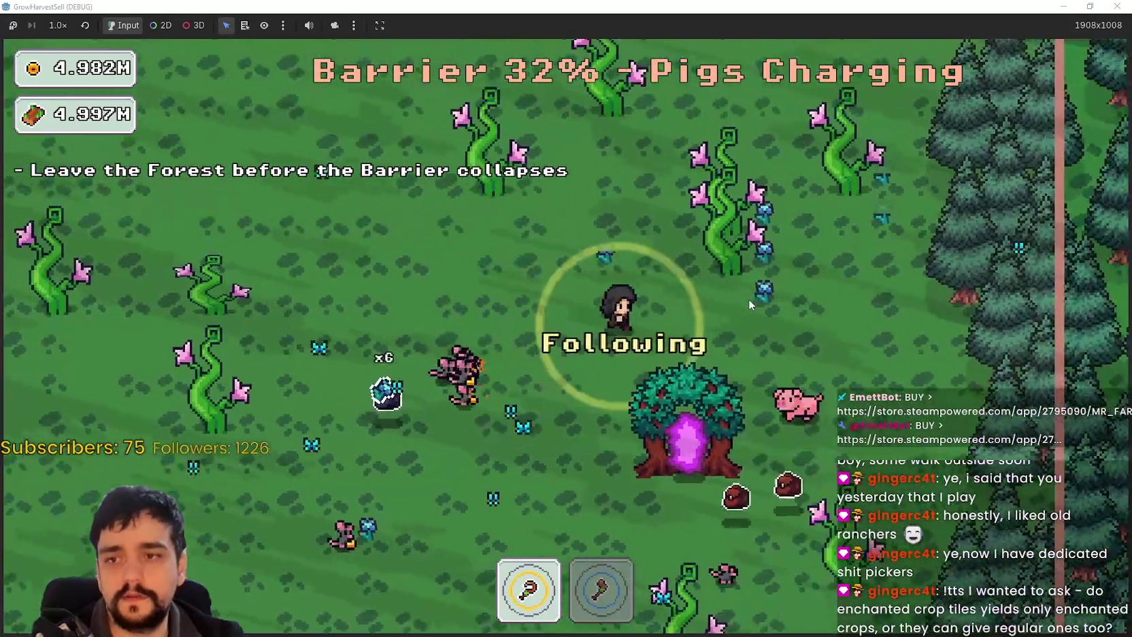
pyautogui.press('w')
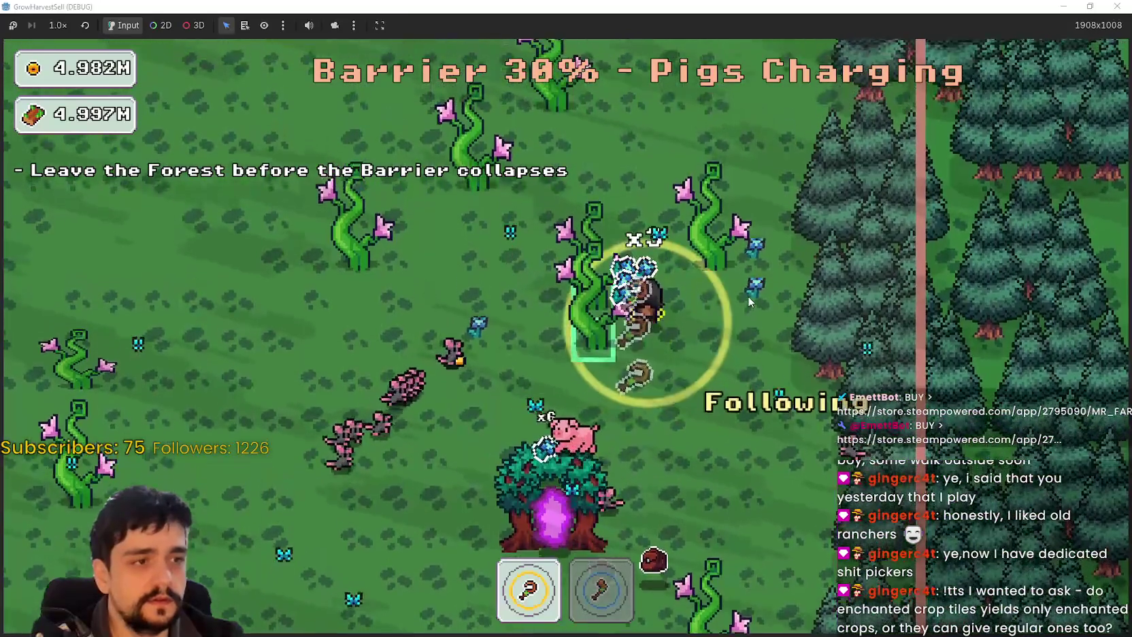
pyautogui.press('a')
pyautogui.press('a')
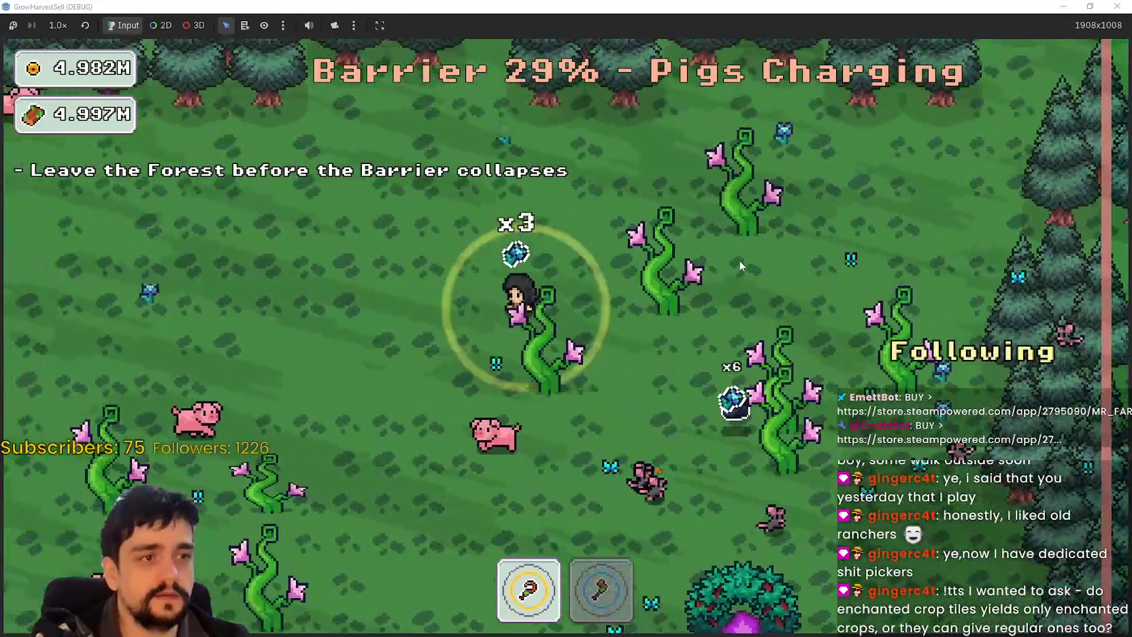
pyautogui.press('s')
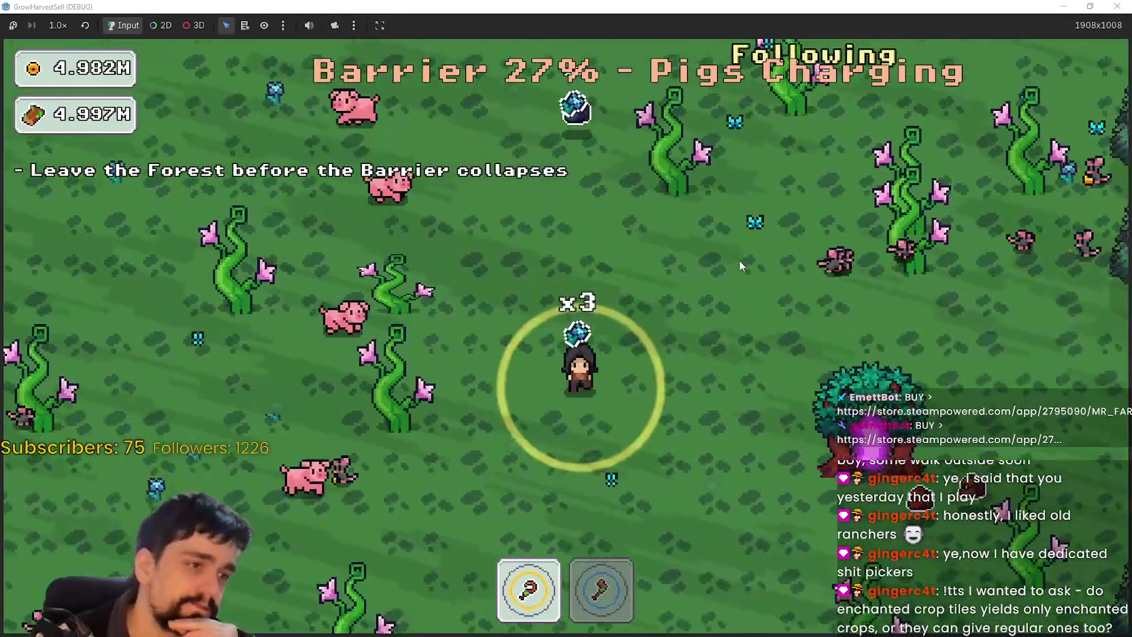
pyautogui.press('s')
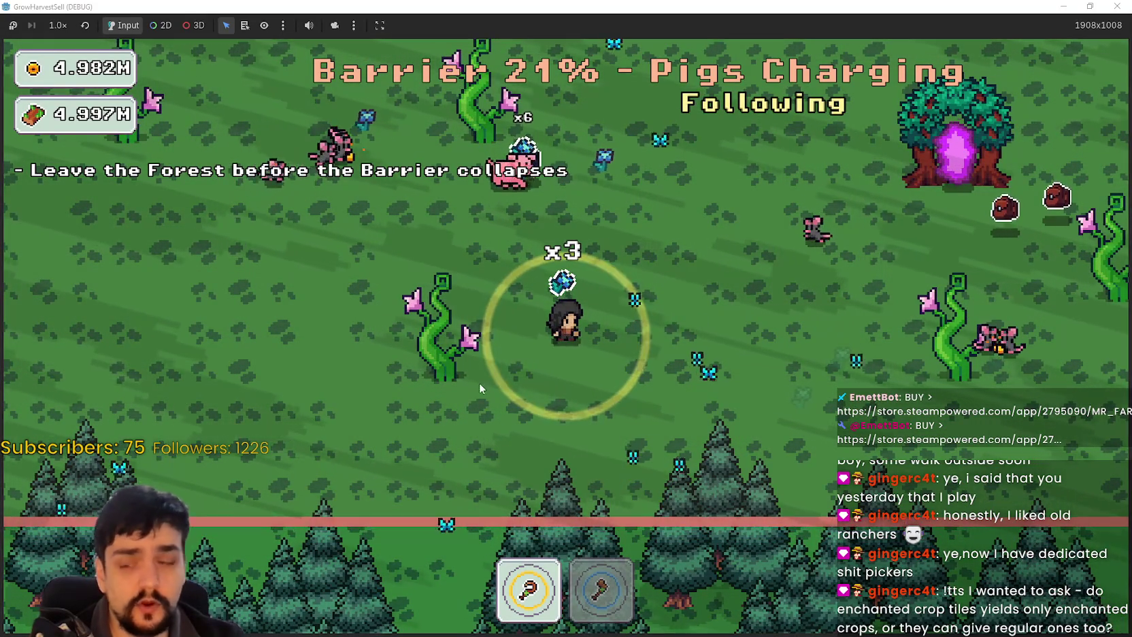
# Head back to the portal tree and leave the forest for the village
pyautogui.press('a')
pyautogui.press('w')
pyautogui.press('d')
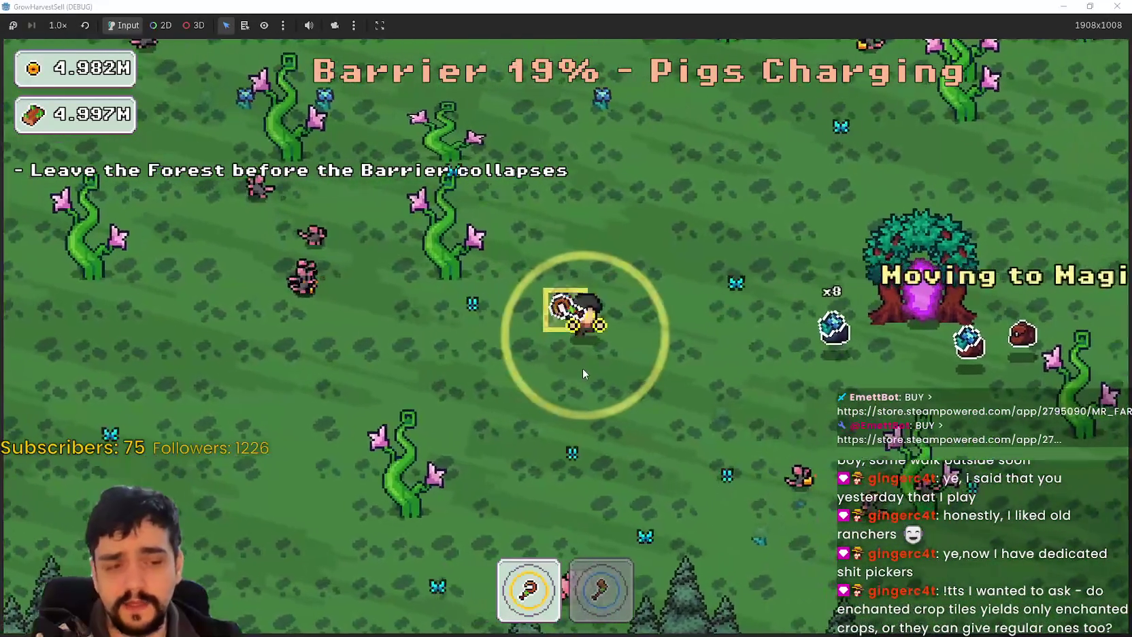
pyautogui.press('w')
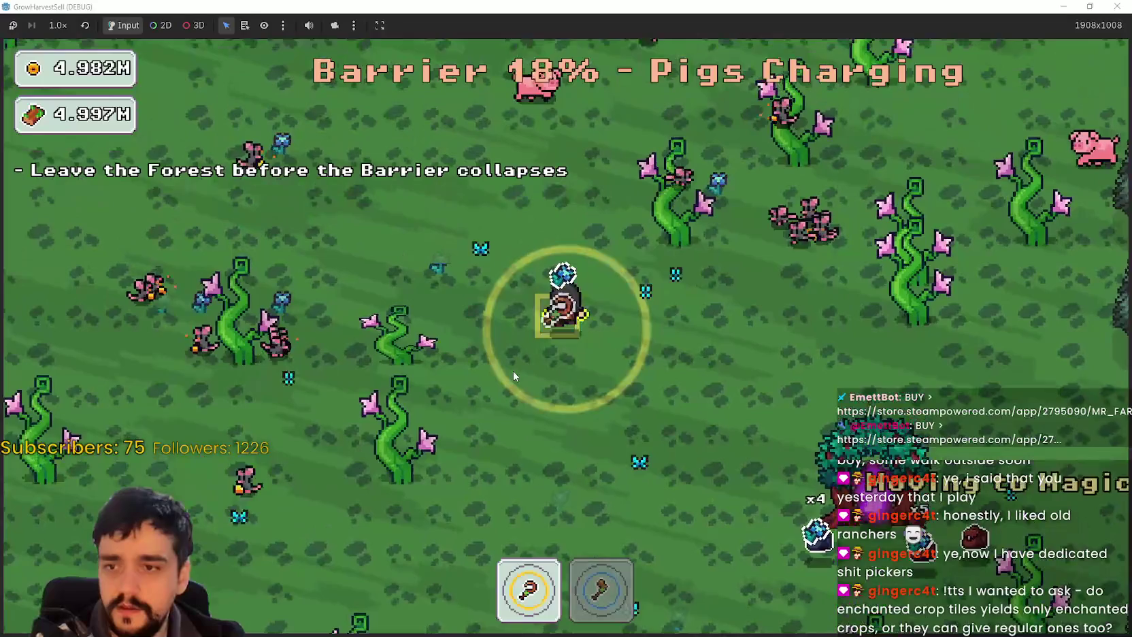
pyautogui.press('s')
pyautogui.press('s')
pyautogui.press('d')
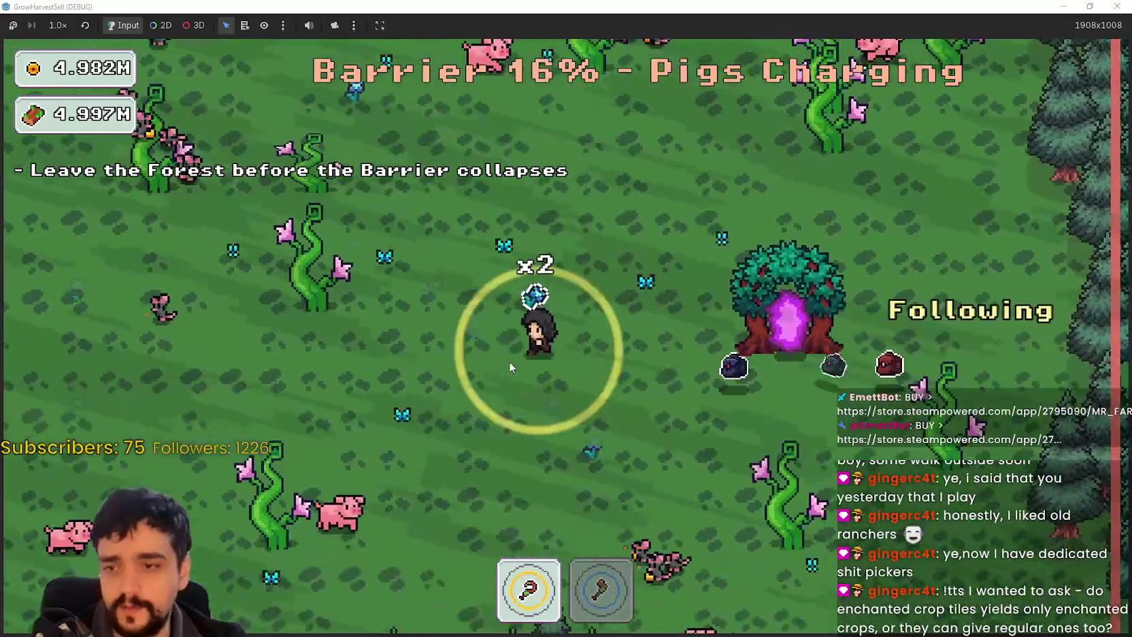
pyautogui.press('a')
pyautogui.press('w')
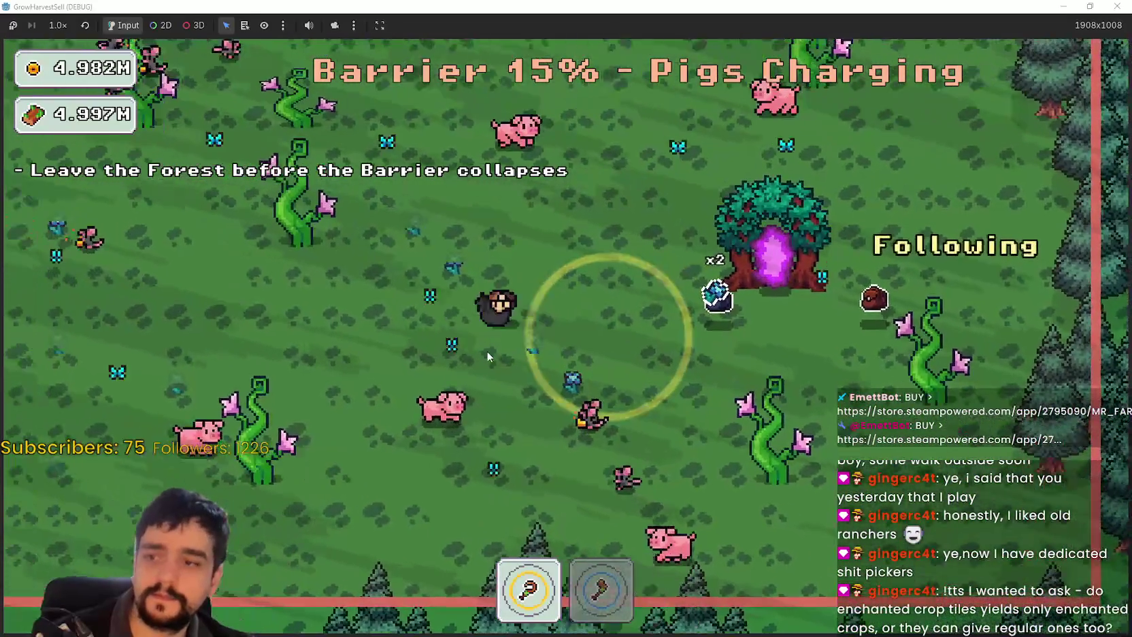
pyautogui.press('a')
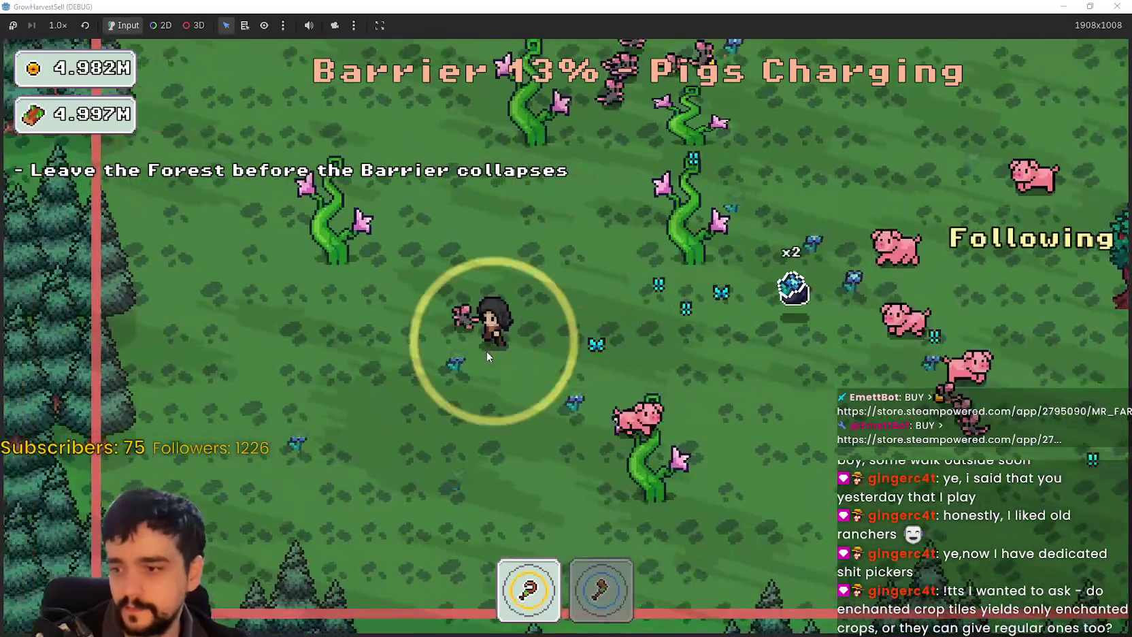
pyautogui.press('w')
pyautogui.press('d')
pyautogui.press('w')
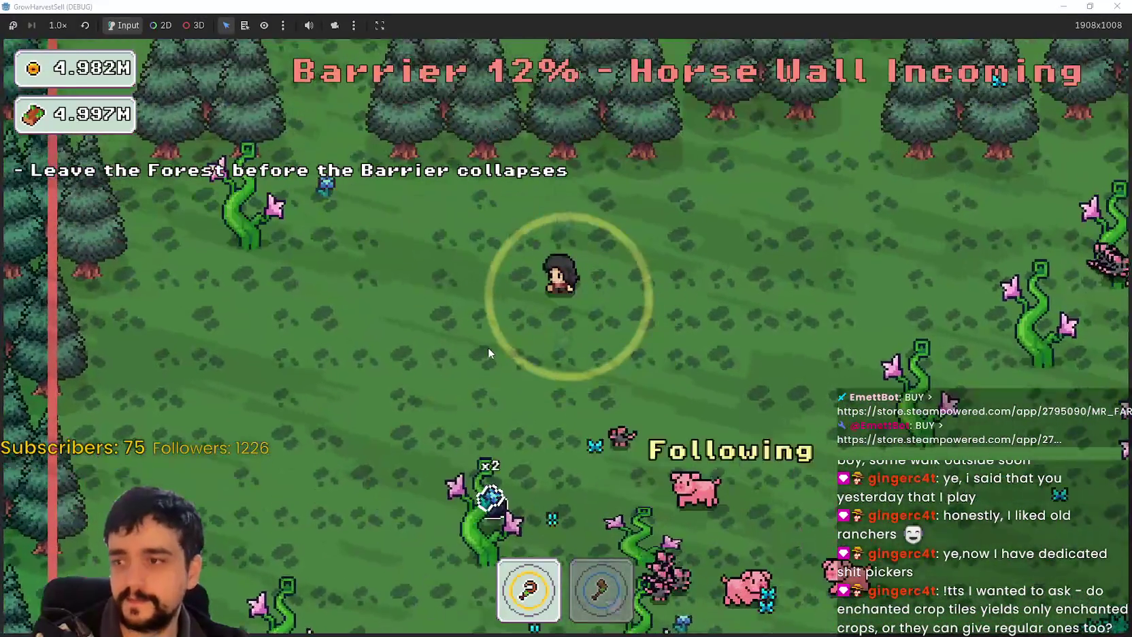
pyautogui.press('d')
pyautogui.press('s')
pyautogui.press('s')
pyautogui.press('a')
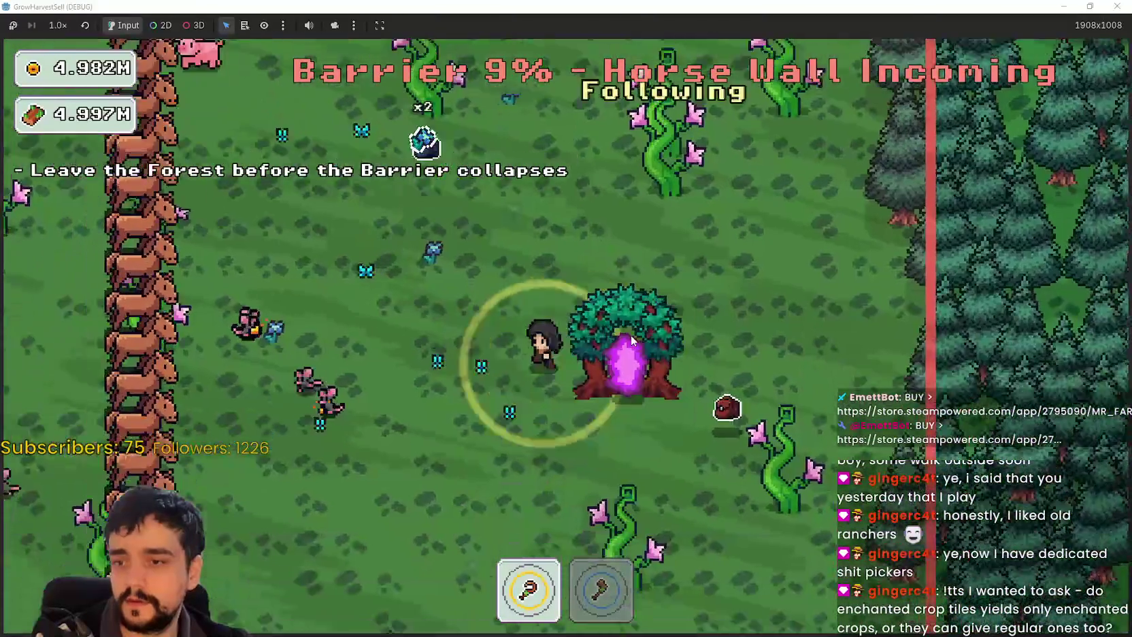
pyautogui.press('w')
pyautogui.press('d')
pyautogui.press('e')
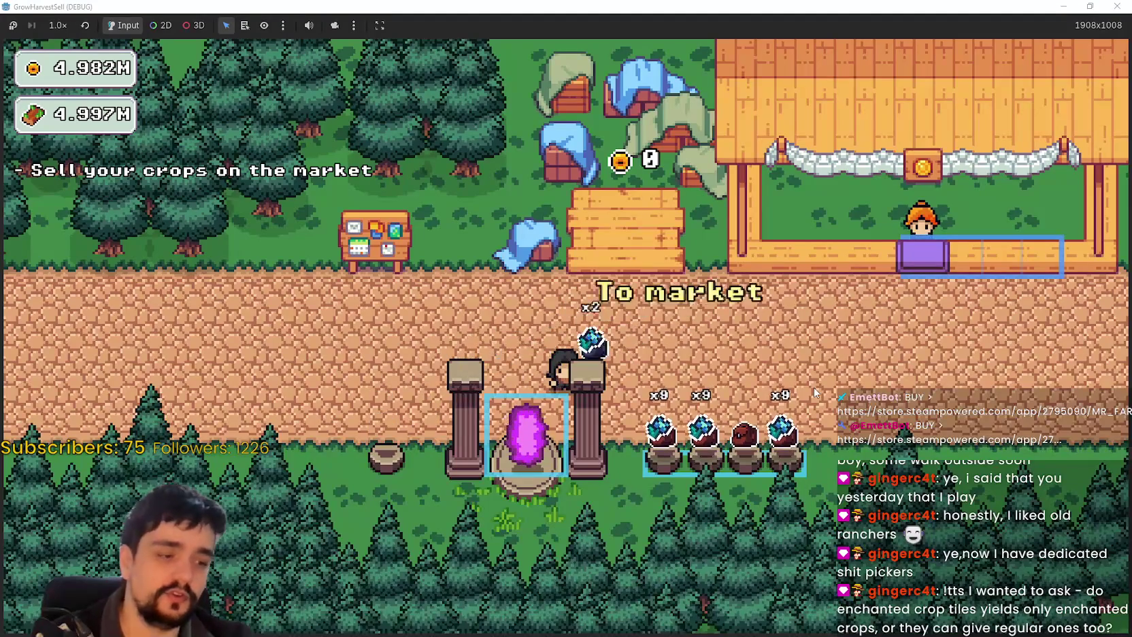
# Walk the character past the market, crops and bank to the notice board, then open the Prestige skill tree
pyautogui.press('d')
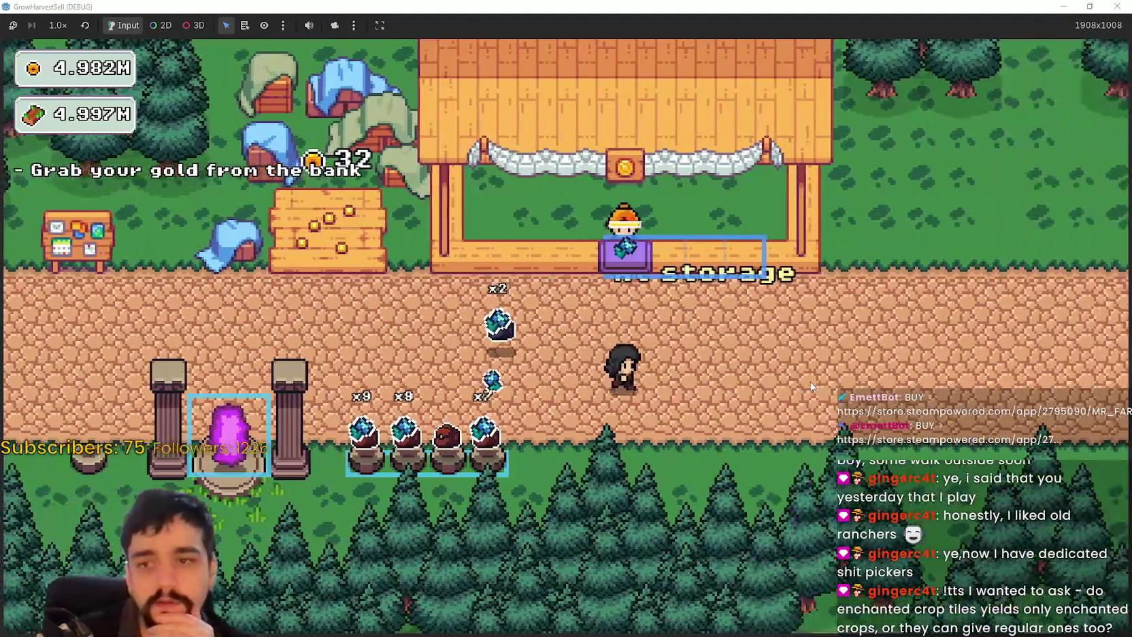
pyautogui.press('a')
pyautogui.press('w')
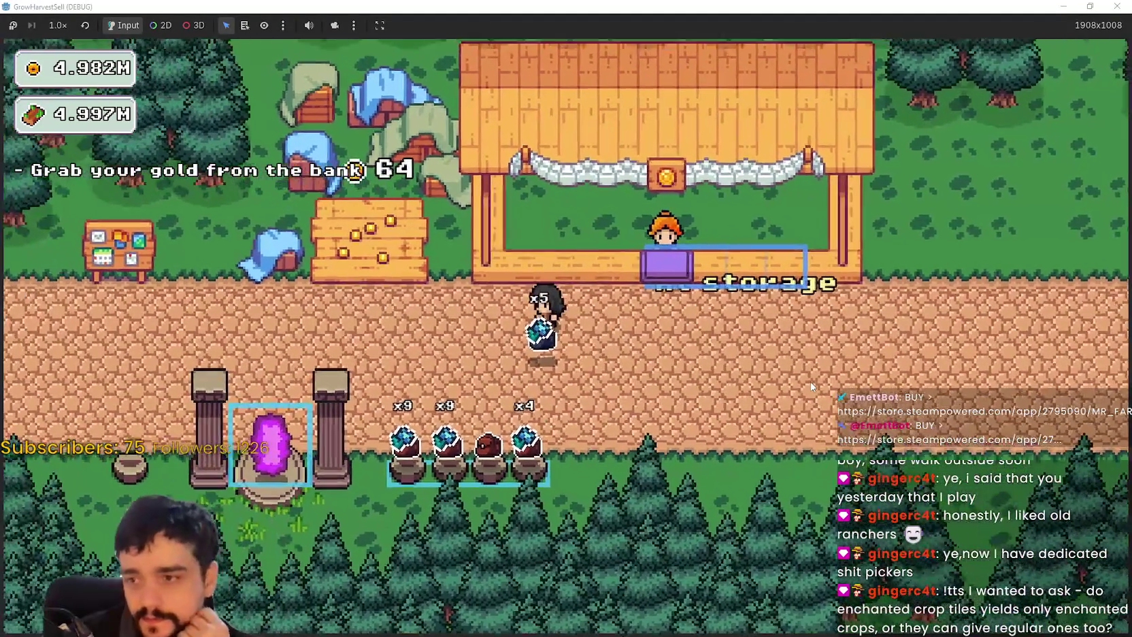
pyautogui.press('a')
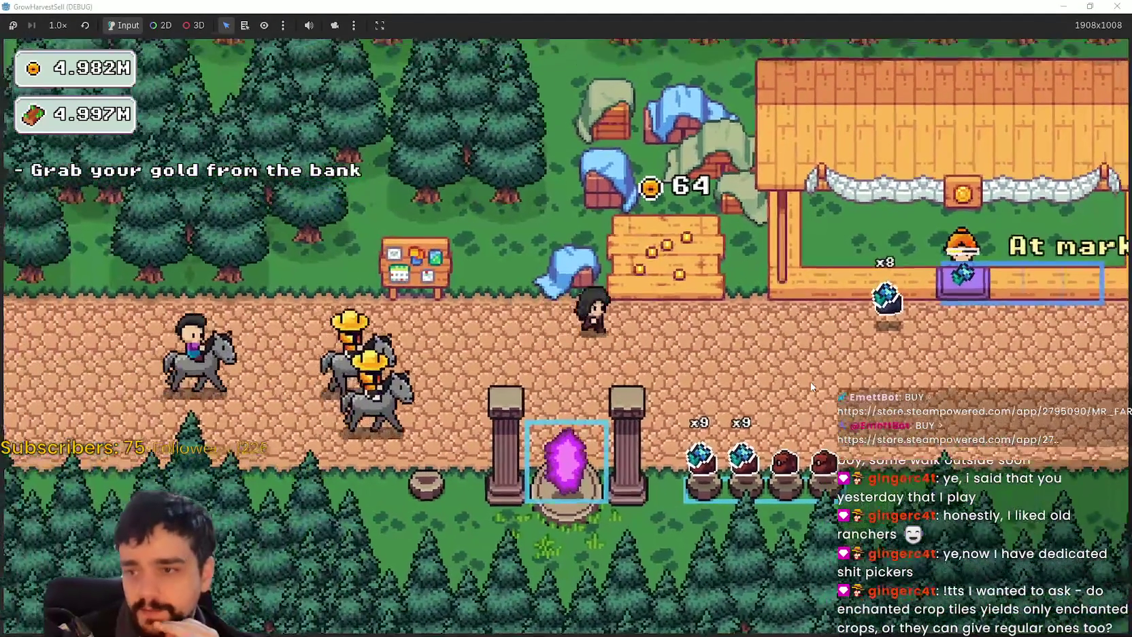
pyautogui.press('d')
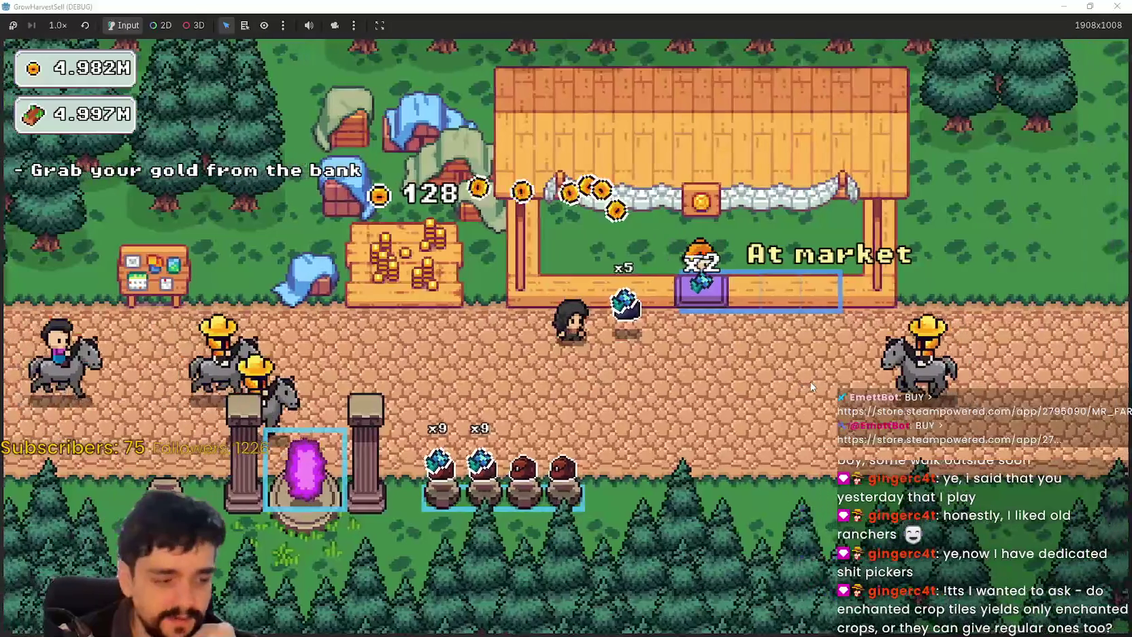
pyautogui.press('s')
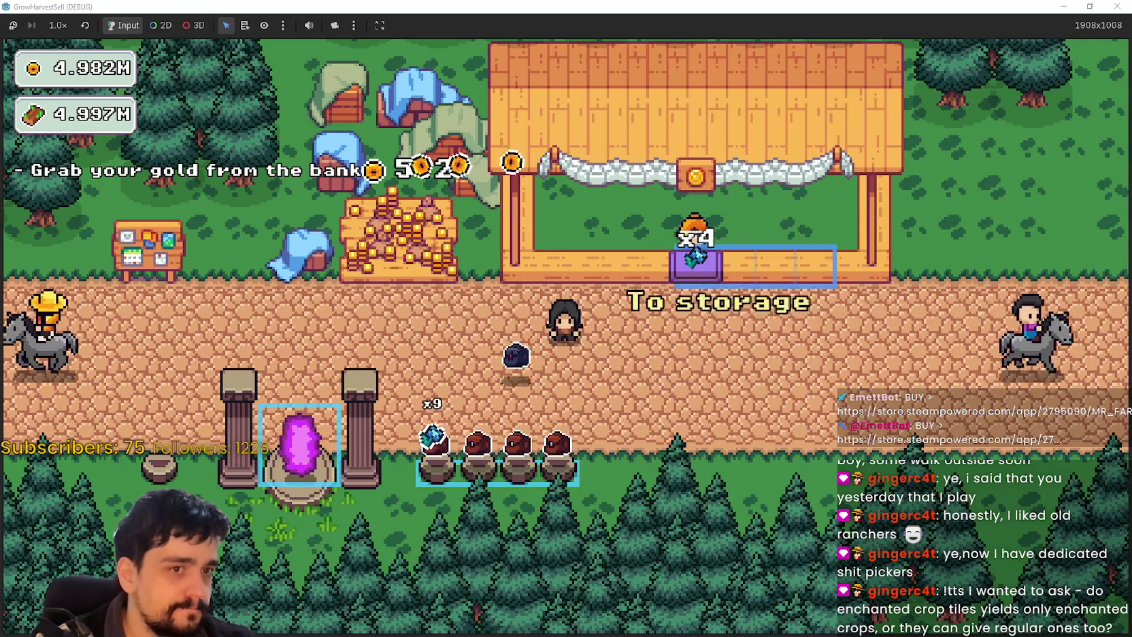
pyautogui.press('a')
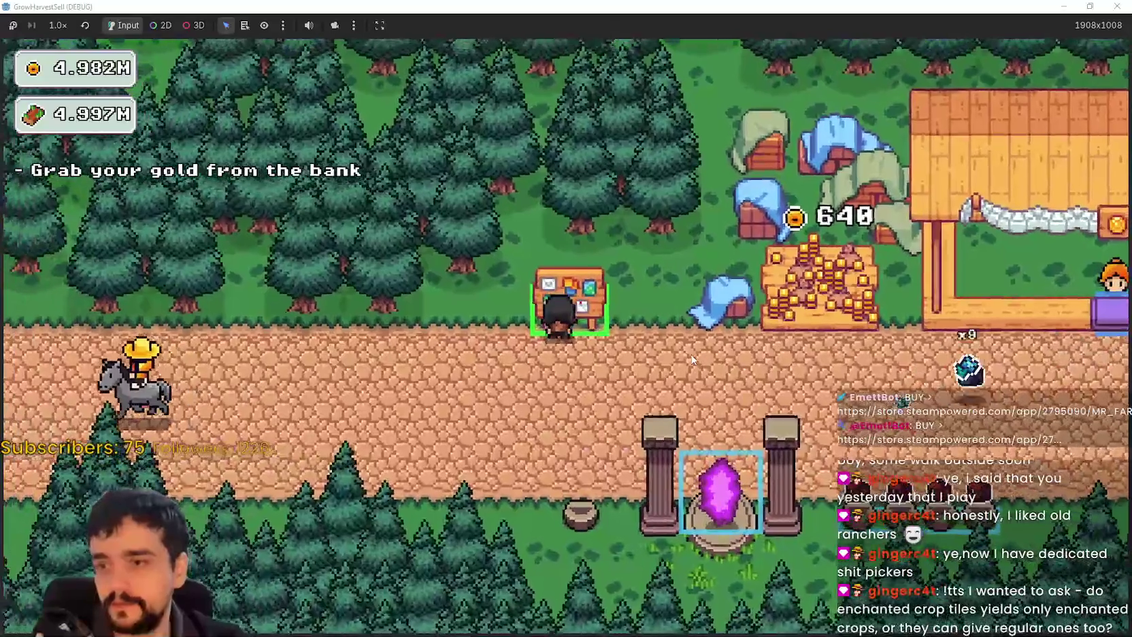
pyautogui.press('d')
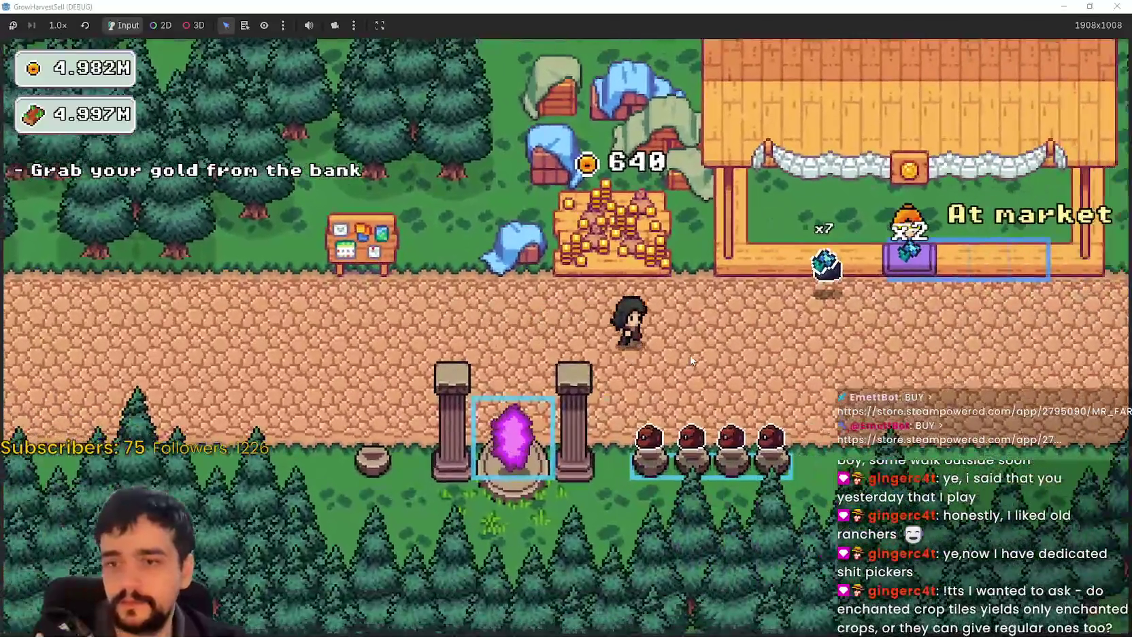
pyautogui.press('d')
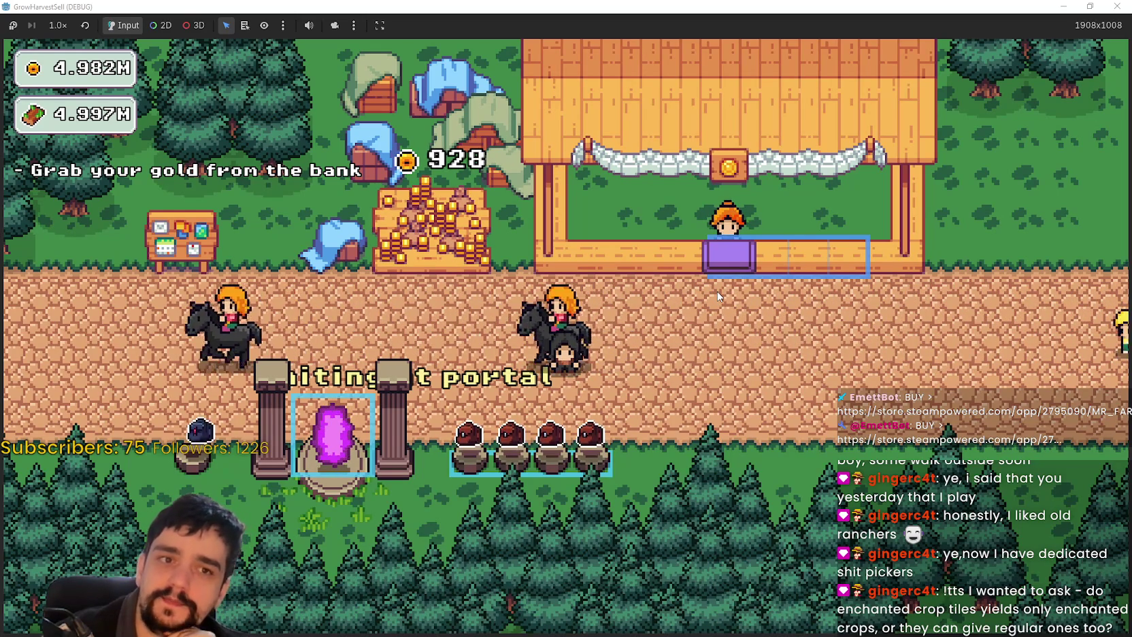
pyautogui.press('a')
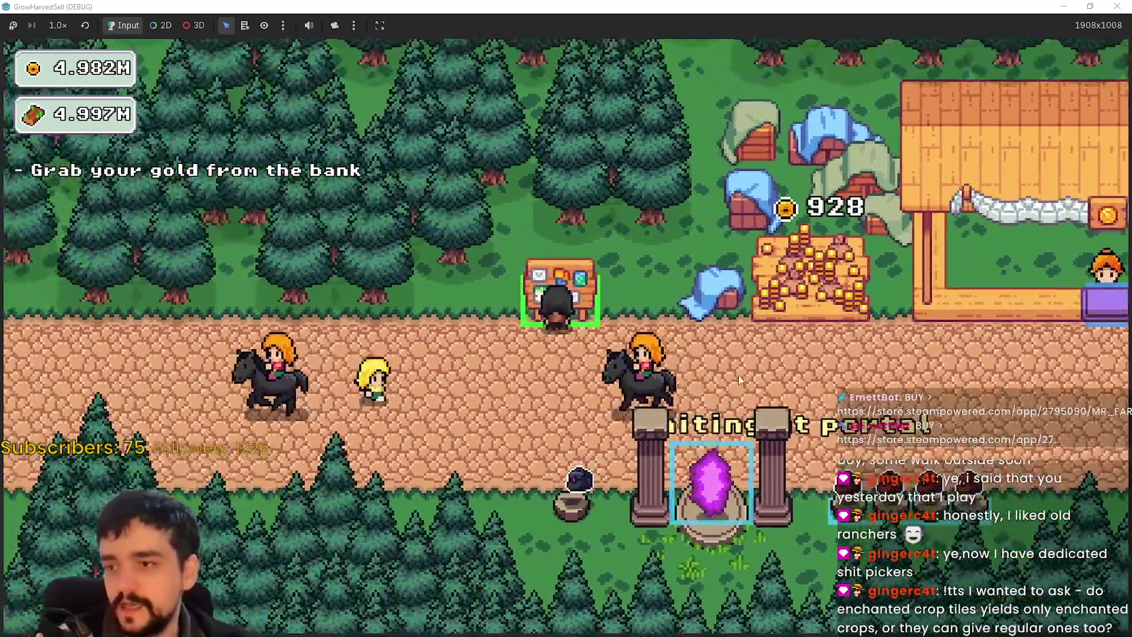
pyautogui.press('e')
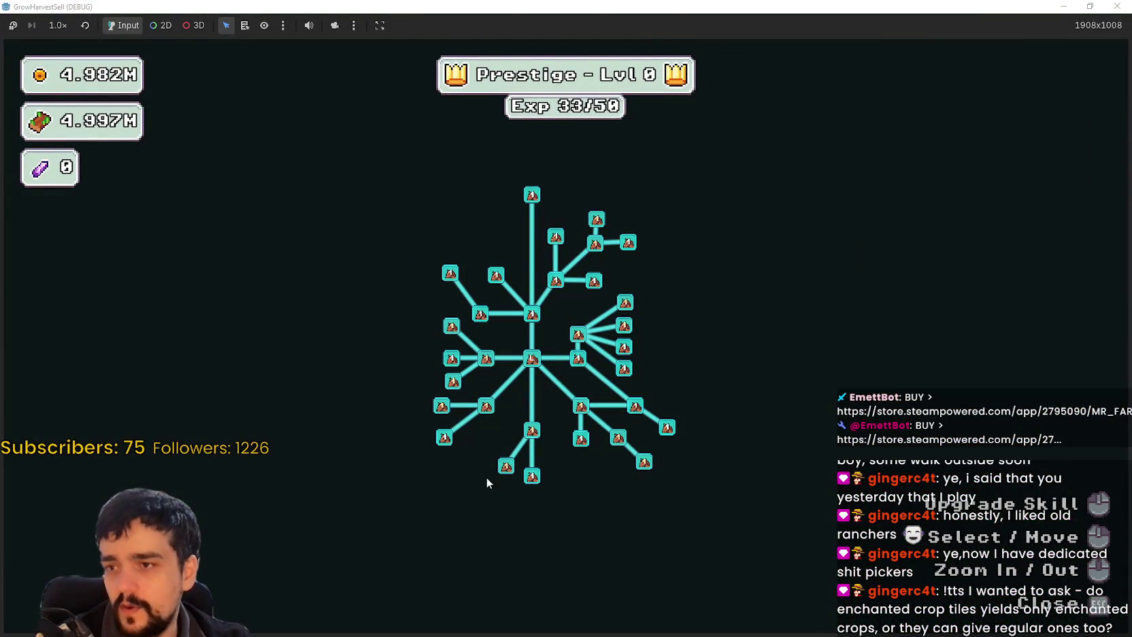
# Inspect the Prestige skill tree at Lvl 0, Exp 33/50, then close it
pyautogui.scroll(2, 373, 464)
pyautogui.scroll(-2, 373, 464)
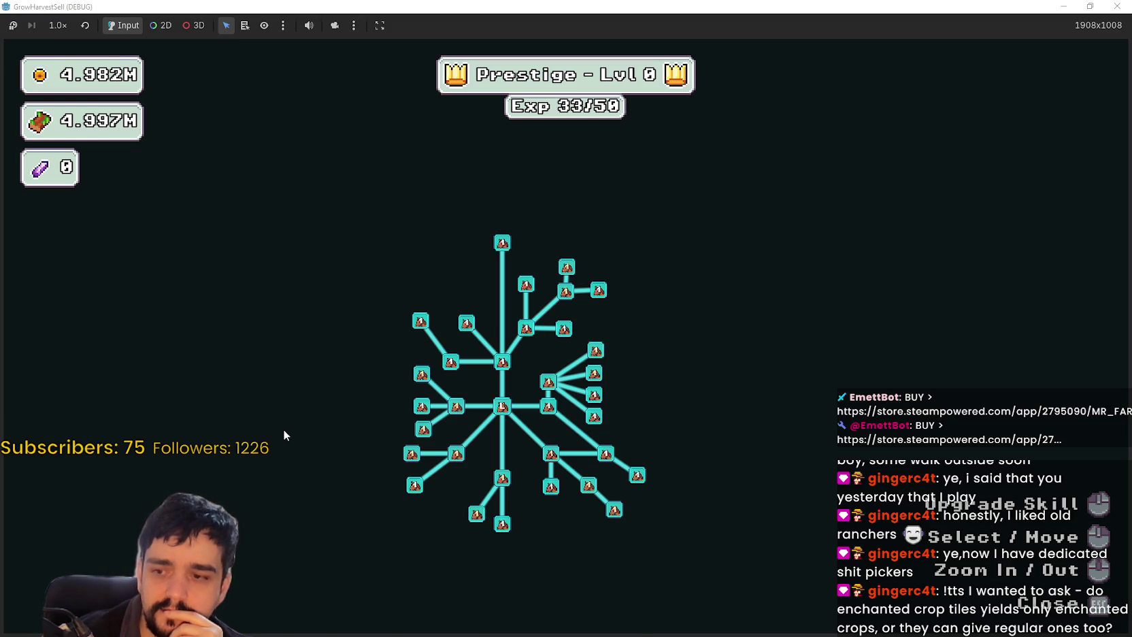
pyautogui.press('Escape')
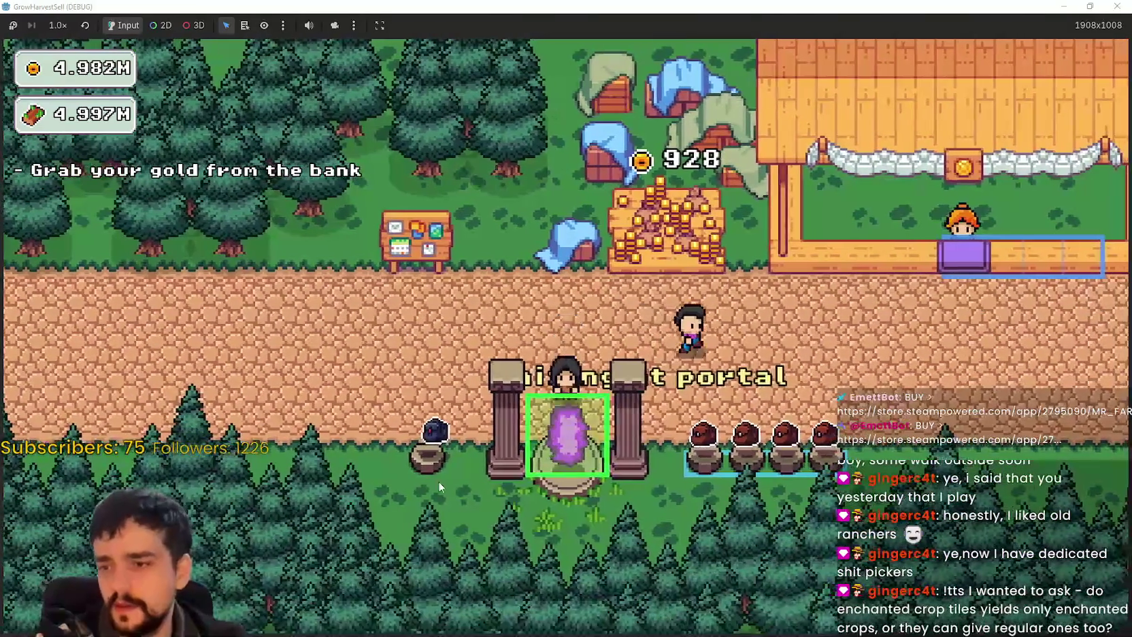
# Open and cancel the portal's Select a Stage dialog, walk right and back, then leave the game
pyautogui.click(537, 493)
pyautogui.click(446, 544)
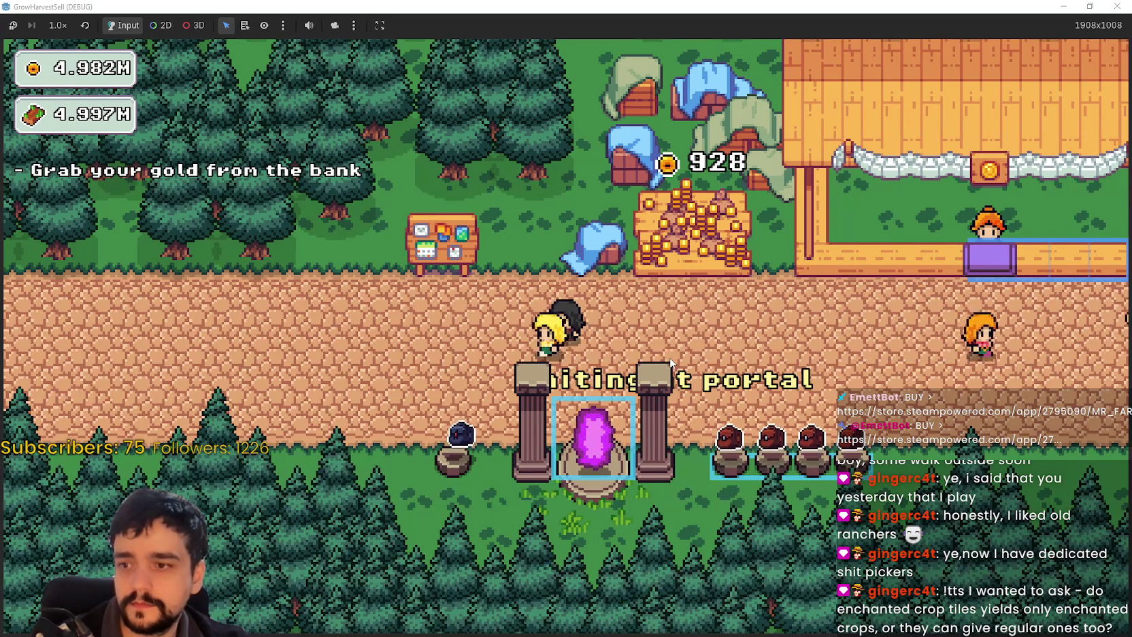
pyautogui.press('d')
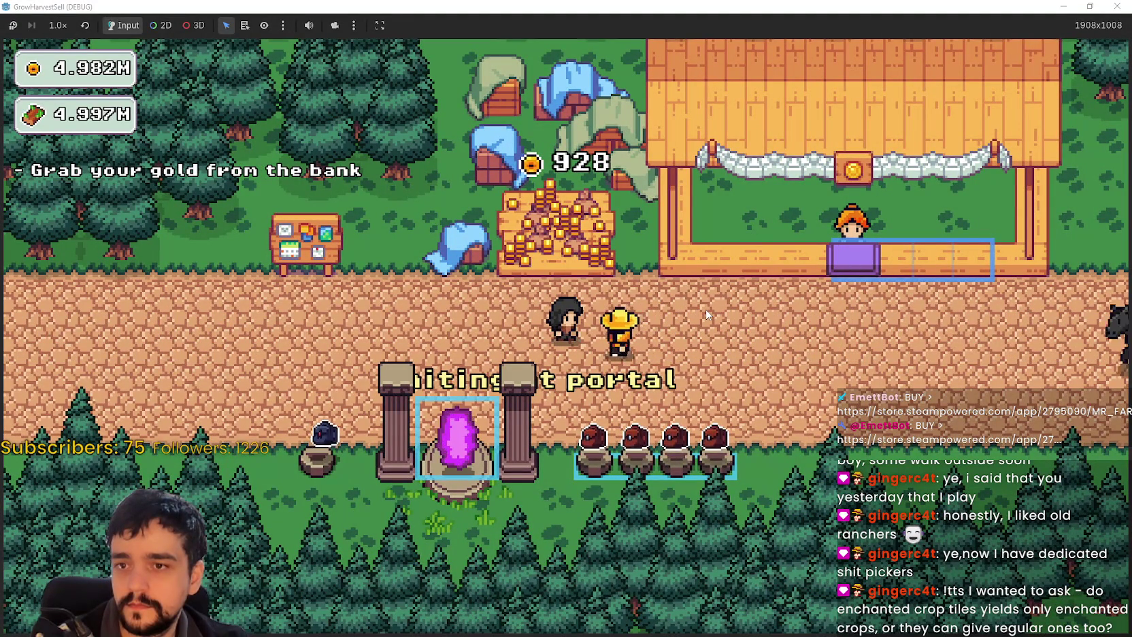
pyautogui.press('d')
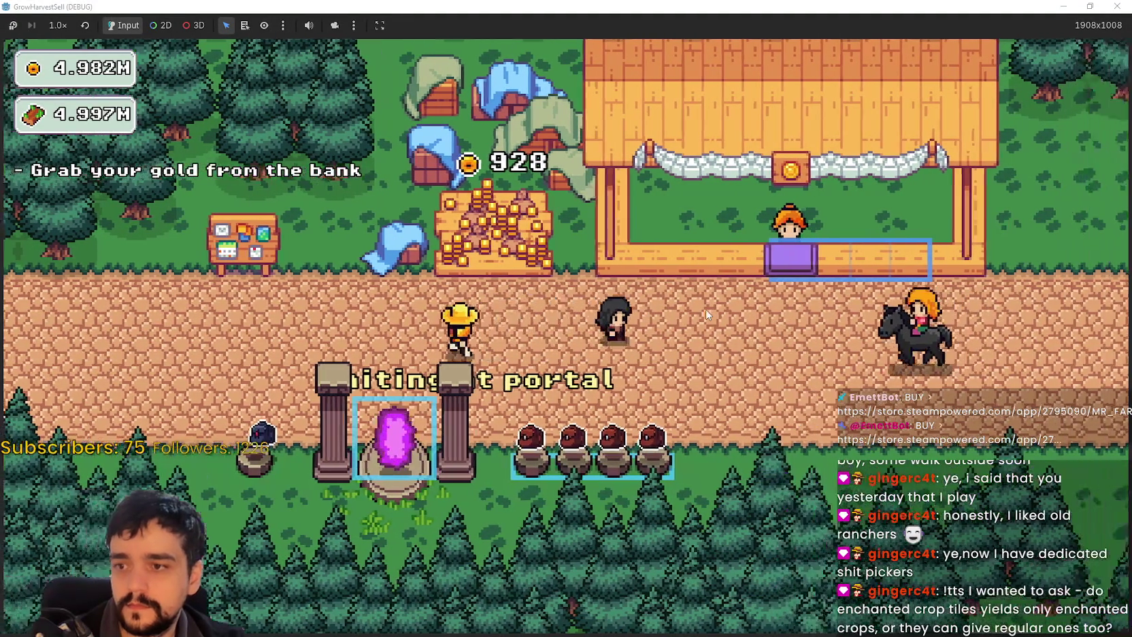
pyautogui.press('a')
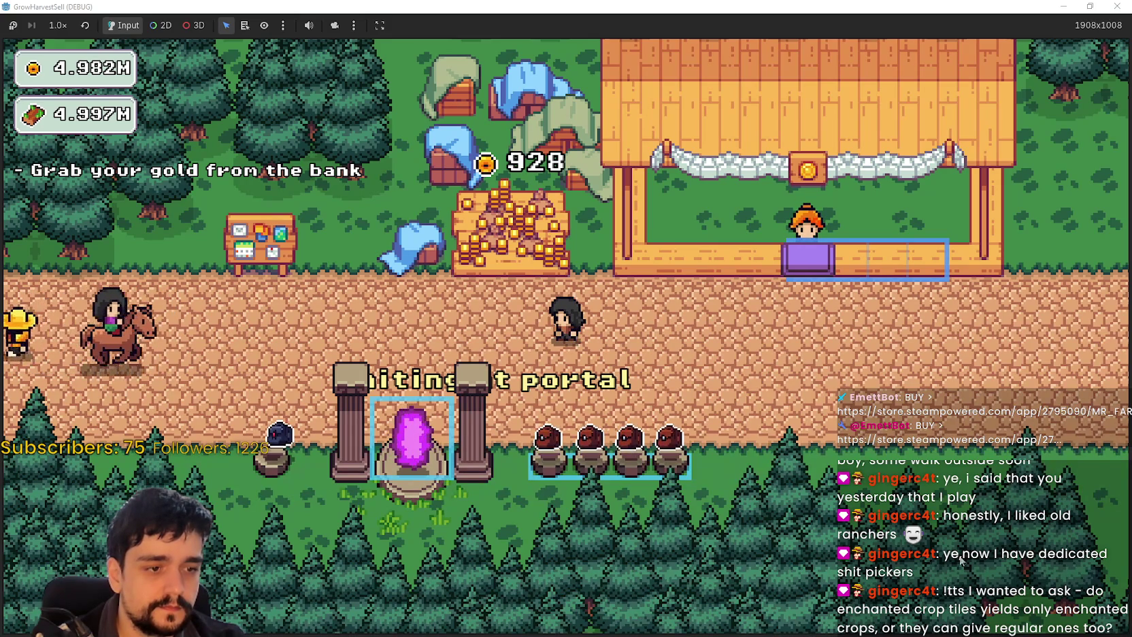
pyautogui.hotkey('alt', 'Tab')
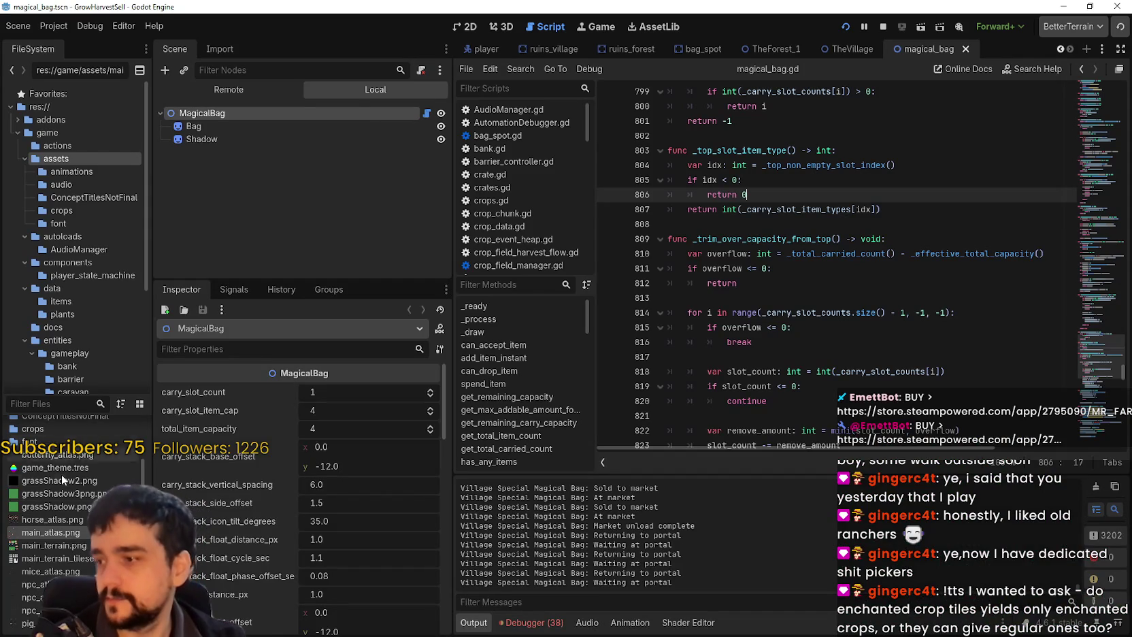
# Open main_atlas.png in Aseprite through Open in External Program and maximise the window
pyautogui.rightClick(47, 535)
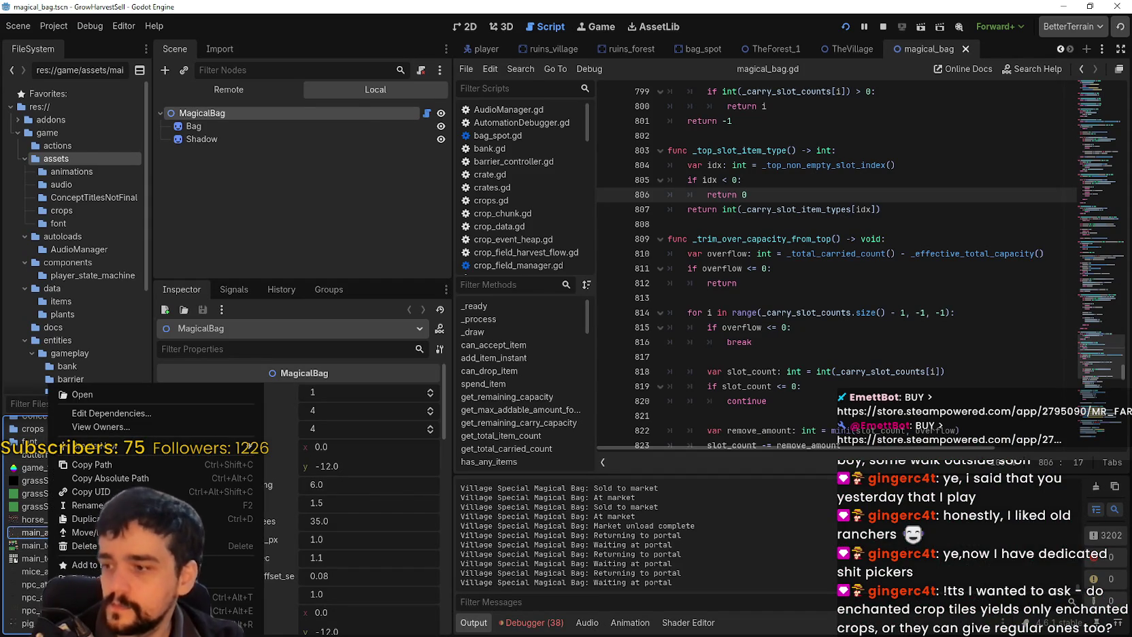
pyautogui.click(790, 332)
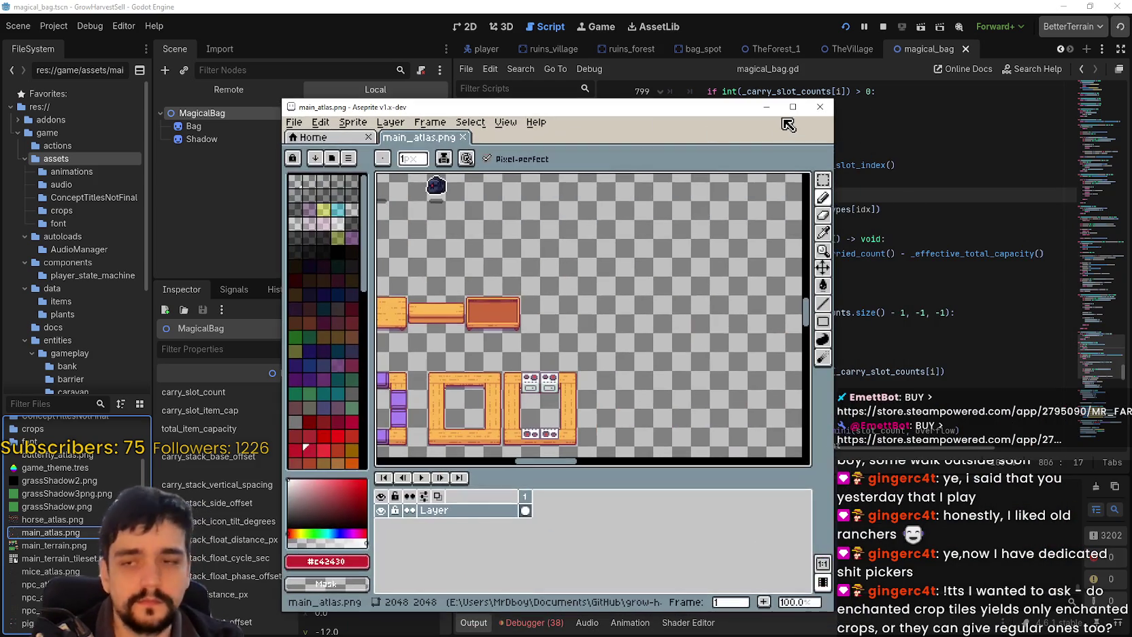
pyautogui.click(792, 106)
# Enlarge the canvas over the timeline and pan the atlas to the dark book icons
pyautogui.scroll(-3, 397, 246)
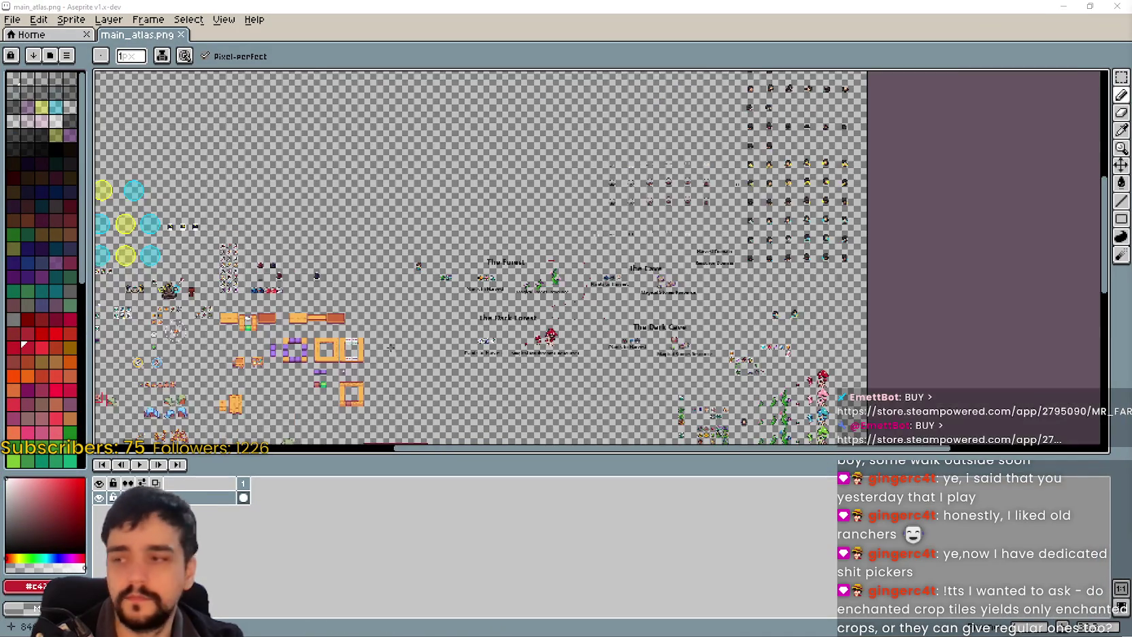
pyautogui.scroll(4, 396, 246)
pyautogui.moveTo(234, 245)
pyautogui.mouseDown()
pyautogui.moveTo(396, 246)
pyautogui.moveTo(483, 264)
pyautogui.mouseUp()
pyautogui.scroll(2, 483, 264)
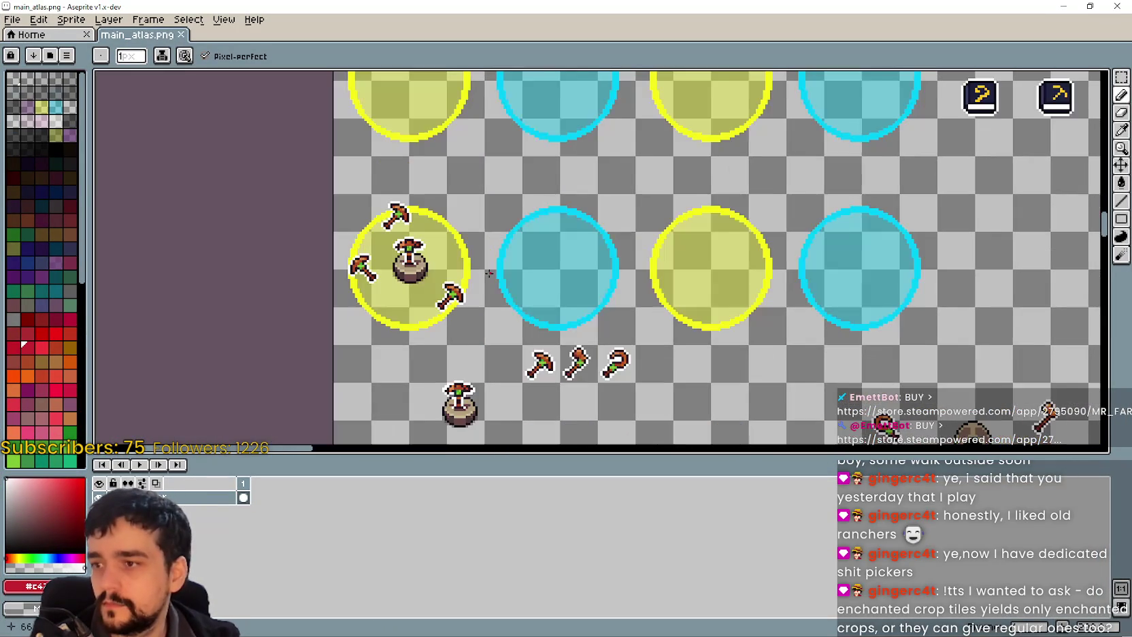
pyautogui.scroll(-2, 483, 264)
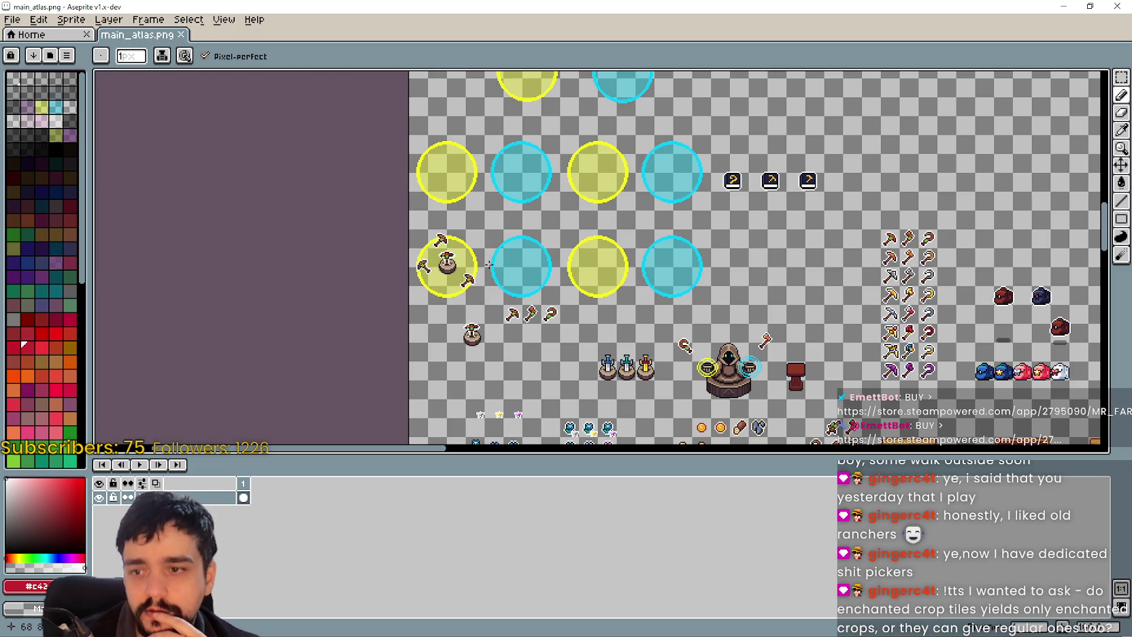
pyautogui.scroll(2, 528, 345)
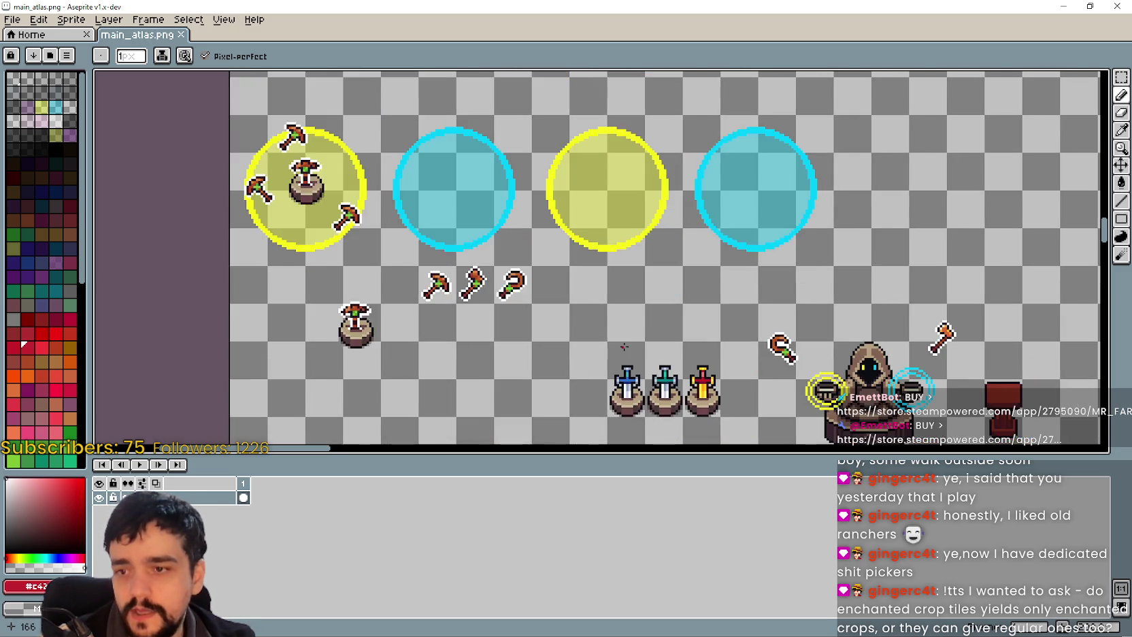
pyautogui.moveTo(701, 455); pyautogui.dragTo(702, 539)
pyautogui.scroll(-2, 543, 300)
pyautogui.scroll(-1, 543, 300)
pyautogui.scroll(1, 544, 300)
pyautogui.moveTo(609, 288)
pyautogui.mouseDown()
pyautogui.moveTo(691, 289)
pyautogui.moveTo(549, 281)
pyautogui.mouseUp()
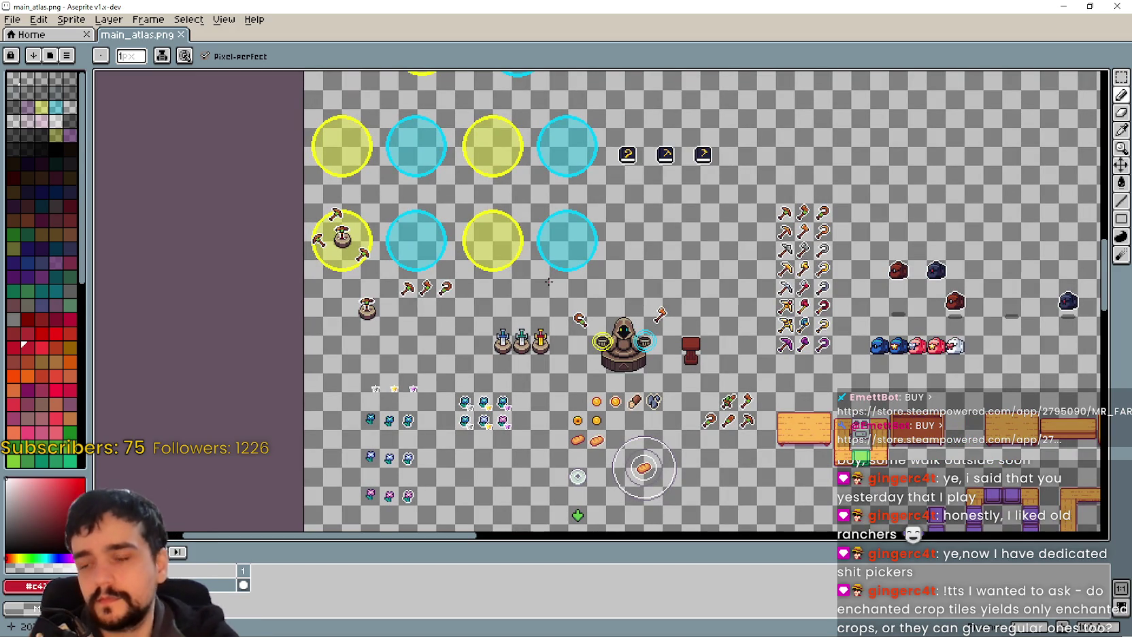
pyautogui.hscroll(4, 848, 379)
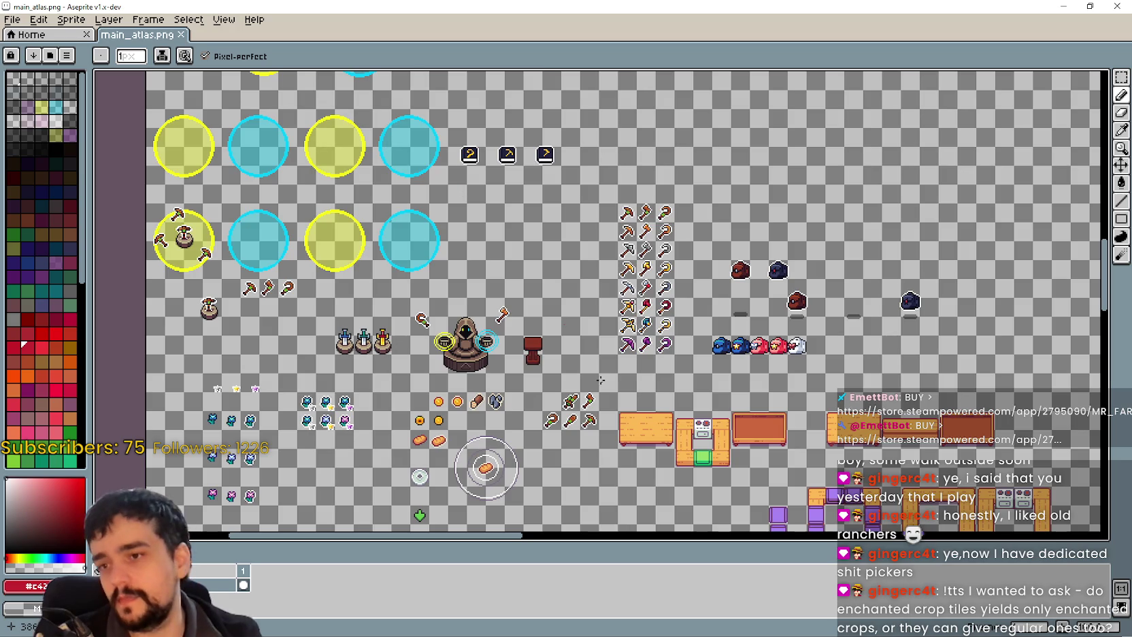
pyautogui.scroll(-6, 602, 382)
pyautogui.hscroll(-2, 602, 383)
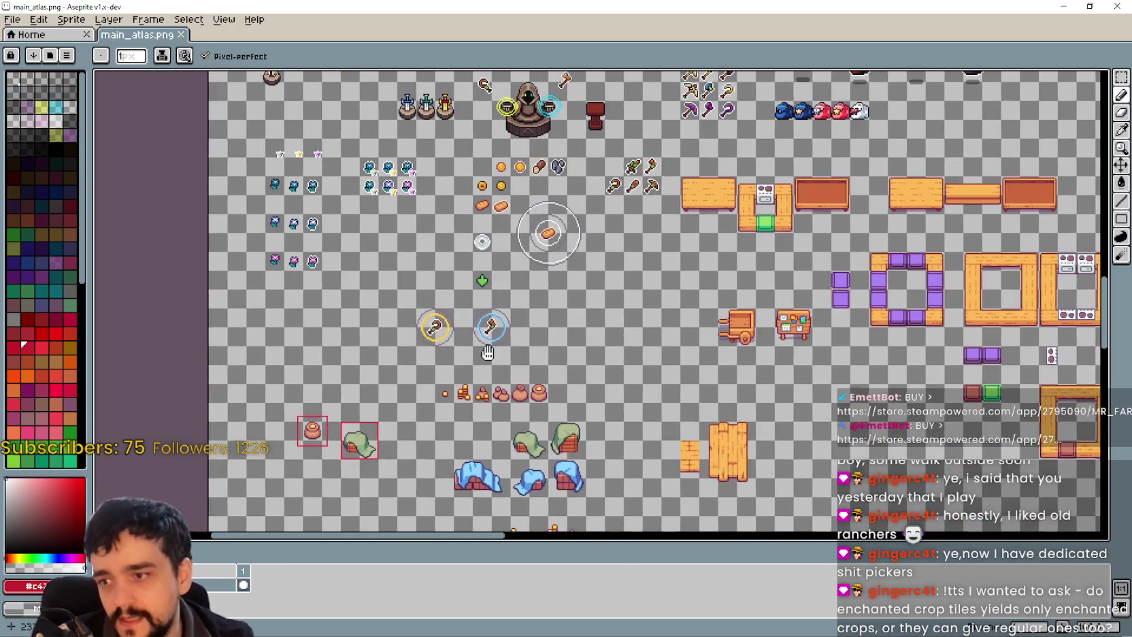
pyautogui.scroll(6, 563, 375)
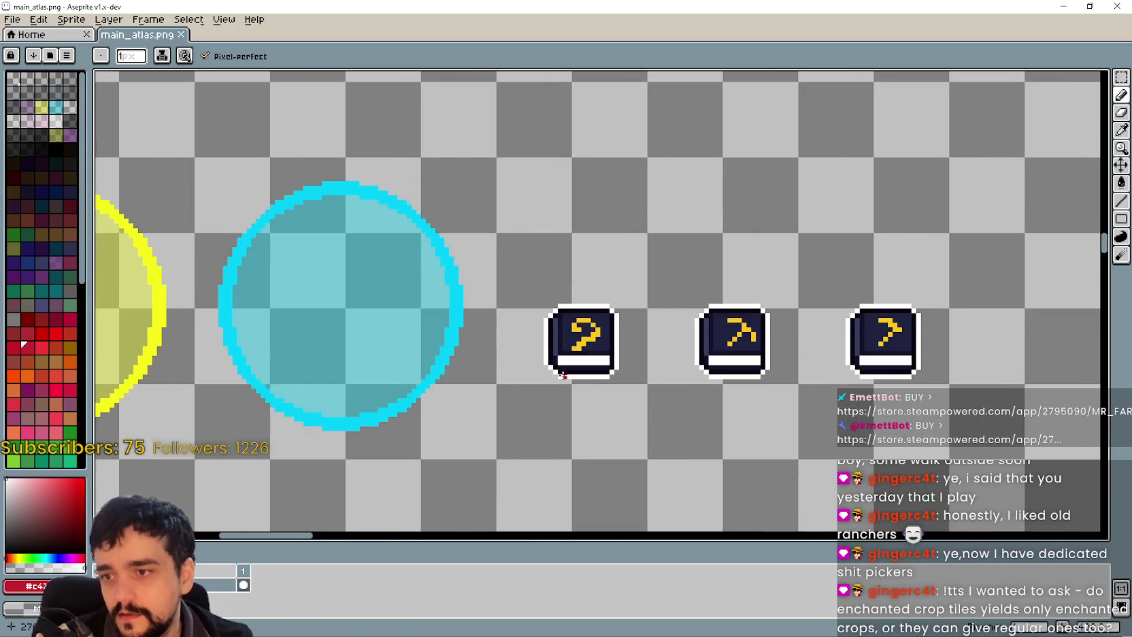
pyautogui.scroll(-5, 562, 375)
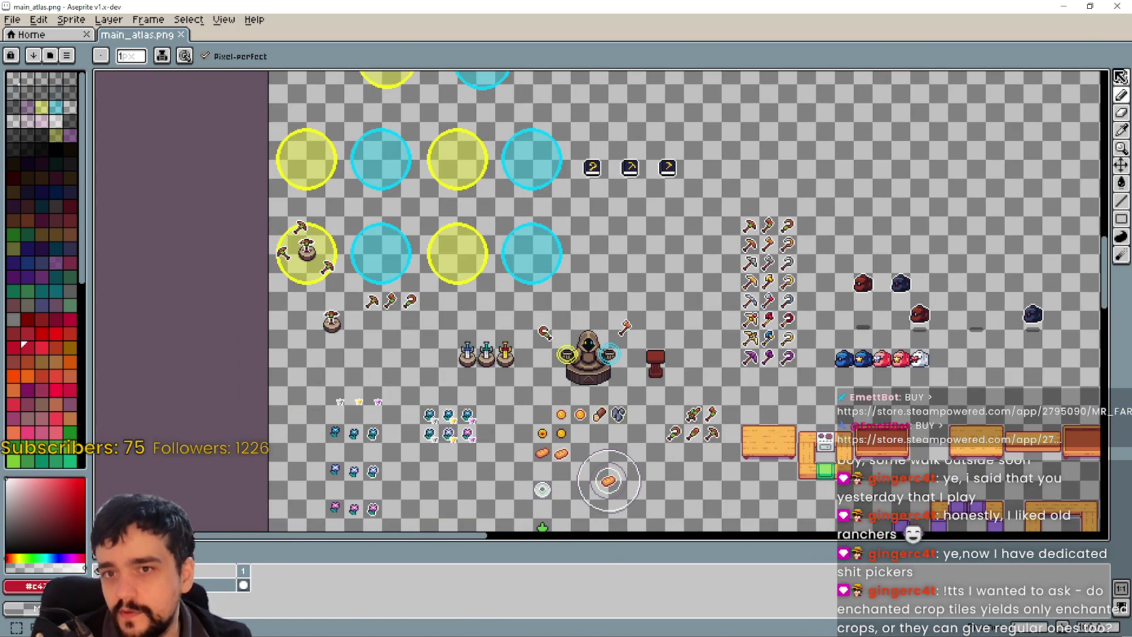
# Marquee-select the question-mark book icon with the Rectangular Marquee tool
pyautogui.click(1121, 75)
pyautogui.hscroll(3, 607, 367)
pyautogui.scroll(3, 607, 368)
pyautogui.scroll(-3, 607, 367)
pyautogui.scroll(3, 378, 276)
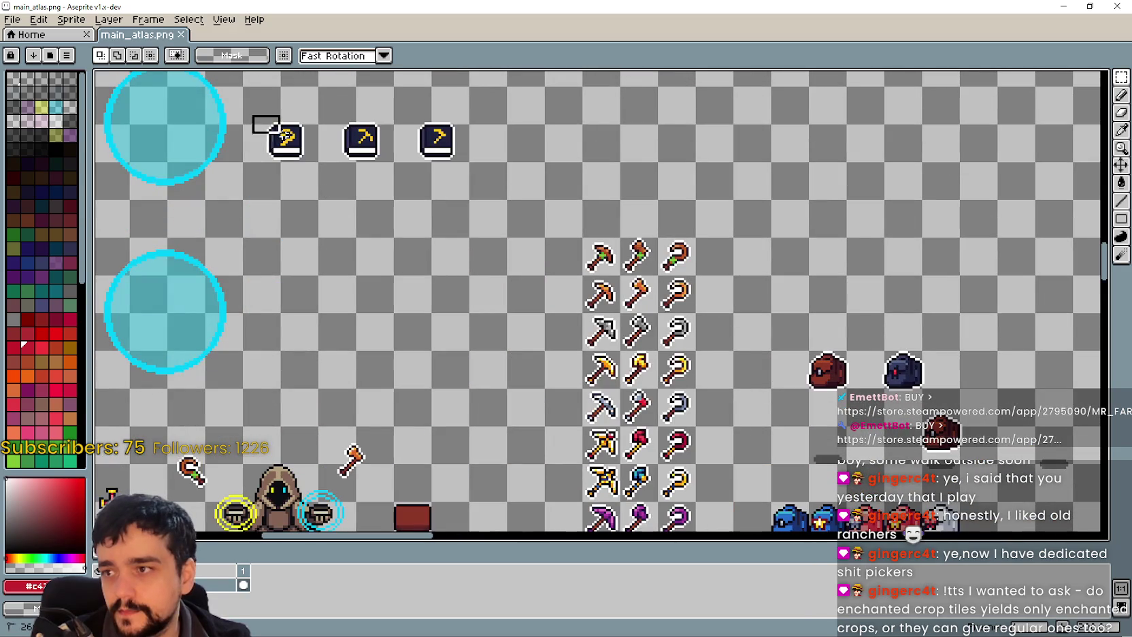
pyautogui.moveTo(306, 163); pyautogui.dragTo(1004, 381)
# Move the question-mark book beside the other two books and line it up with them
pyautogui.hscroll(5, 1005, 381)
pyautogui.scroll(-2, 1004, 381)
pyautogui.moveTo(686, 288); pyautogui.dragTo(726, 310)
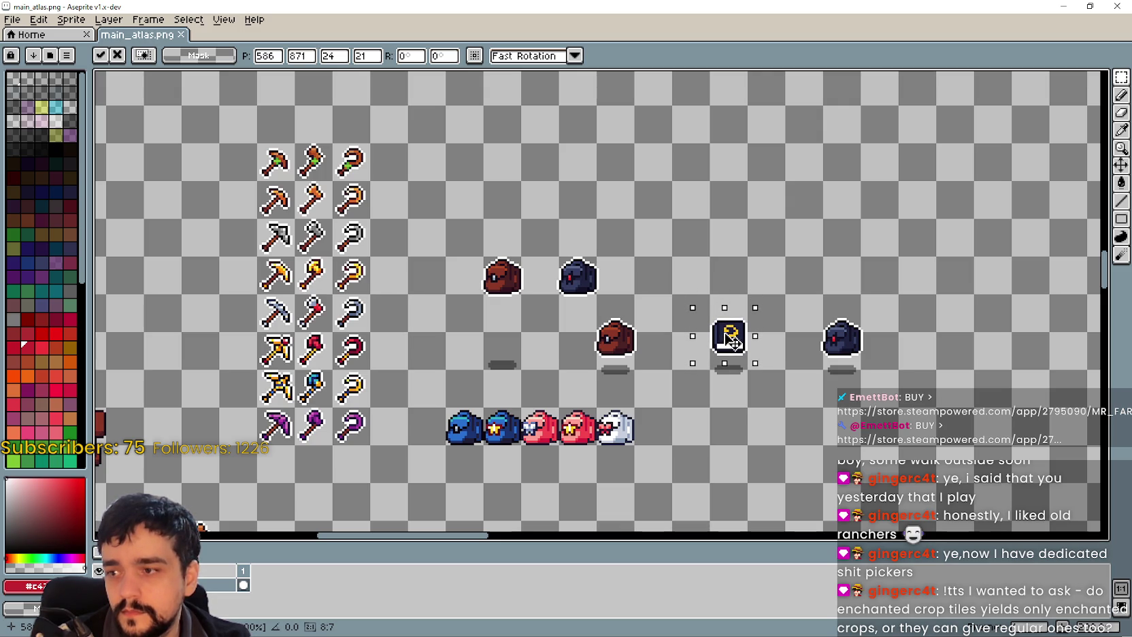
pyautogui.scroll(-3, 731, 330)
pyautogui.scroll(2, 720, 353)
pyautogui.moveTo(731, 311)
pyautogui.mouseDown()
pyautogui.moveTo(401, 204)
pyautogui.moveTo(354, 204)
pyautogui.moveTo(330, 136)
pyautogui.moveTo(357, 129)
pyautogui.mouseUp()
pyautogui.scroll(3, 354, 199)
pyautogui.scroll(1, 411, 190)
pyautogui.moveTo(551, 324); pyautogui.dragTo(519, 318)
# Pan back over the tools and bags, then marquee all three book icons together
pyautogui.scroll(-2, 524, 320)
pyautogui.moveTo(652, 382); pyautogui.dragTo(339, 141)
pyautogui.scroll(-2, 418, 200)
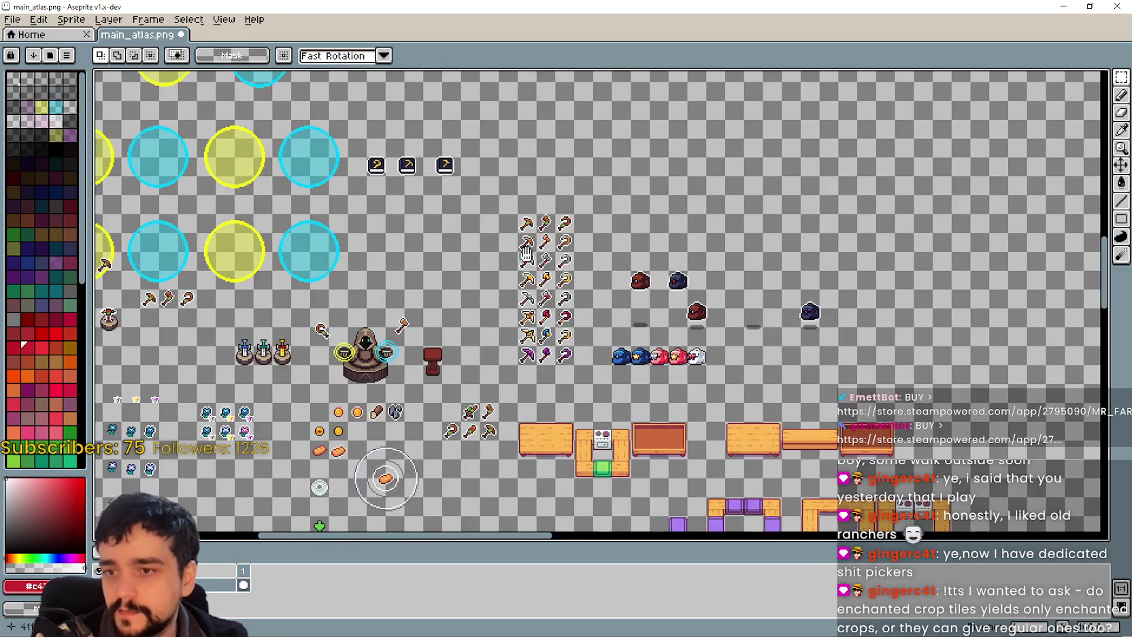
pyautogui.scroll(2, 470, 195)
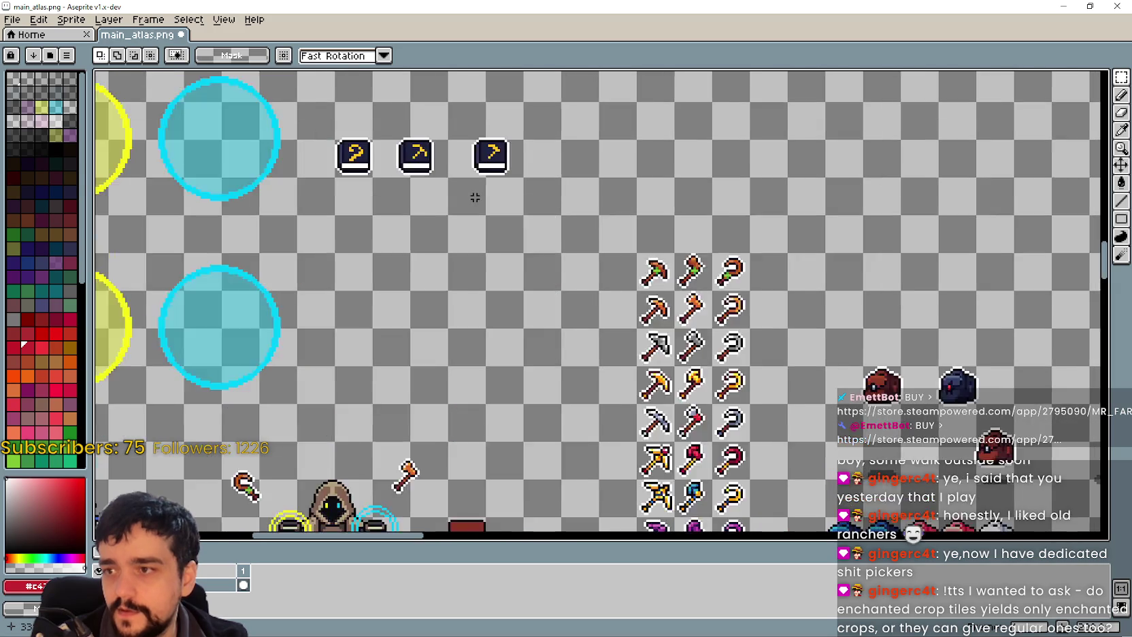
pyautogui.moveTo(833, 406); pyautogui.dragTo(515, 287)
pyautogui.moveTo(511, 231)
pyautogui.mouseDown()
pyautogui.moveTo(615, 291)
pyautogui.moveTo(586, 298)
pyautogui.mouseUp()
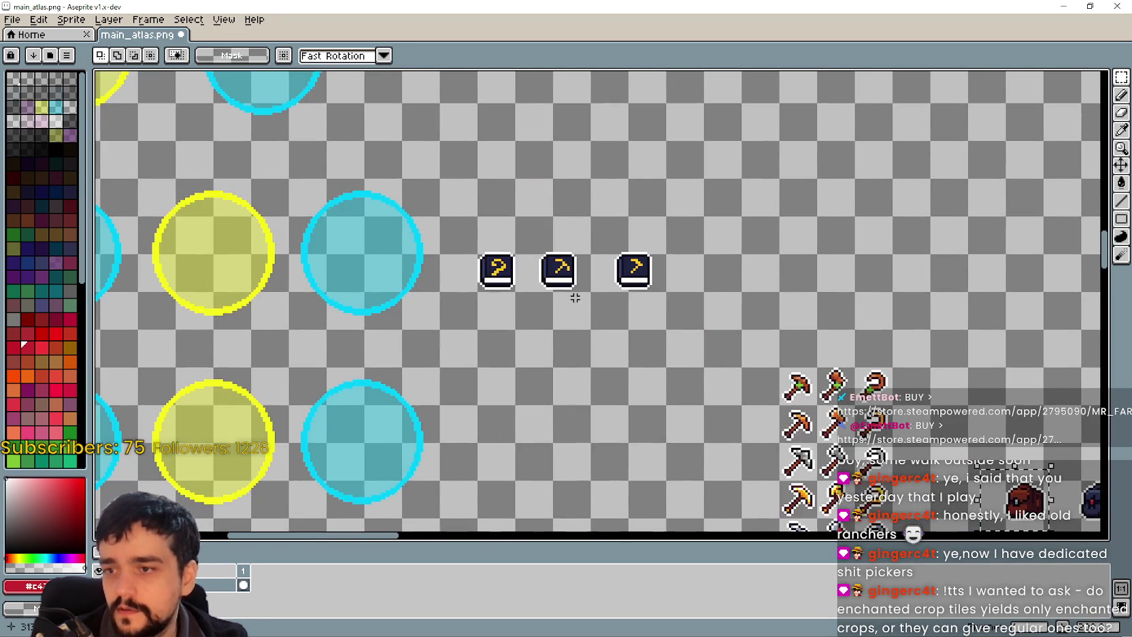
pyautogui.scroll(1, 528, 296)
pyautogui.moveTo(410, 209); pyautogui.dragTo(730, 316)
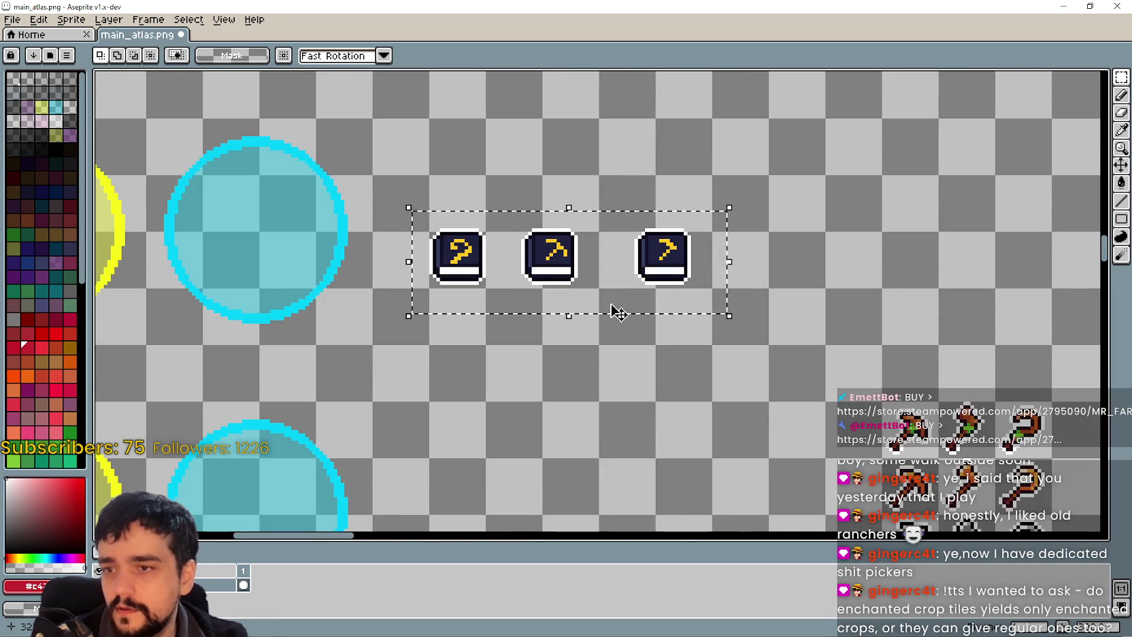
# Shift the three selected books to the right and commit the move
pyautogui.scroll(-4, 561, 265)
pyautogui.scroll(2, 340, 187)
pyautogui.moveTo(340, 187); pyautogui.dragTo(646, 235)
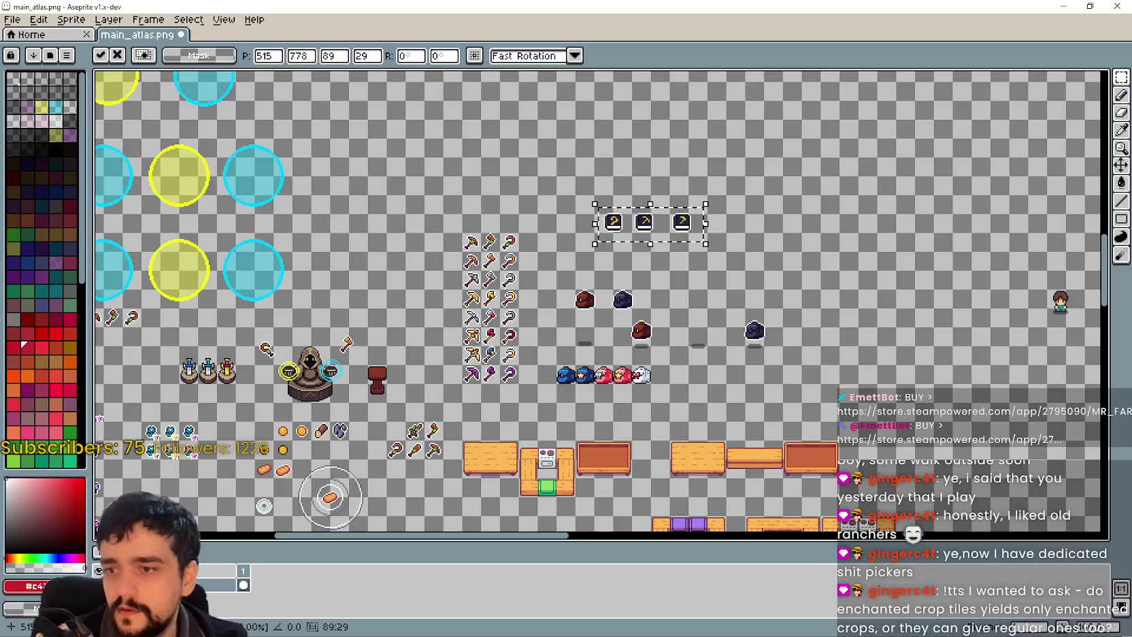
pyautogui.scroll(2, 646, 235)
pyautogui.moveTo(598, 161)
pyautogui.mouseDown()
pyautogui.moveTo(630, 204)
pyautogui.moveTo(591, 239)
pyautogui.mouseUp()
pyautogui.scroll(3, 591, 240)
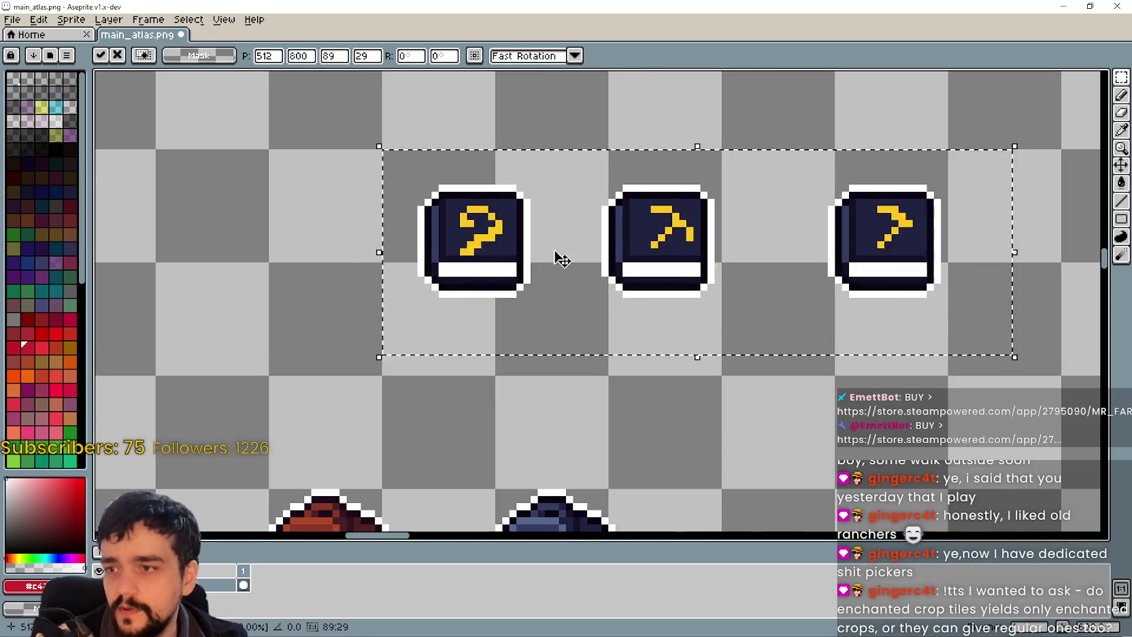
pyautogui.press('Left')
pyautogui.press('Left')
pyautogui.press('Left')
pyautogui.press('Up')
pyautogui.scroll(-1, 543, 406)
pyautogui.click(544, 406)
# Select and then deselect the brown backpack sprite
pyautogui.scroll(-1, 544, 406)
pyautogui.moveTo(318, 271); pyautogui.dragTo(508, 464)
pyautogui.click(714, 426)
pyautogui.scroll(1, 557, 324)
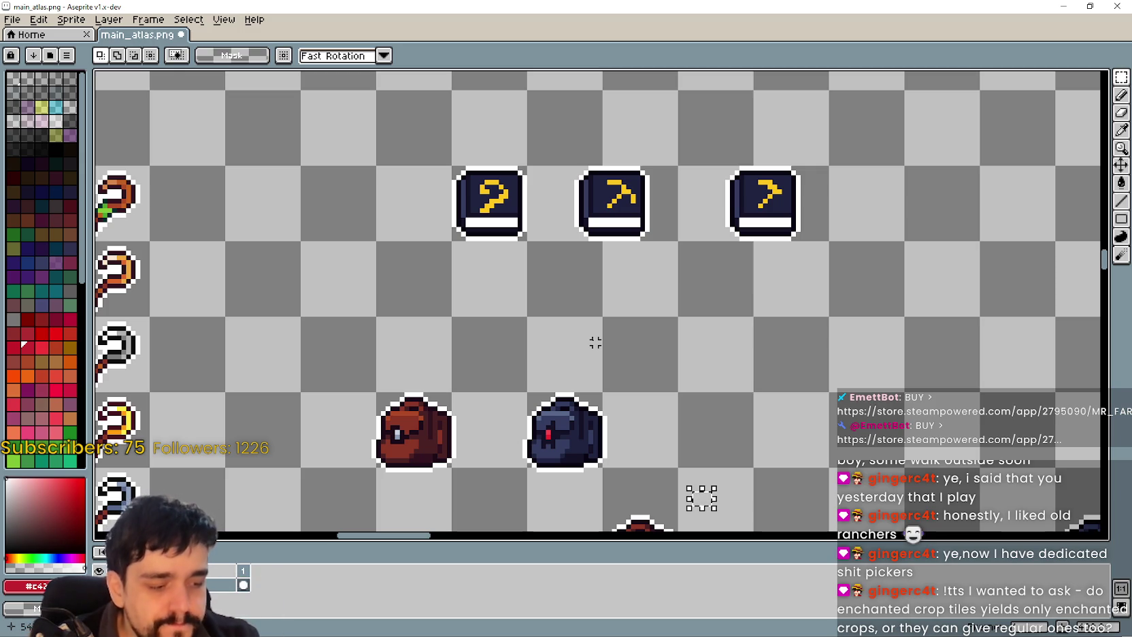
pyautogui.scroll(-2, 487, 352)
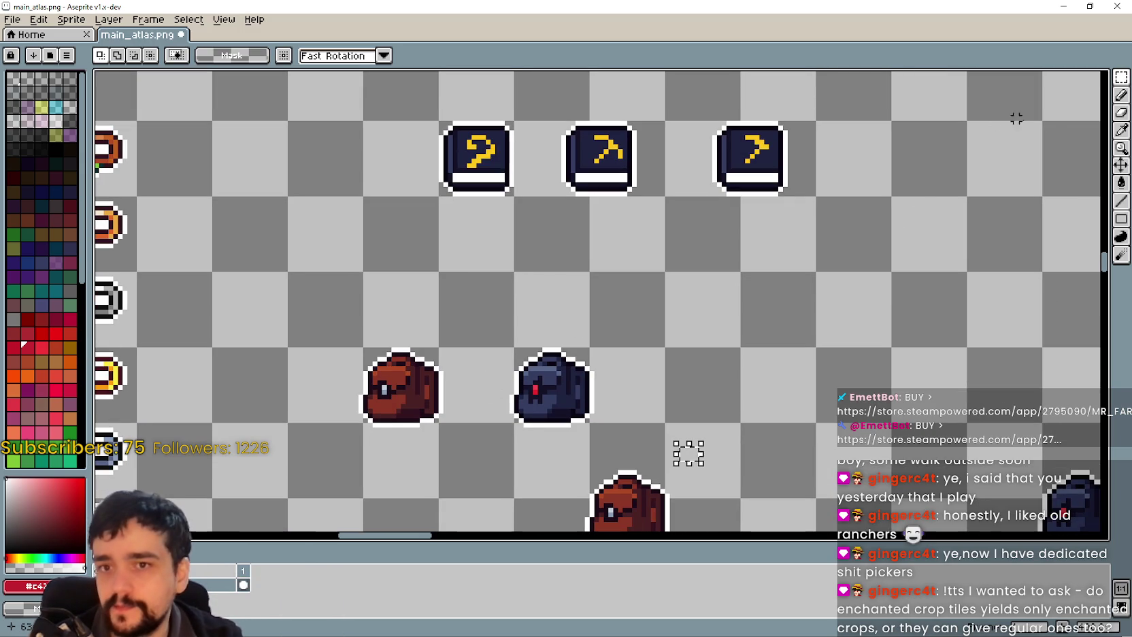
pyautogui.scroll(2, 476, 184)
# Space the middle and right books farther to the right
pyautogui.moveTo(570, 236); pyautogui.dragTo(687, 151)
pyautogui.scroll(1, 637, 289)
pyautogui.moveTo(531, 246); pyautogui.dragTo(686, 145)
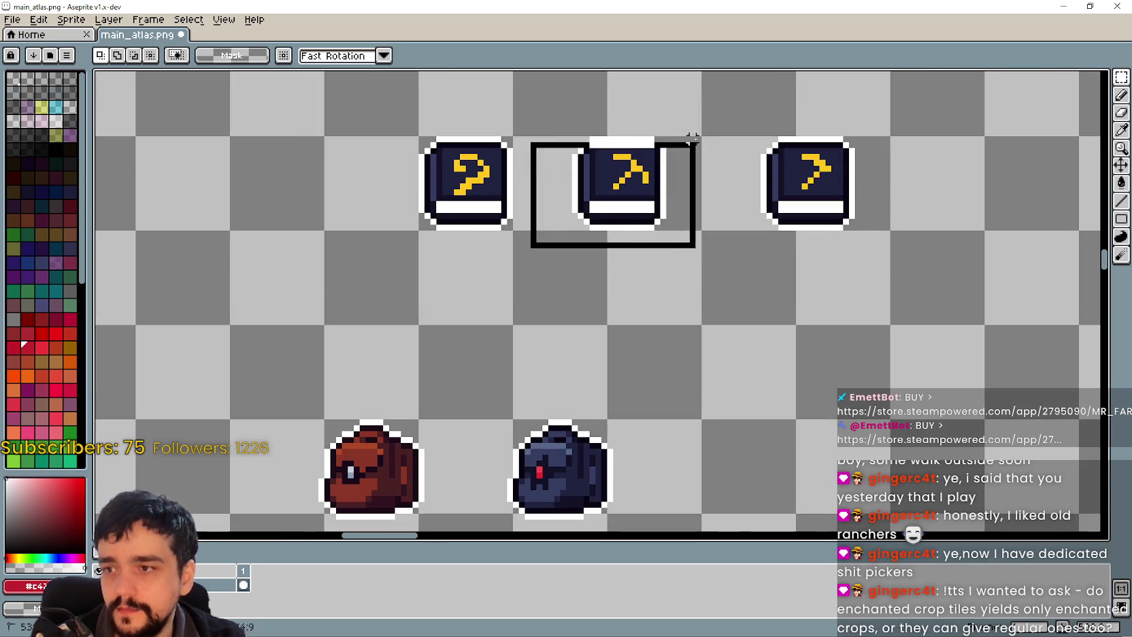
pyautogui.moveTo(606, 188); pyautogui.dragTo(642, 190)
pyautogui.click(761, 241)
pyautogui.moveTo(744, 236); pyautogui.dragTo(747, 233)
pyautogui.moveTo(869, 145); pyautogui.dragTo(871, 143)
pyautogui.moveTo(786, 197); pyautogui.dragTo(824, 203)
pyautogui.click(480, 270)
# Copy the row of three books downward, then move the row up one tile and commit
pyautogui.moveTo(367, 247)
pyautogui.mouseDown()
pyautogui.moveTo(884, 131)
pyautogui.moveTo(905, 113)
pyautogui.mouseUp()
pyautogui.moveTo(677, 203); pyautogui.dragTo(683, 296)
pyautogui.moveTo(506, 210); pyautogui.dragTo(519, 281)
pyautogui.moveTo(353, 151)
pyautogui.mouseDown()
pyautogui.moveTo(369, 174)
pyautogui.moveTo(905, 270)
pyautogui.moveTo(912, 296)
pyautogui.moveTo(937, 304)
pyautogui.mouseUp()
pyautogui.moveTo(757, 258); pyautogui.dragTo(746, 168)
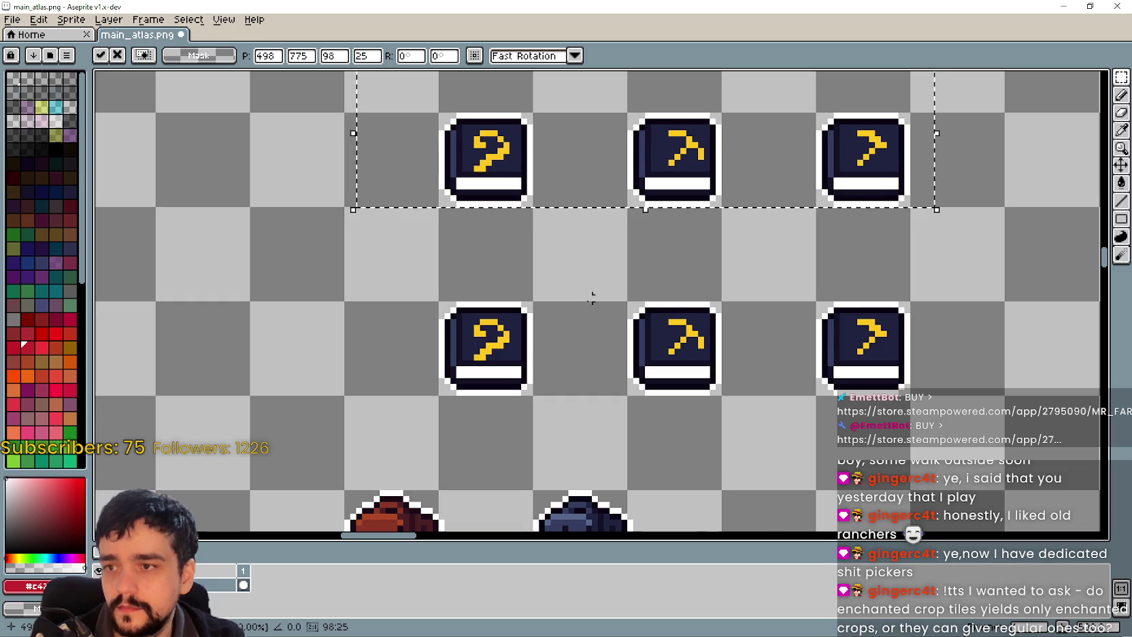
pyautogui.press('Return')
# Marquee a region of the atlas, then switch to the Eyedropper
pyautogui.scroll(-2, 622, 278)
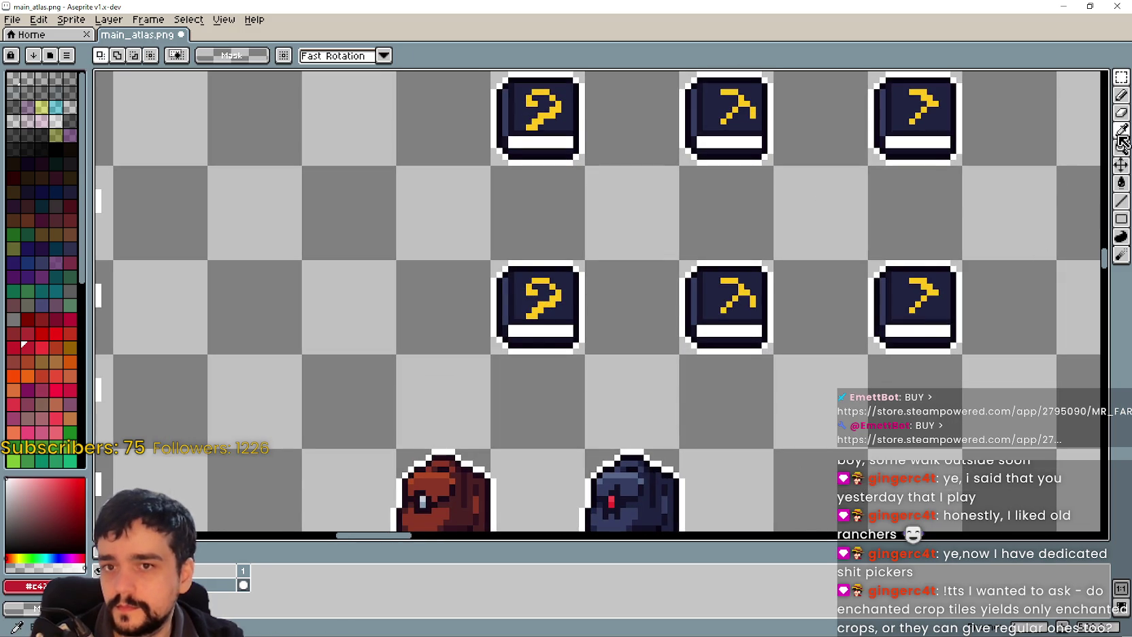
pyautogui.click(1121, 130)
pyautogui.scroll(-1, 551, 336)
pyautogui.scroll(2, 551, 336)
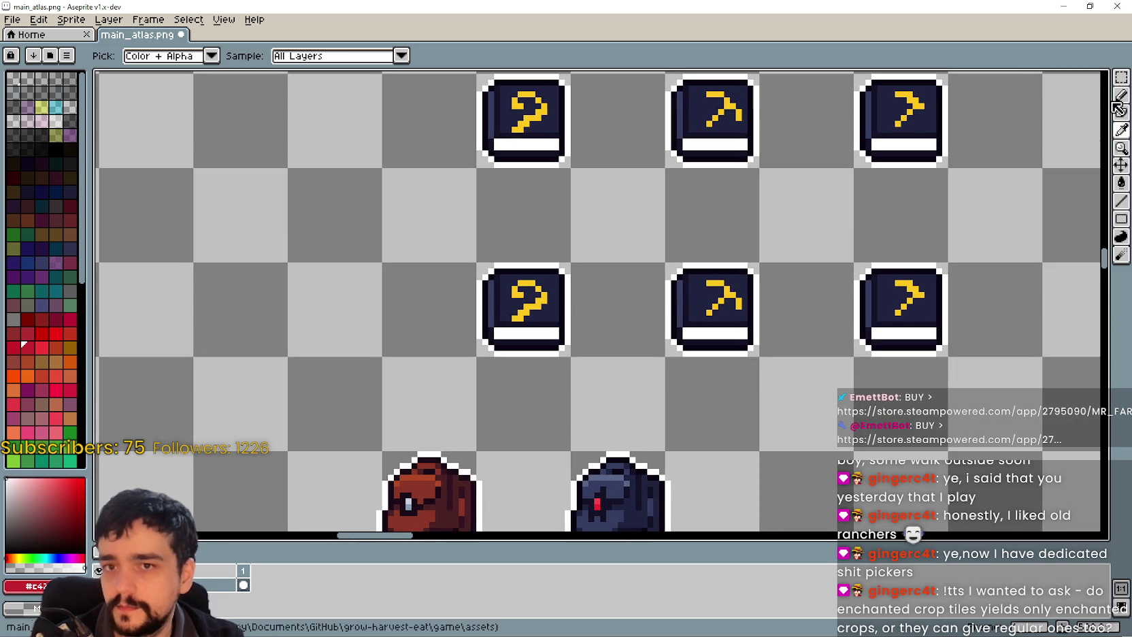
pyautogui.click(1120, 82)
pyautogui.moveTo(420, 374); pyautogui.dragTo(987, 253)
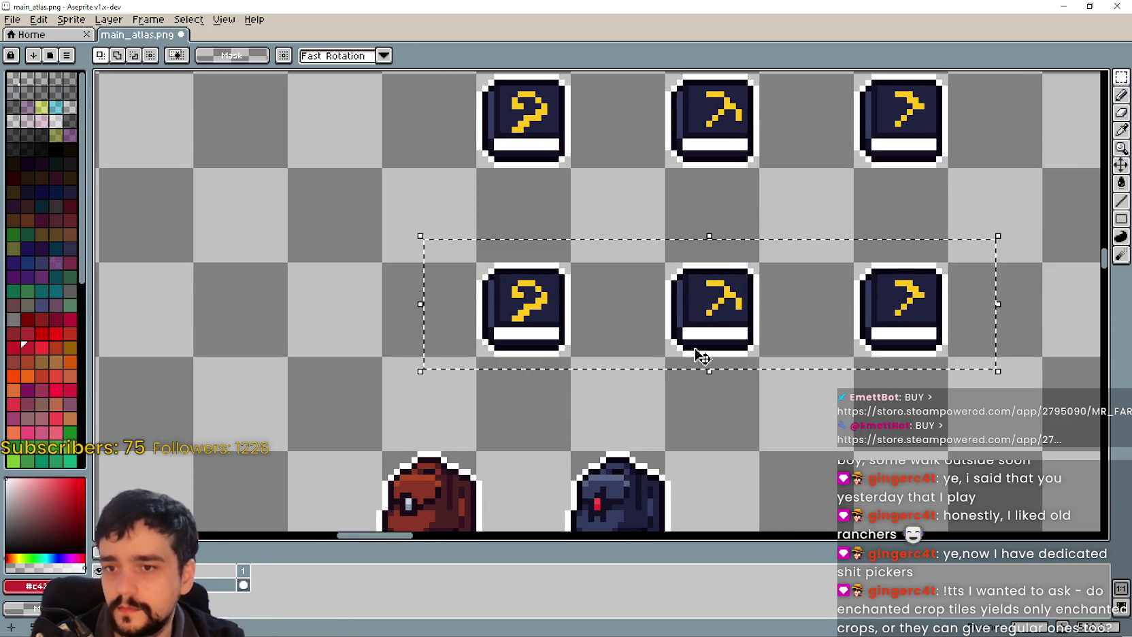
pyautogui.scroll(-2, 829, 298)
pyautogui.click(1122, 129)
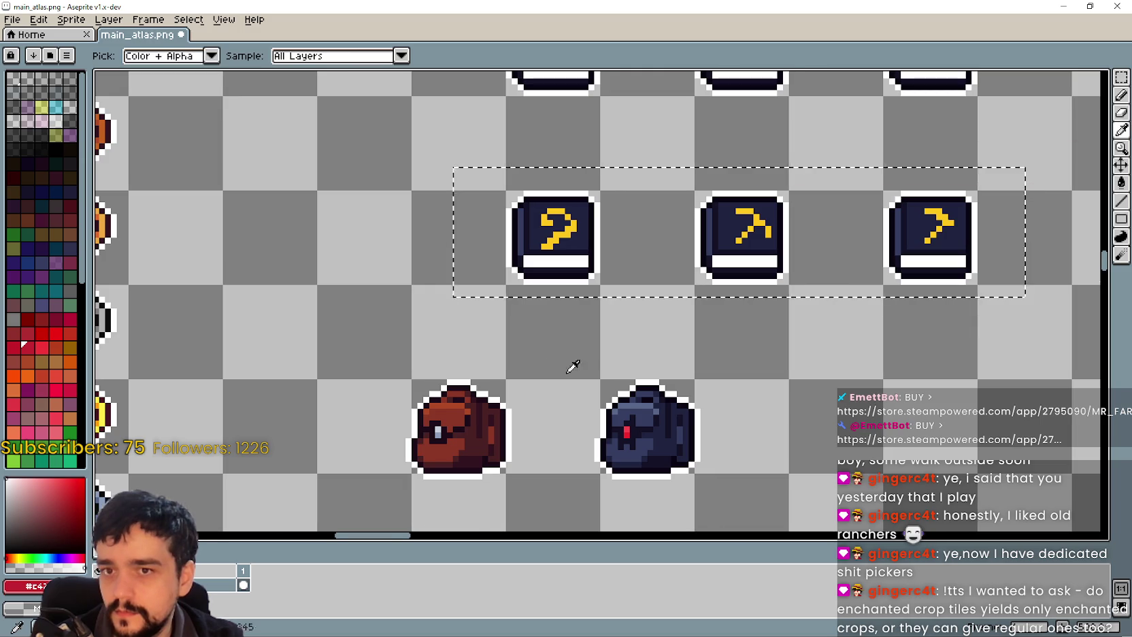
# Sample the backpack's dark outline colour and draw it on the book's left outline with the Line tool
pyautogui.scroll(2, 536, 378)
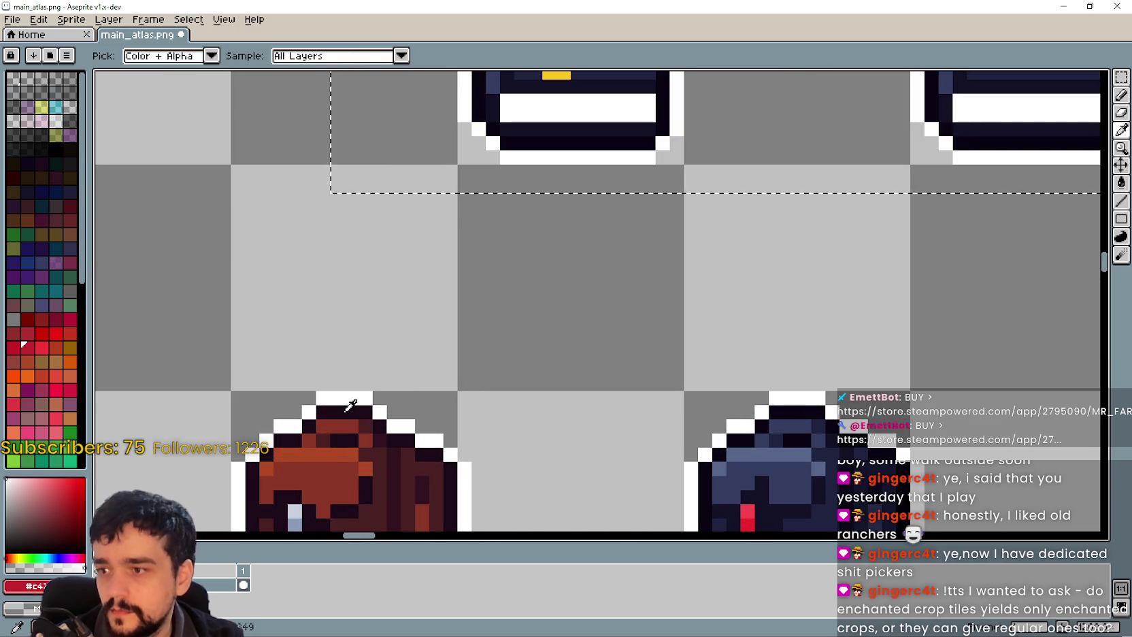
pyautogui.click(367, 404)
pyautogui.scroll(-1, 471, 334)
pyautogui.moveTo(471, 334); pyautogui.dragTo(469, 352)
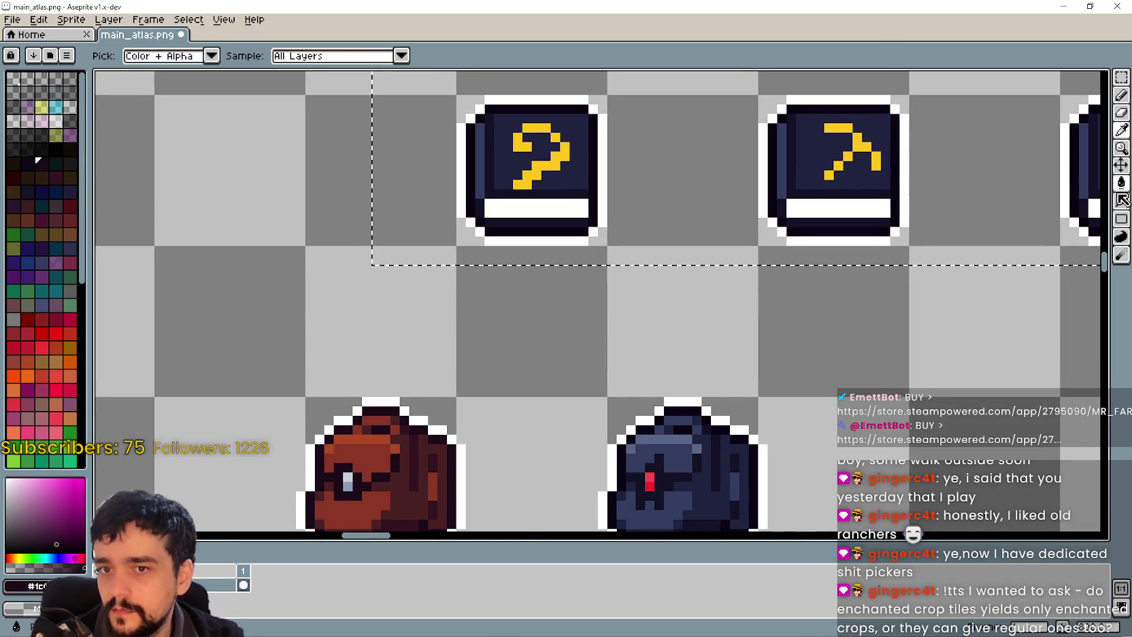
pyautogui.click(1122, 199)
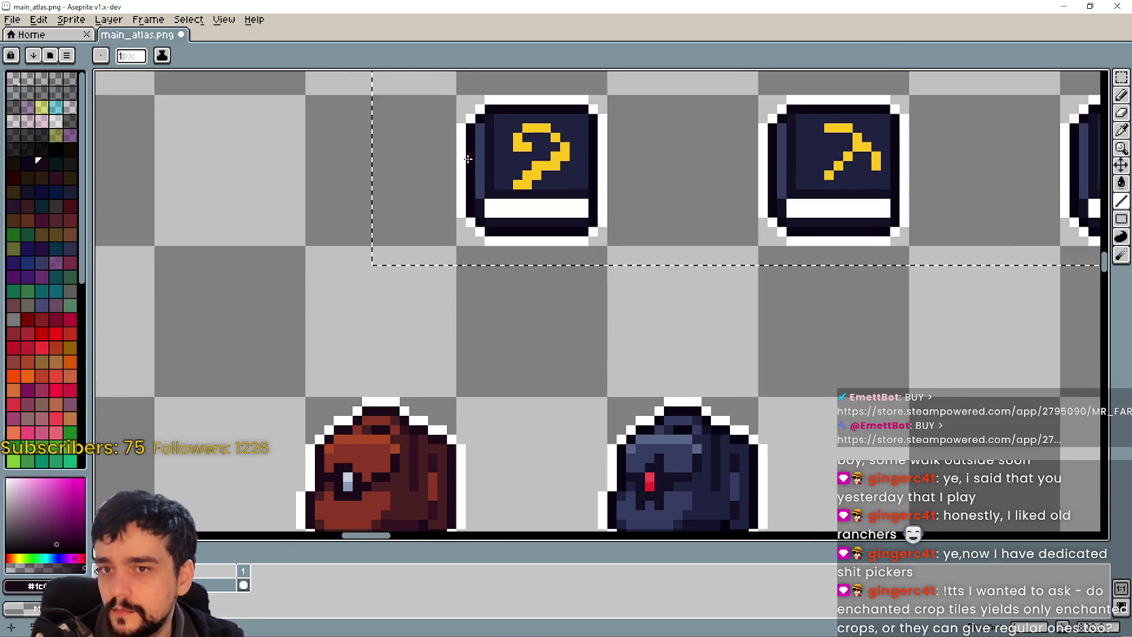
pyautogui.scroll(-1, 468, 159)
pyautogui.scroll(1, 479, 158)
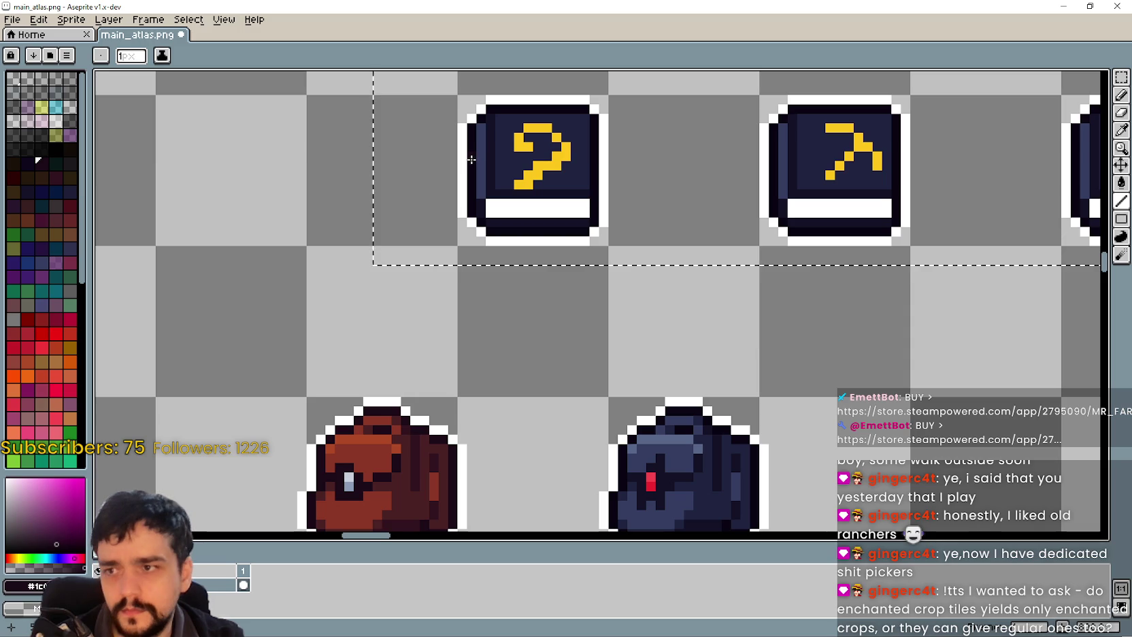
pyautogui.click(463, 137)
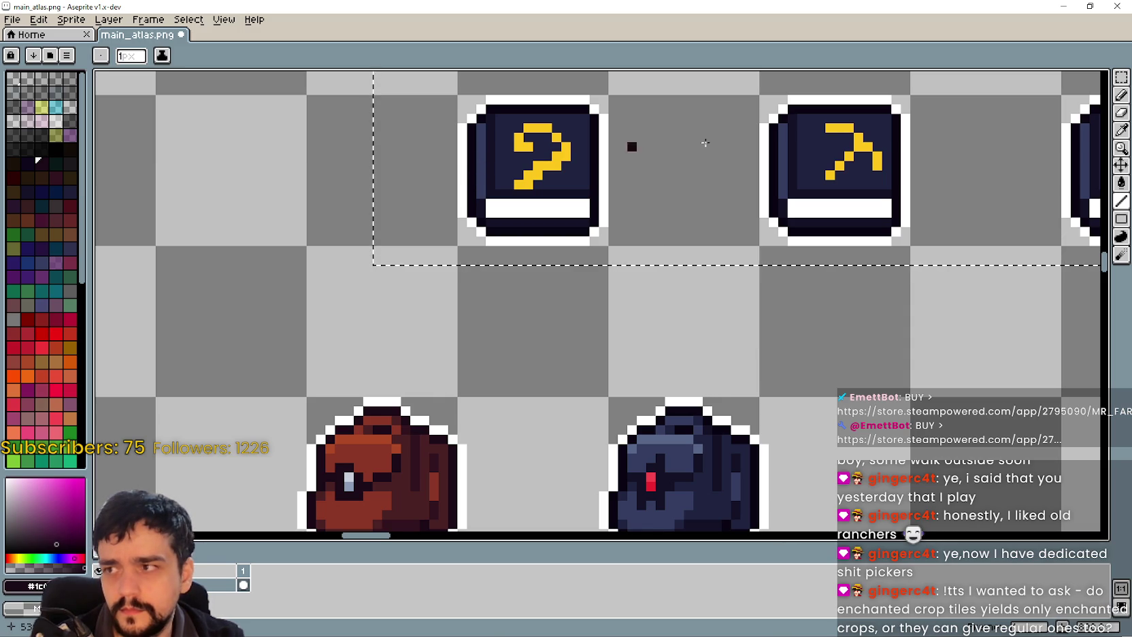
# Pick the Paint Bucket and bring the question-mark book into view
pyautogui.click(1122, 187)
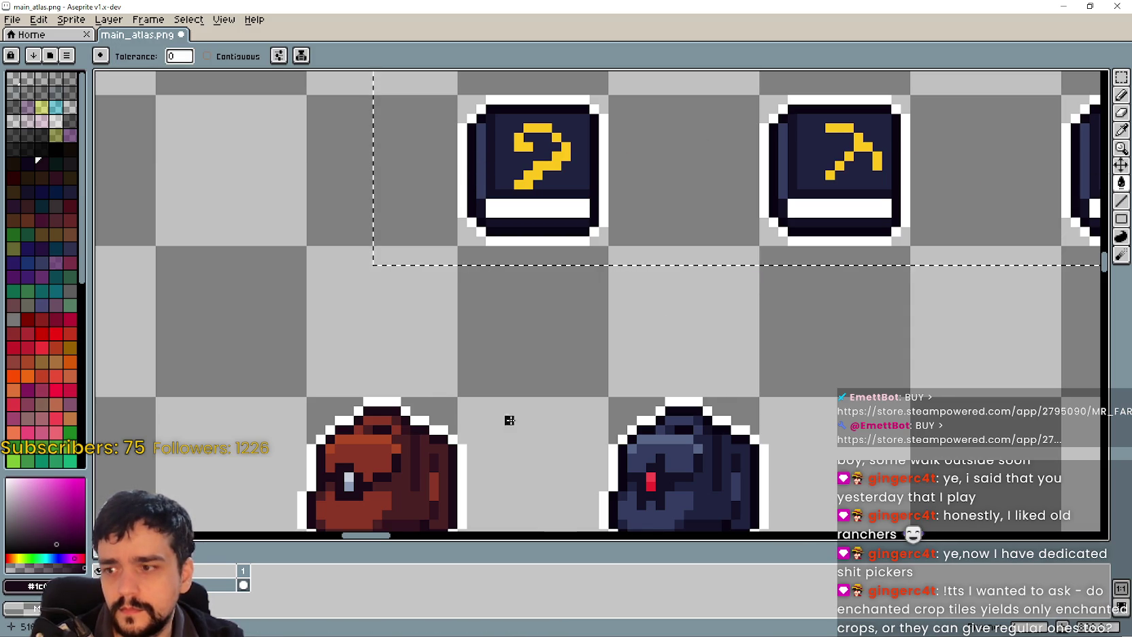
pyautogui.scroll(3, 453, 411)
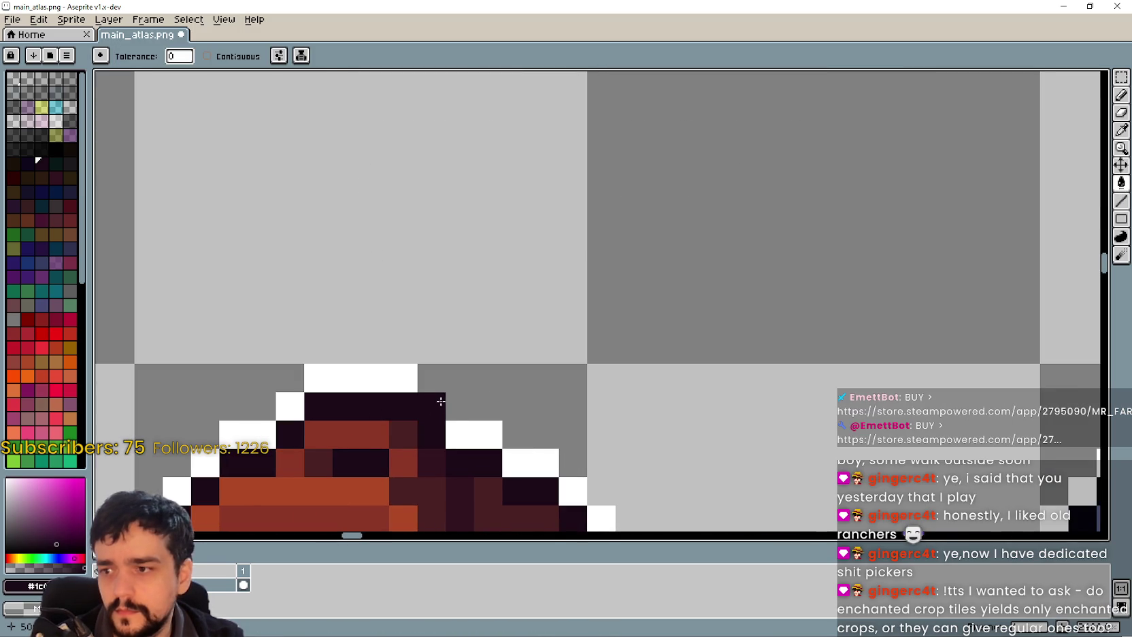
pyautogui.scroll(-3, 442, 402)
pyautogui.moveTo(500, 211)
pyautogui.mouseDown()
pyautogui.moveTo(442, 256)
pyautogui.moveTo(435, 196)
pyautogui.moveTo(413, 218)
pyautogui.mouseUp()
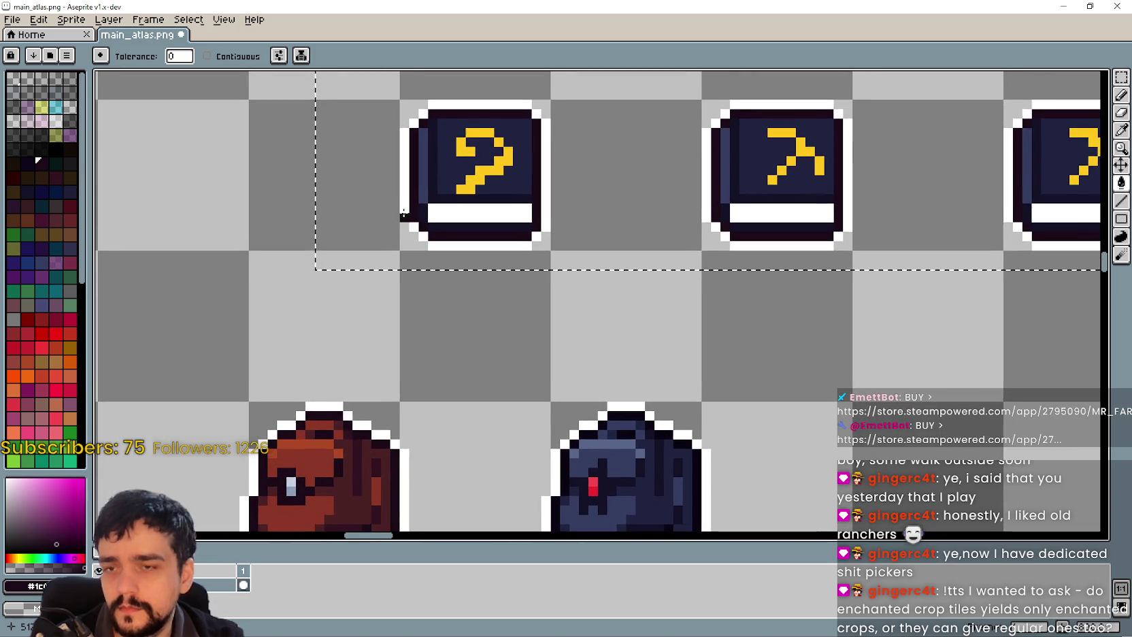
pyautogui.scroll(4, 413, 177)
pyautogui.scroll(-2, 421, 198)
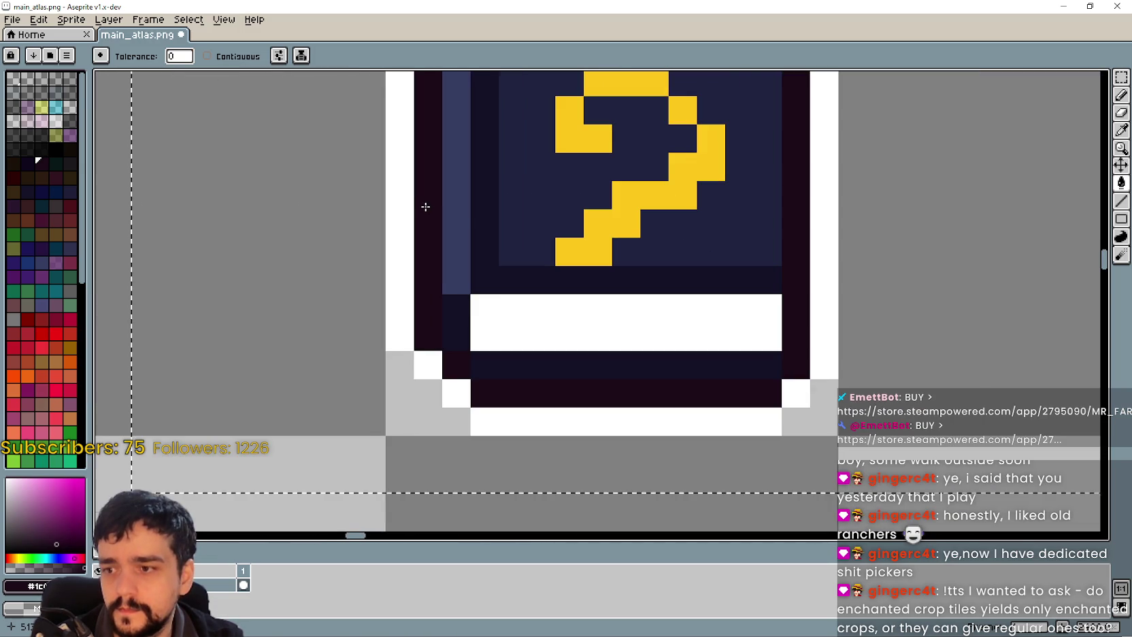
pyautogui.scroll(-2, 438, 198)
pyautogui.scroll(3, 821, 243)
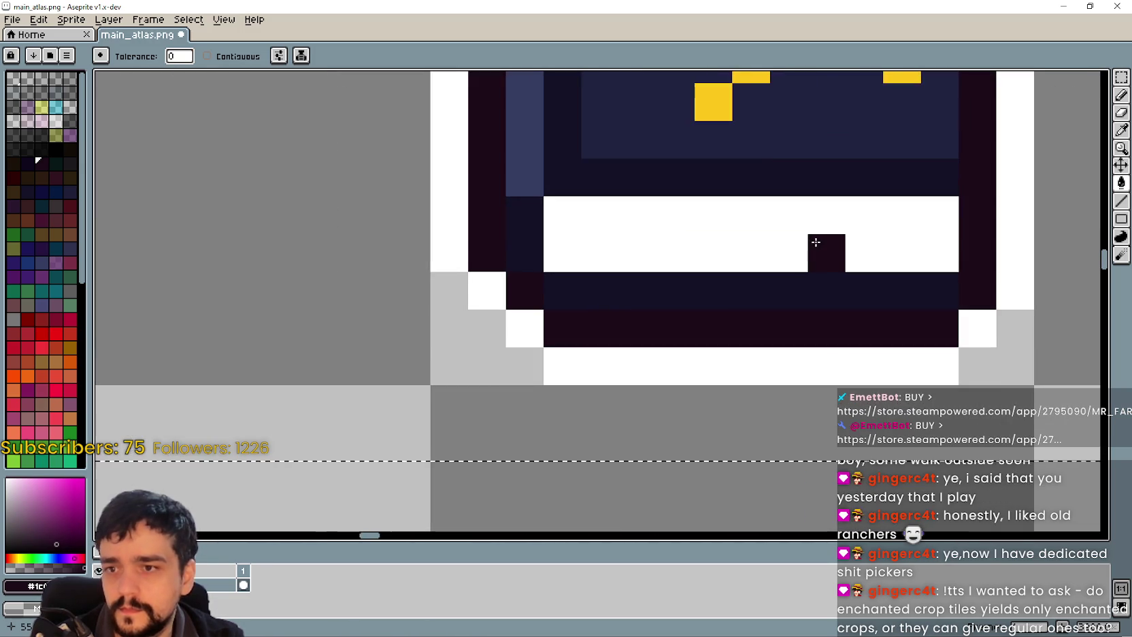
pyautogui.scroll(-4, 586, 270)
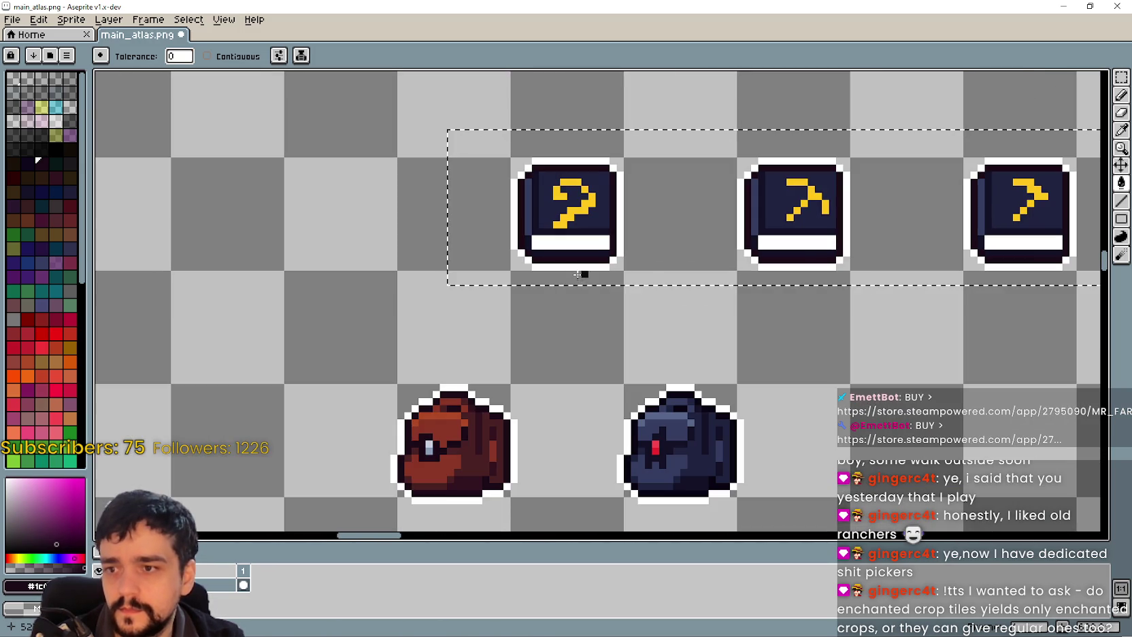
# Return to the Eyedropper and survey both backpacks and the book icons
pyautogui.click(1121, 129)
pyautogui.scroll(2, 457, 455)
pyautogui.scroll(1, 474, 418)
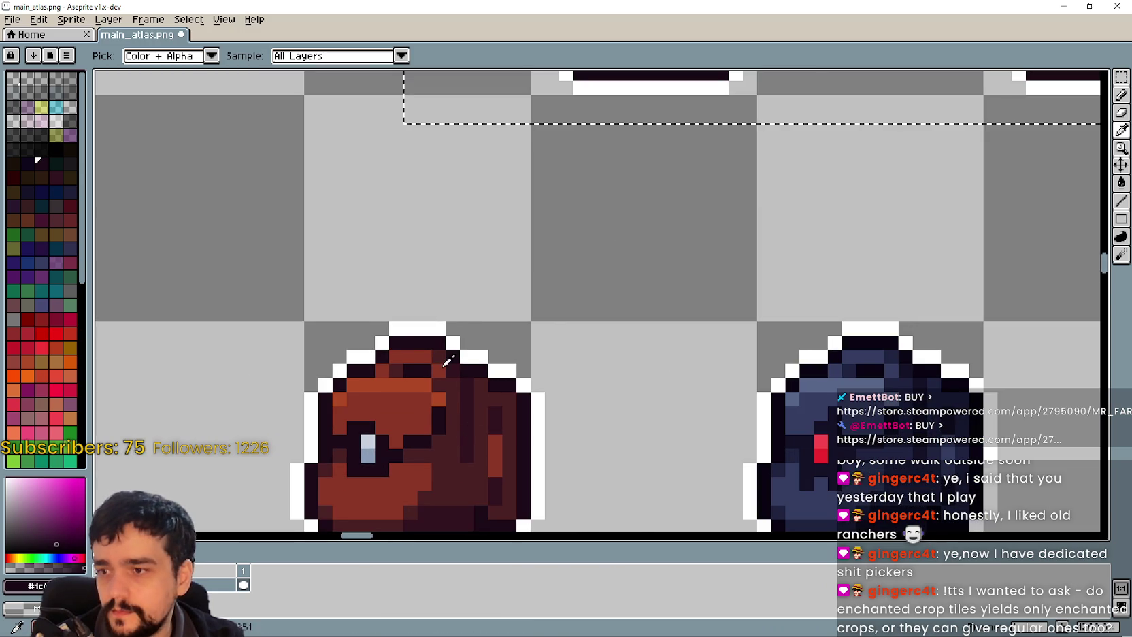
pyautogui.scroll(2, 471, 395)
pyautogui.scroll(1, 468, 372)
pyautogui.scroll(-2, 495, 411)
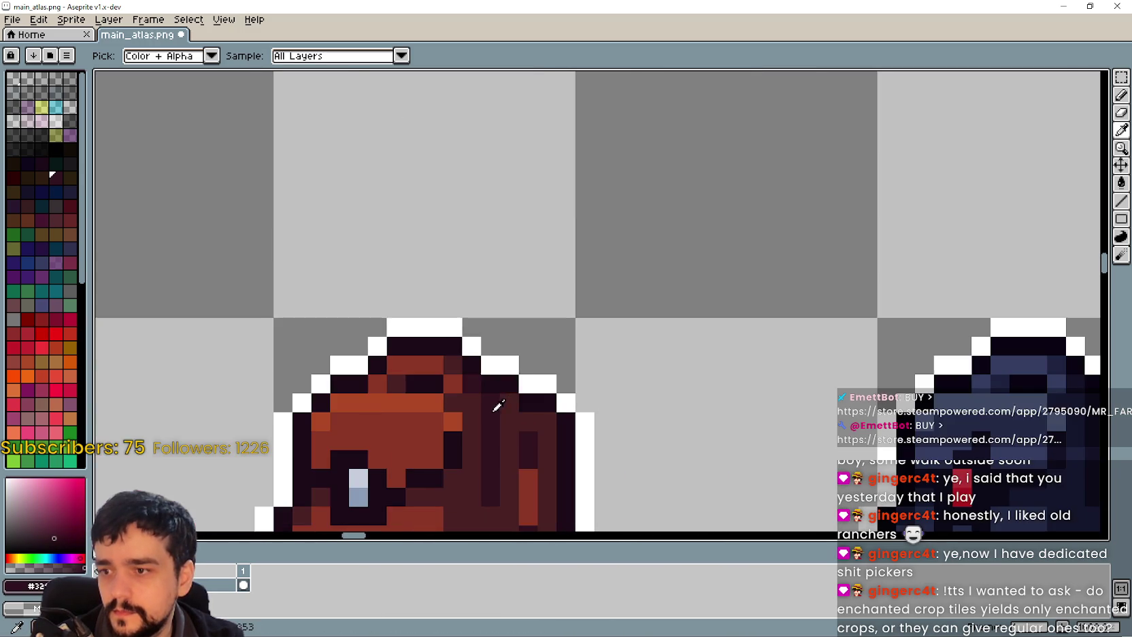
pyautogui.moveTo(551, 296); pyautogui.dragTo(380, 267)
pyautogui.scroll(-1, 380, 267)
pyautogui.moveTo(425, 93)
pyautogui.mouseDown()
pyautogui.moveTo(397, 430)
pyautogui.moveTo(422, 383)
pyautogui.mouseUp()
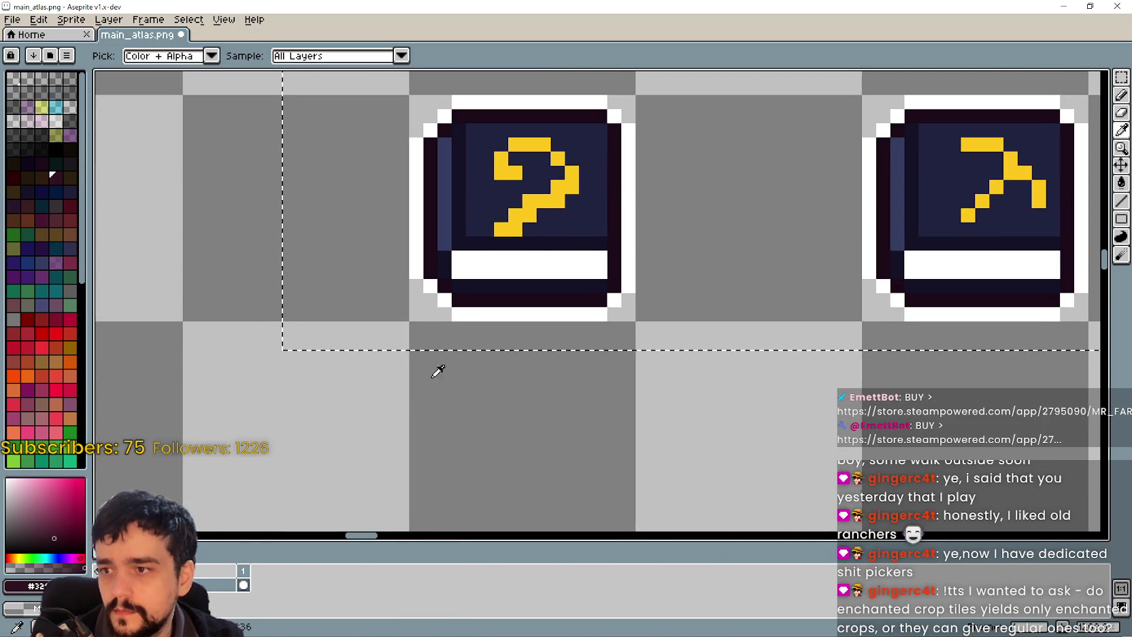
# Select the Paint Bucket and centre the view on the backpack sprites
pyautogui.click(1120, 184)
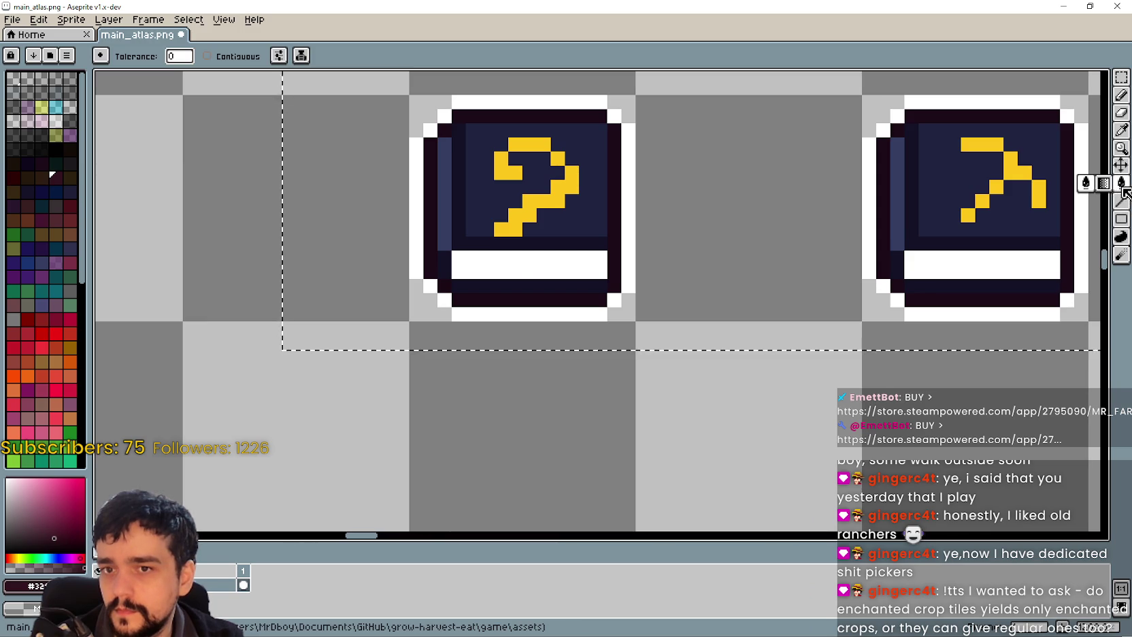
pyautogui.moveTo(471, 453)
pyautogui.mouseDown()
pyautogui.moveTo(480, 235)
pyautogui.moveTo(494, 200)
pyautogui.mouseUp()
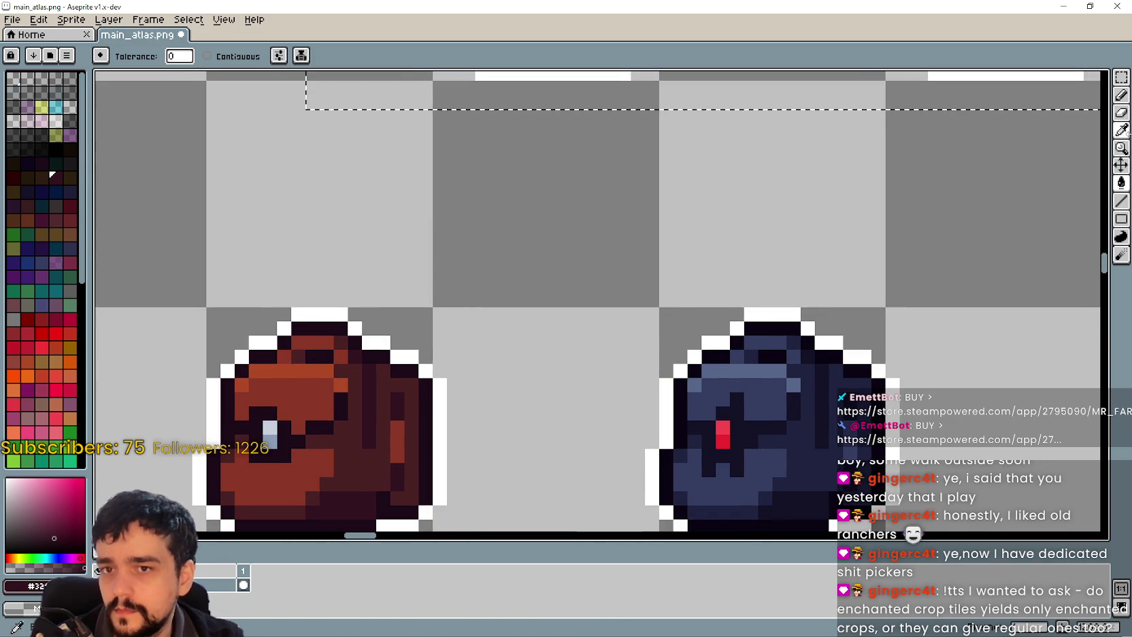
pyautogui.moveTo(571, 157)
pyautogui.mouseDown()
pyautogui.moveTo(551, 339)
pyautogui.moveTo(579, 213)
pyautogui.moveTo(581, 346)
pyautogui.moveTo(594, 142)
pyautogui.moveTo(534, 126)
pyautogui.moveTo(508, 103)
pyautogui.mouseUp()
# Pick the backpack's red-brown as the drawing colour with the Eyedropper
pyautogui.scroll(3, 587, 294)
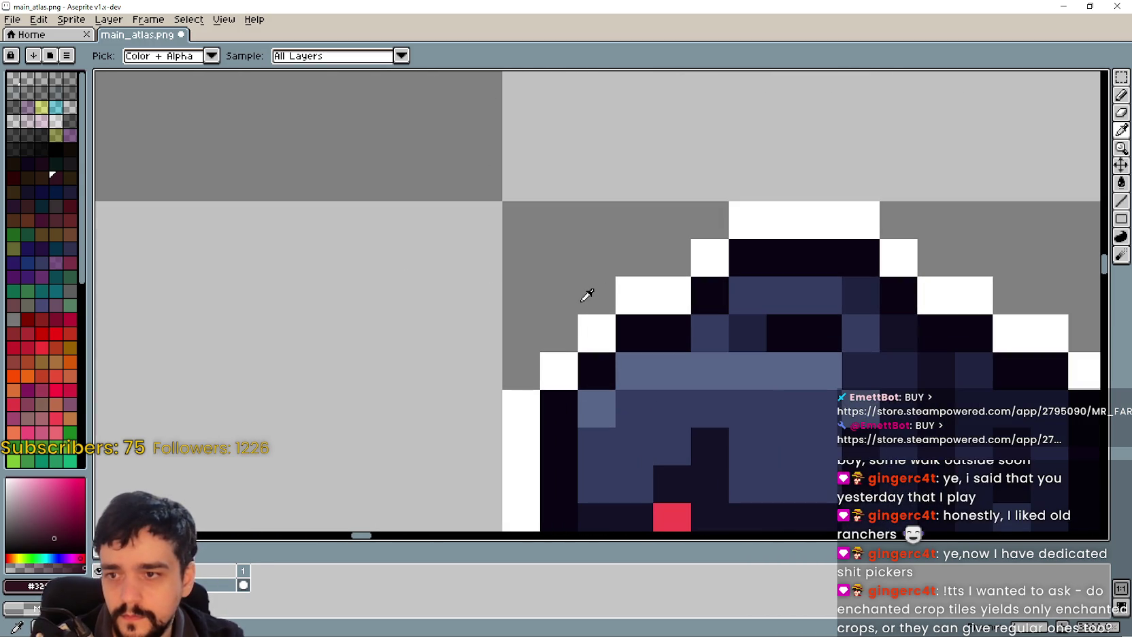
pyautogui.scroll(-3, 609, 273)
pyautogui.scroll(2, 725, 339)
pyautogui.scroll(1, 741, 339)
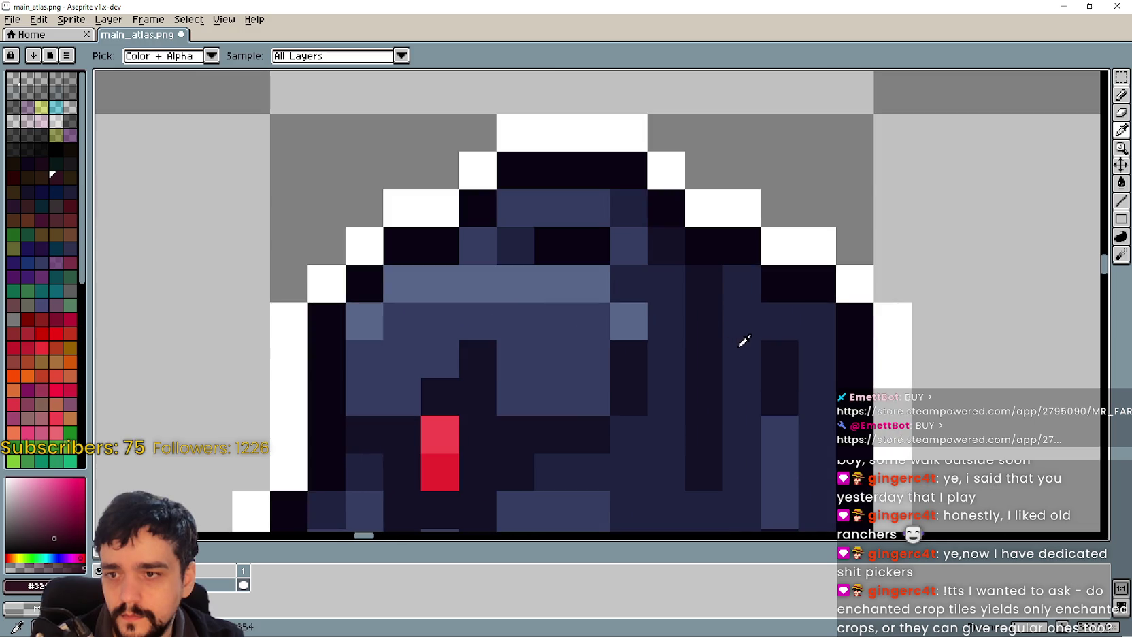
pyautogui.scroll(-2, 707, 311)
pyautogui.scroll(-2, 708, 311)
pyautogui.scroll(1, 607, 346)
pyautogui.scroll(3, 606, 346)
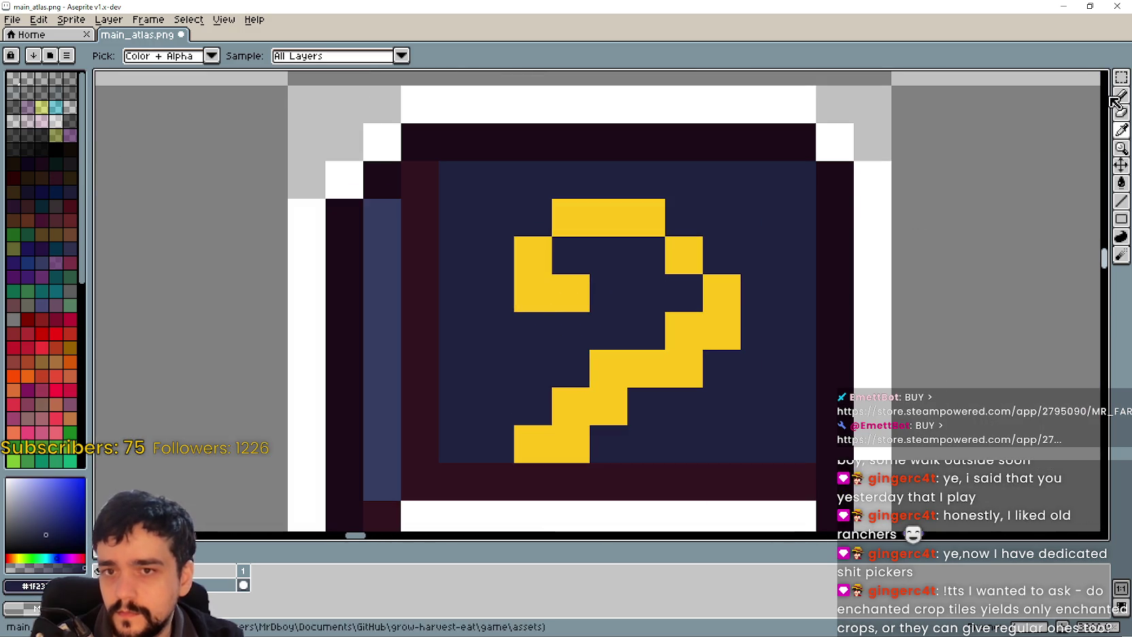
pyautogui.press('b')
pyautogui.scroll(-4, 730, 231)
pyautogui.moveTo(645, 500); pyautogui.dragTo(688, 296)
pyautogui.click(1121, 129)
pyautogui.scroll(-3, 538, 379)
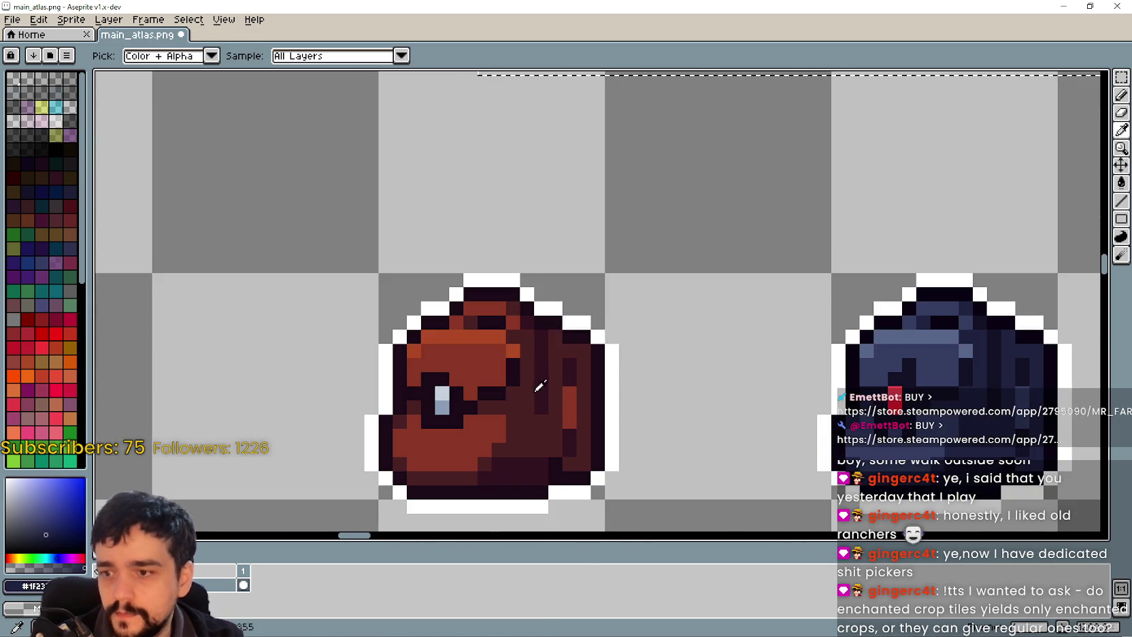
pyautogui.scroll(3, 695, 195)
pyautogui.press('g')
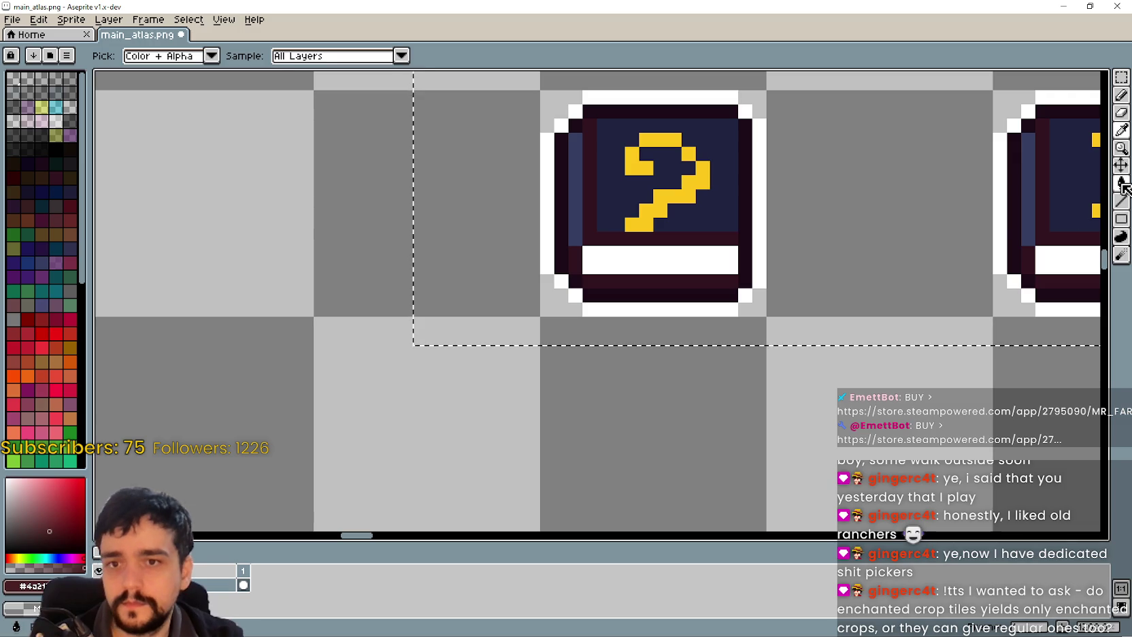
pyautogui.scroll(-3, 660, 392)
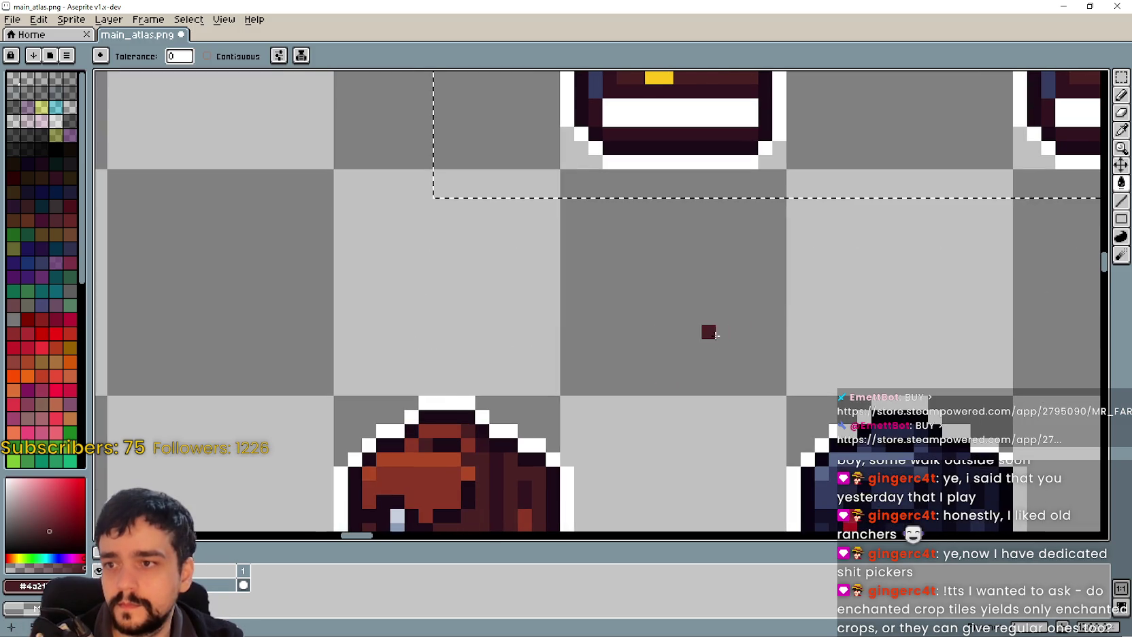
pyautogui.click(1121, 129)
pyautogui.scroll(-2, 620, 278)
pyautogui.moveTo(619, 278)
pyautogui.mouseDown()
pyautogui.moveTo(529, 515)
pyautogui.moveTo(472, 351)
pyautogui.mouseUp()
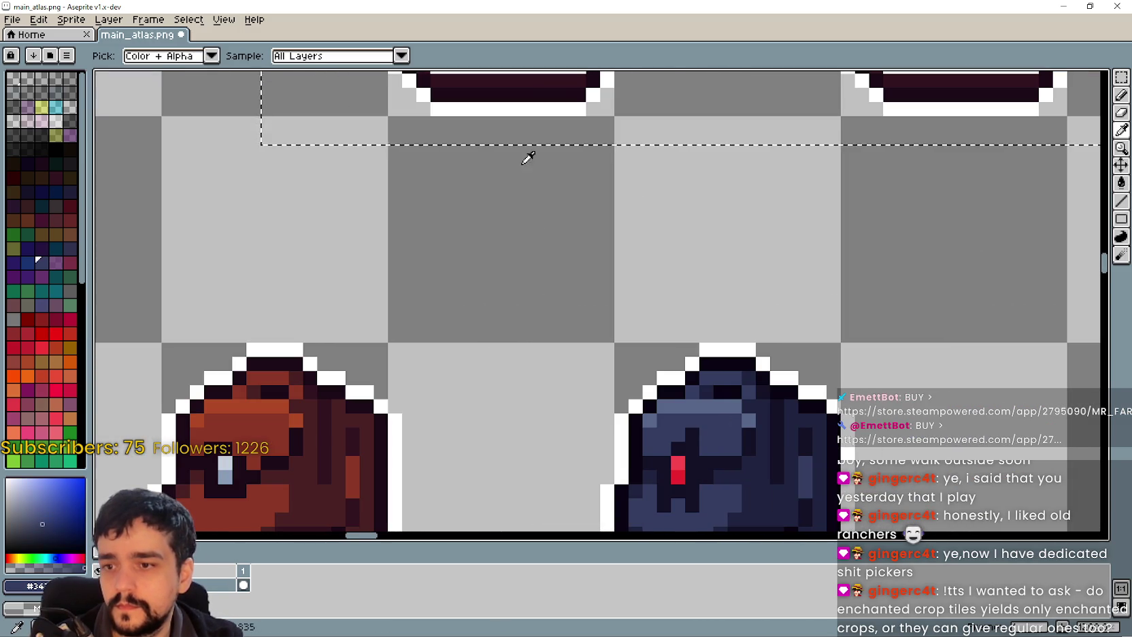
pyautogui.moveTo(528, 169); pyautogui.dragTo(567, 420)
pyautogui.scroll(2, 566, 420)
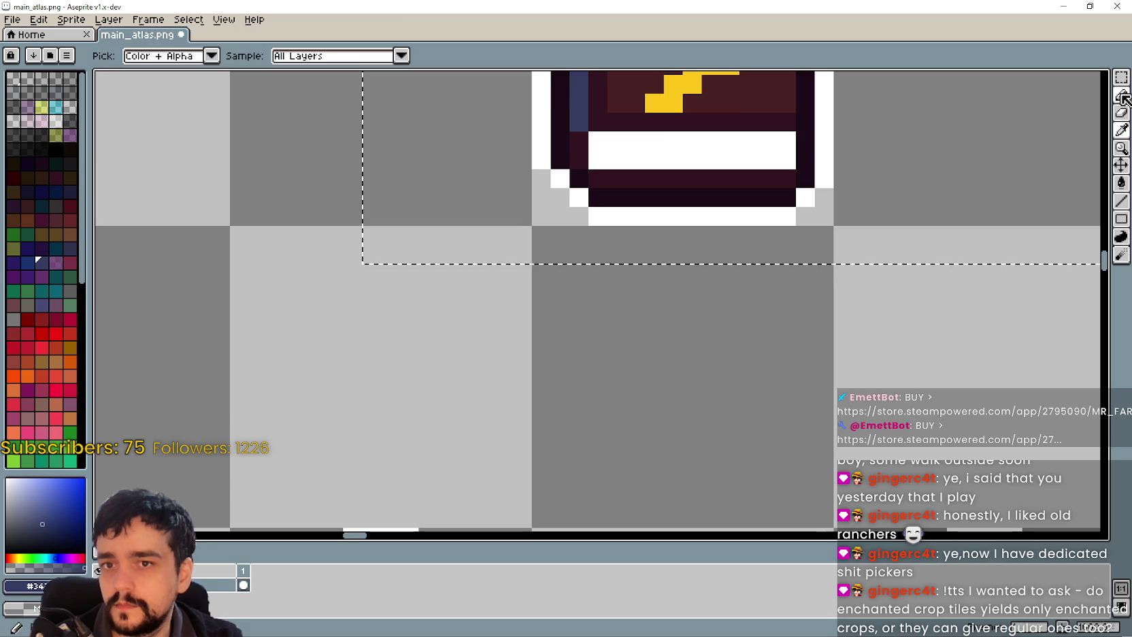
pyautogui.click(1122, 94)
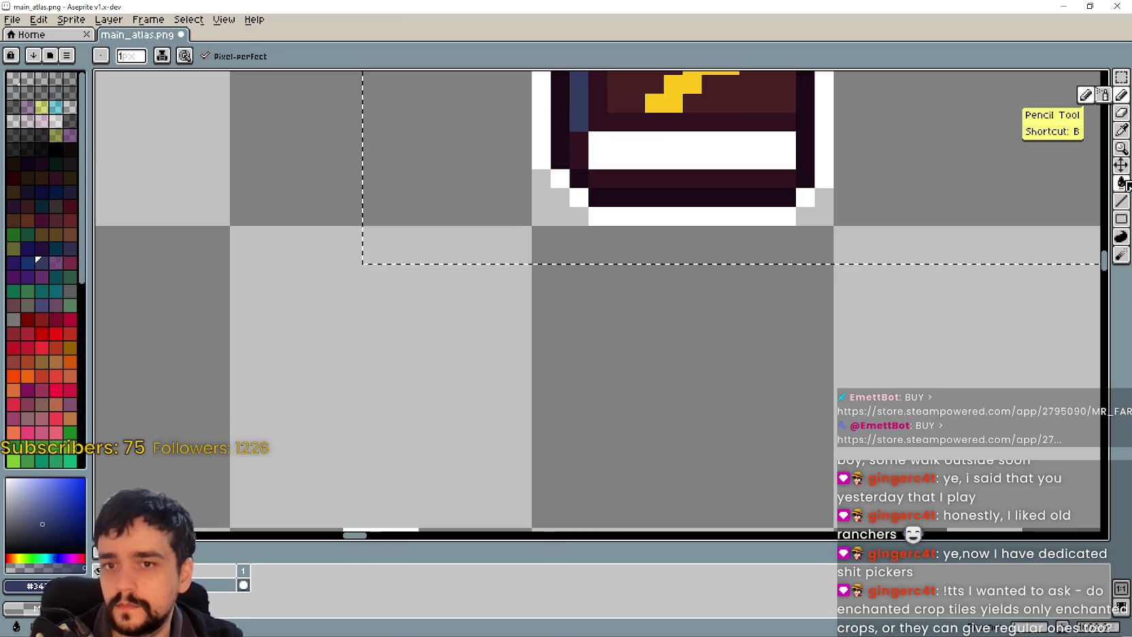
pyautogui.click(1122, 130)
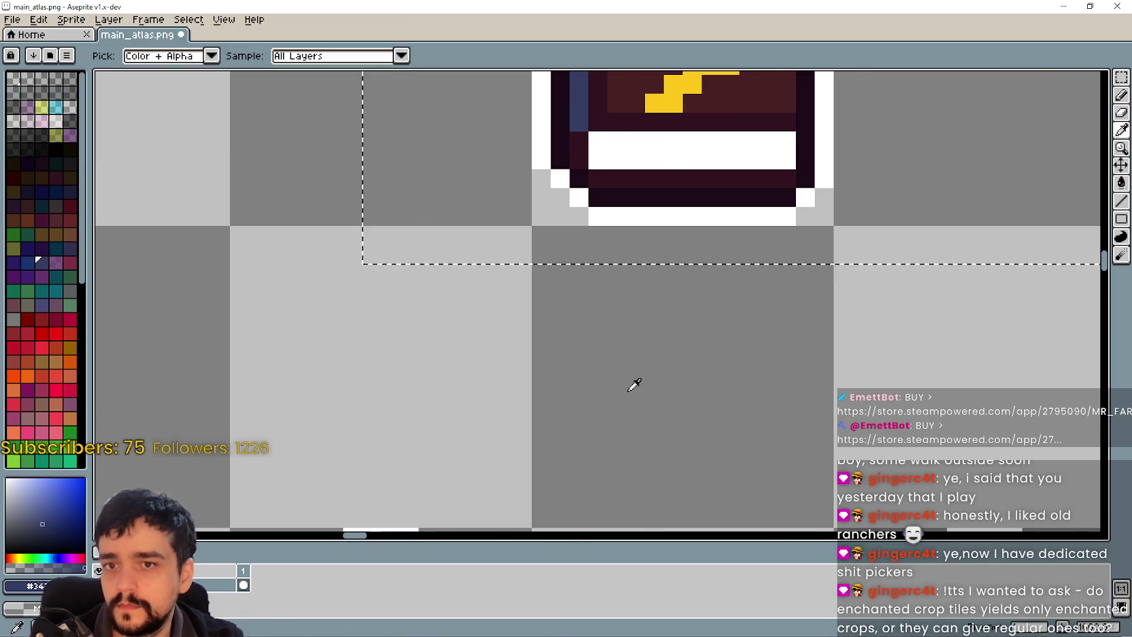
pyautogui.scroll(-1, 585, 266)
pyautogui.scroll(-1, 584, 266)
pyautogui.click(566, 267)
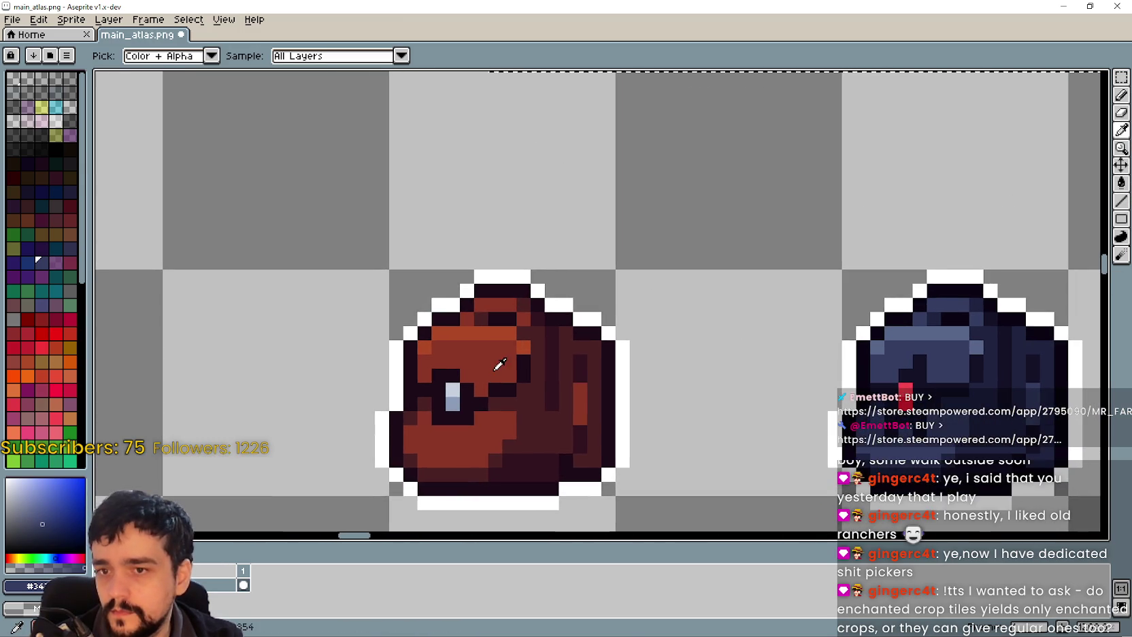
# Paint-bucket the selected book spines red-brown, then deselect
pyautogui.scroll(-2, 646, 186)
pyautogui.moveTo(647, 185); pyautogui.dragTo(652, 341)
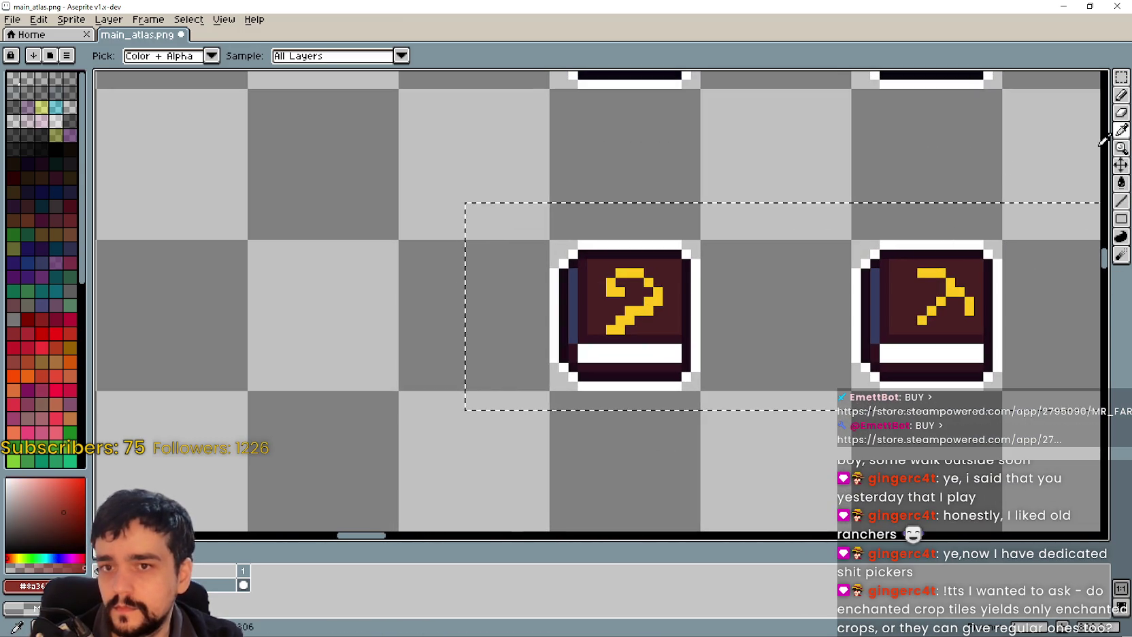
pyautogui.click(1121, 183)
pyautogui.scroll(1, 555, 306)
pyautogui.click(555, 306)
pyautogui.scroll(-2, 492, 328)
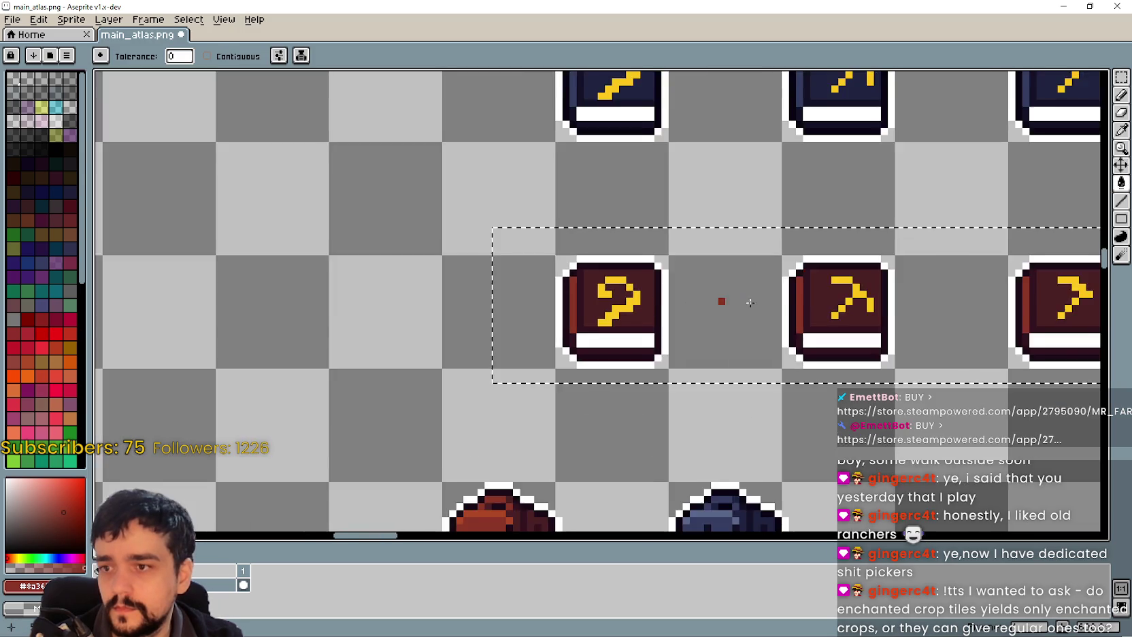
pyautogui.scroll(-1, 492, 328)
pyautogui.hotkey('ctrl', 'd')
pyautogui.scroll(-1, 864, 88)
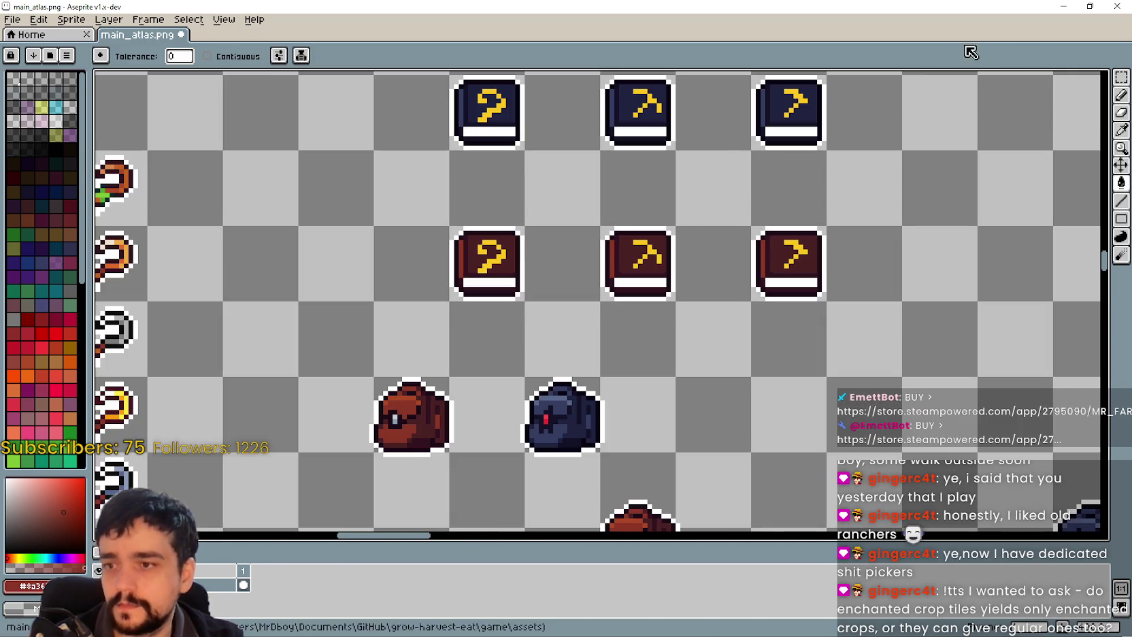
pyautogui.click(1121, 78)
pyautogui.scroll(-1, 658, 337)
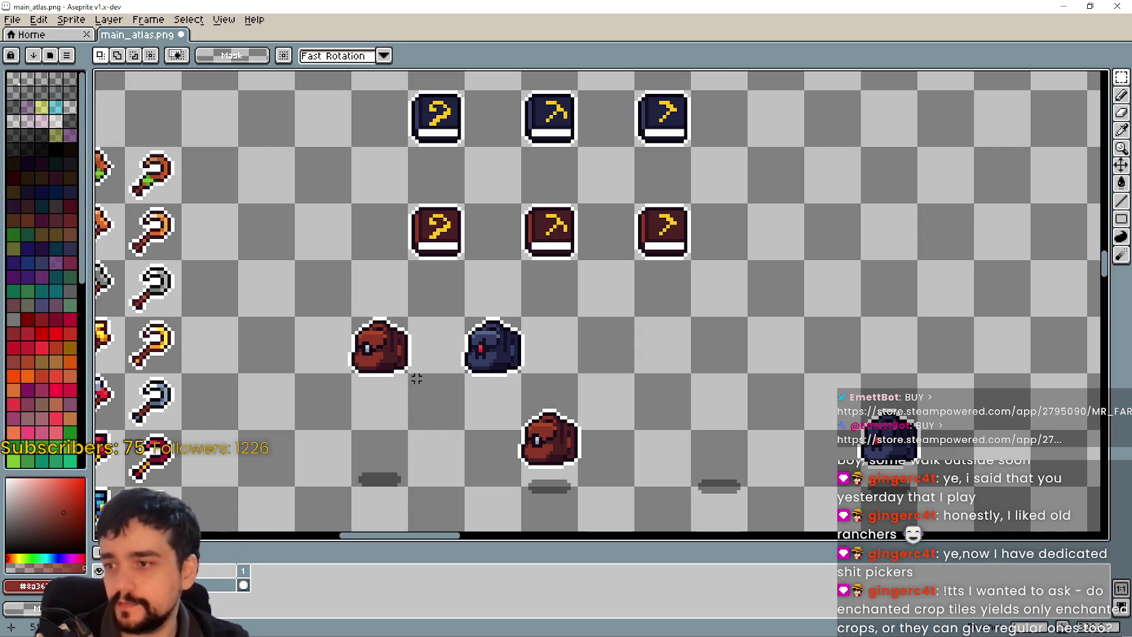
# Save main_atlas.png and return to the Godot editor
pyautogui.scroll(1, 413, 378)
pyautogui.hscroll(-1, 413, 378)
pyautogui.scroll(-3, 526, 270)
pyautogui.moveTo(233, 225)
pyautogui.mouseDown()
pyautogui.moveTo(613, 421)
pyautogui.moveTo(690, 349)
pyautogui.mouseUp()
pyautogui.hotkey('ctrl', 's')
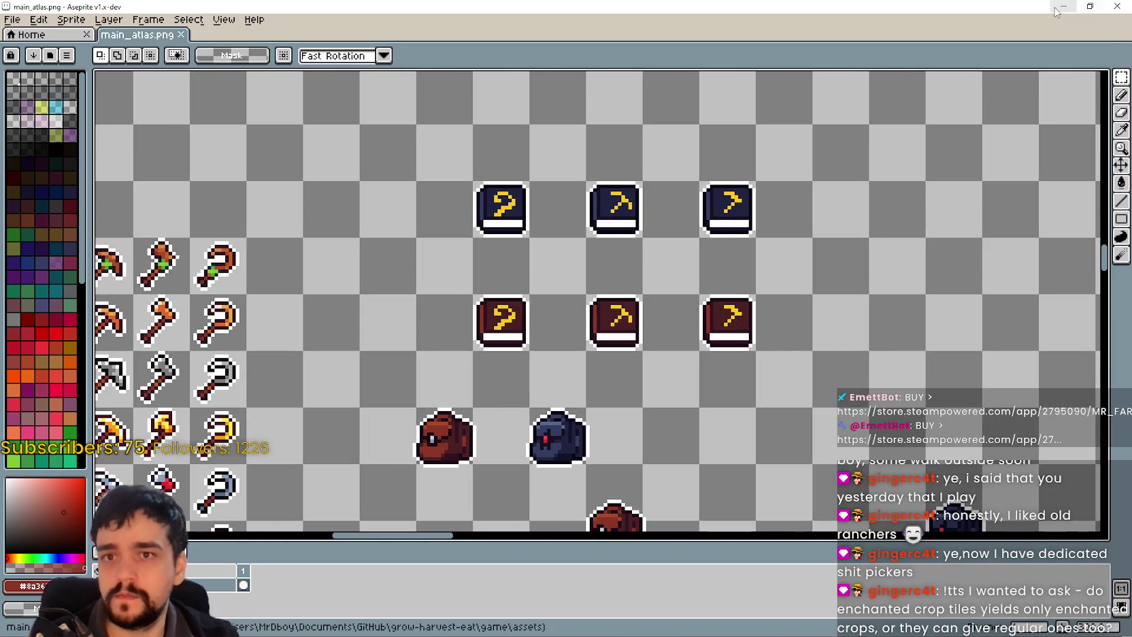
pyautogui.hotkey('alt', 'Tab')
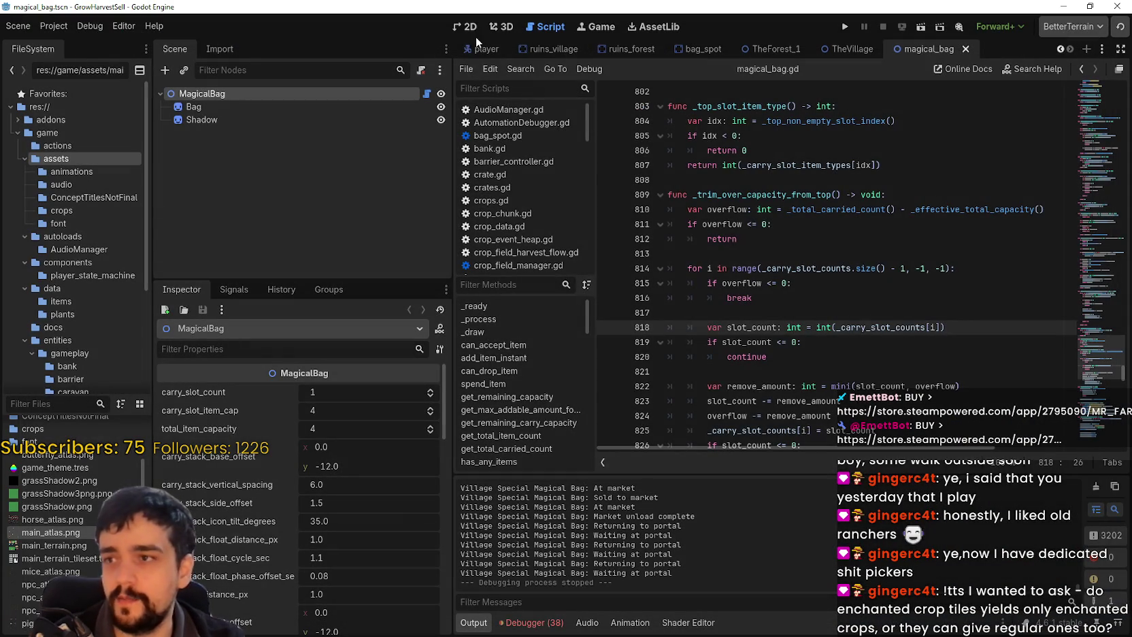
# Show the magical bag scene in 2D, widen the FileSystem panel and select the MagicalBag root
pyautogui.click(476, 33)
pyautogui.scroll(-2, 763, 328)
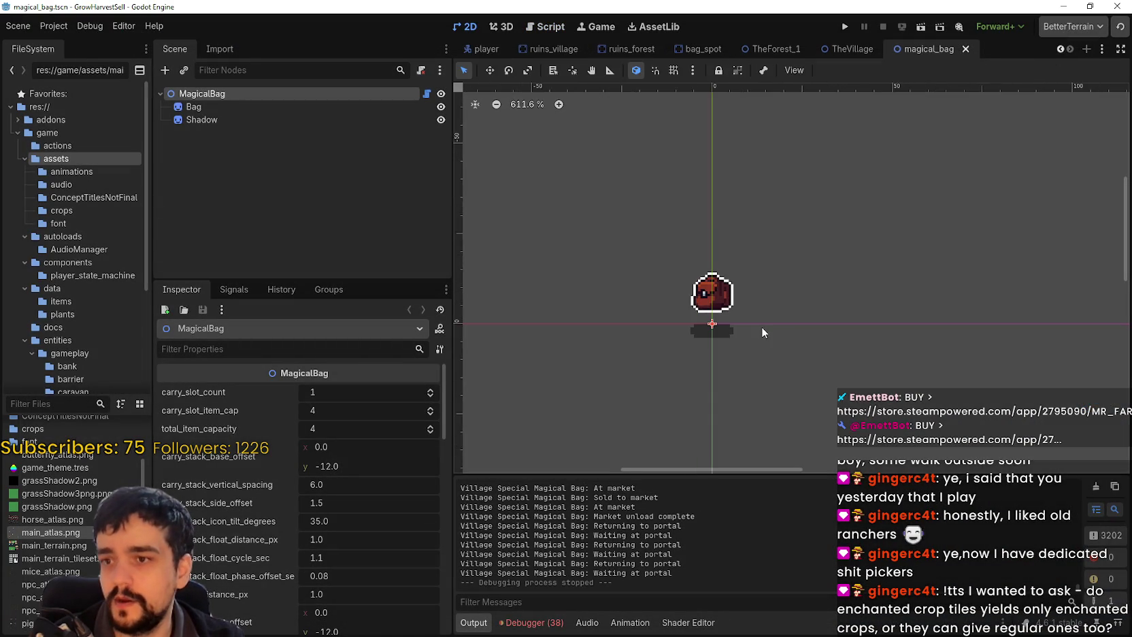
pyautogui.moveTo(152, 337); pyautogui.dragTo(209, 336)
pyautogui.click(287, 107)
pyautogui.press('Down')
pyautogui.click(296, 93)
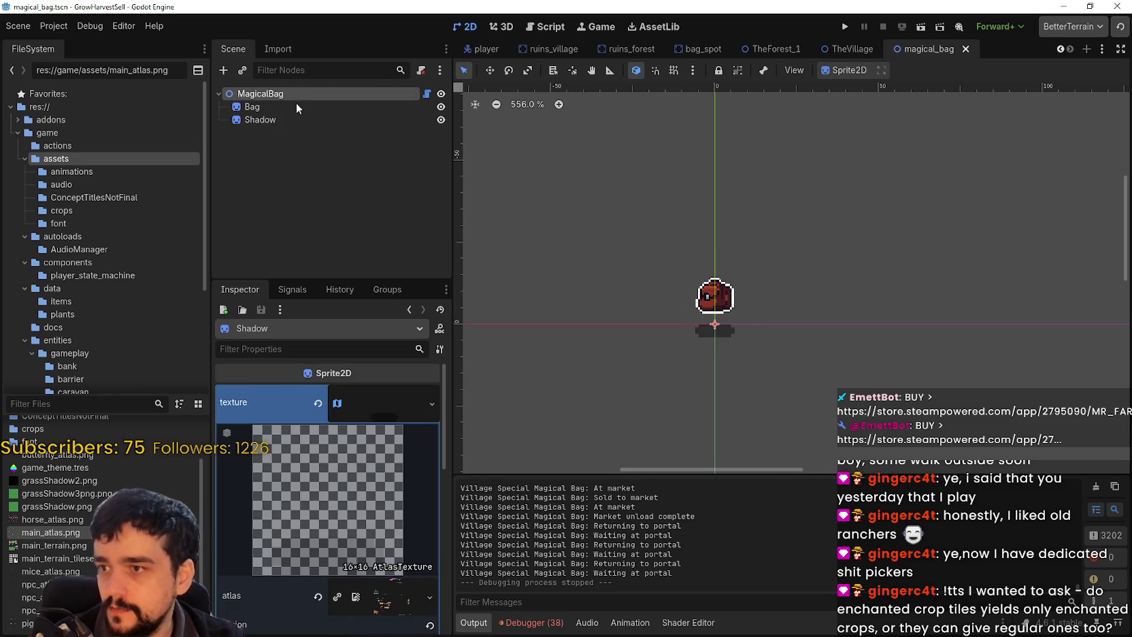
# Find magical_bag.tscn in the caravan folder and choose Duplicate from its context menu
pyautogui.write('magical')
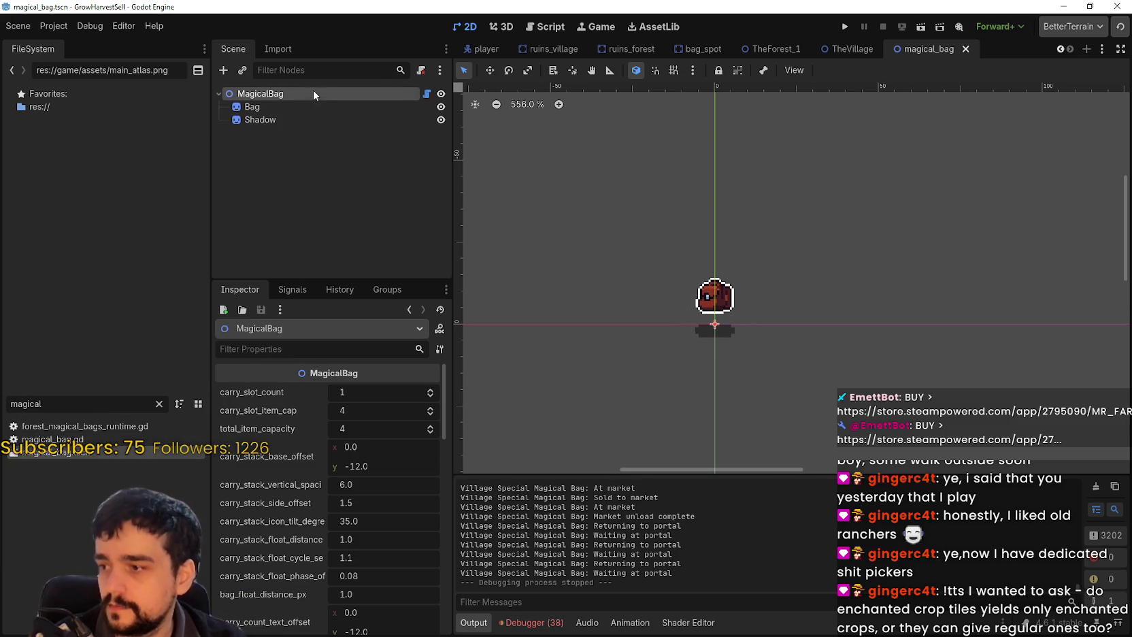
pyautogui.click(162, 404)
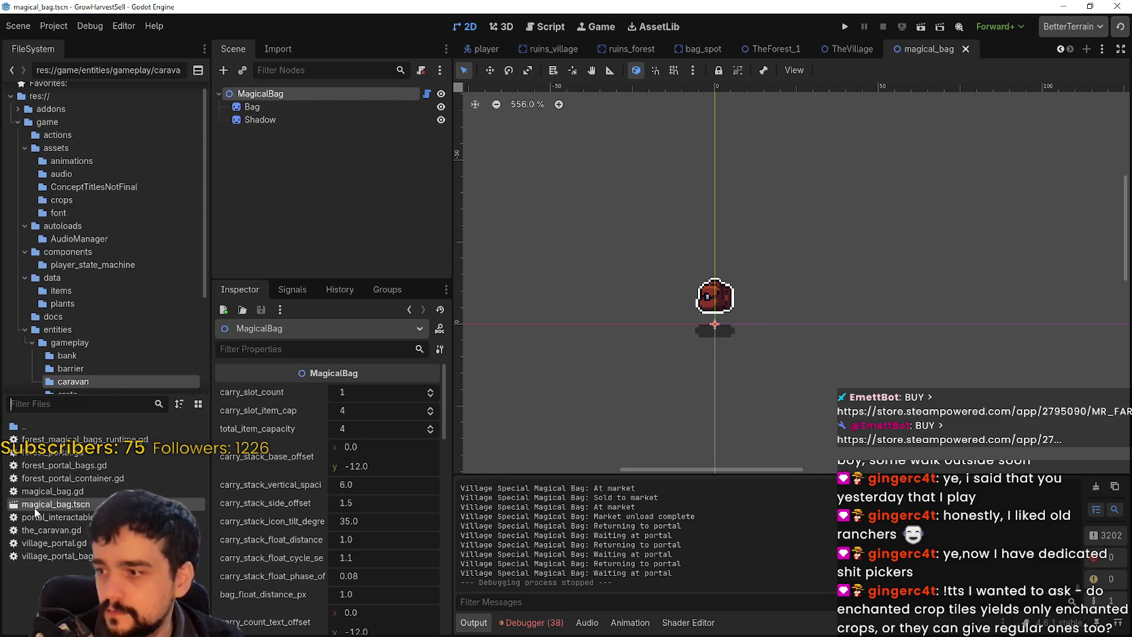
pyautogui.rightClick(33, 507)
pyautogui.click(9, 592)
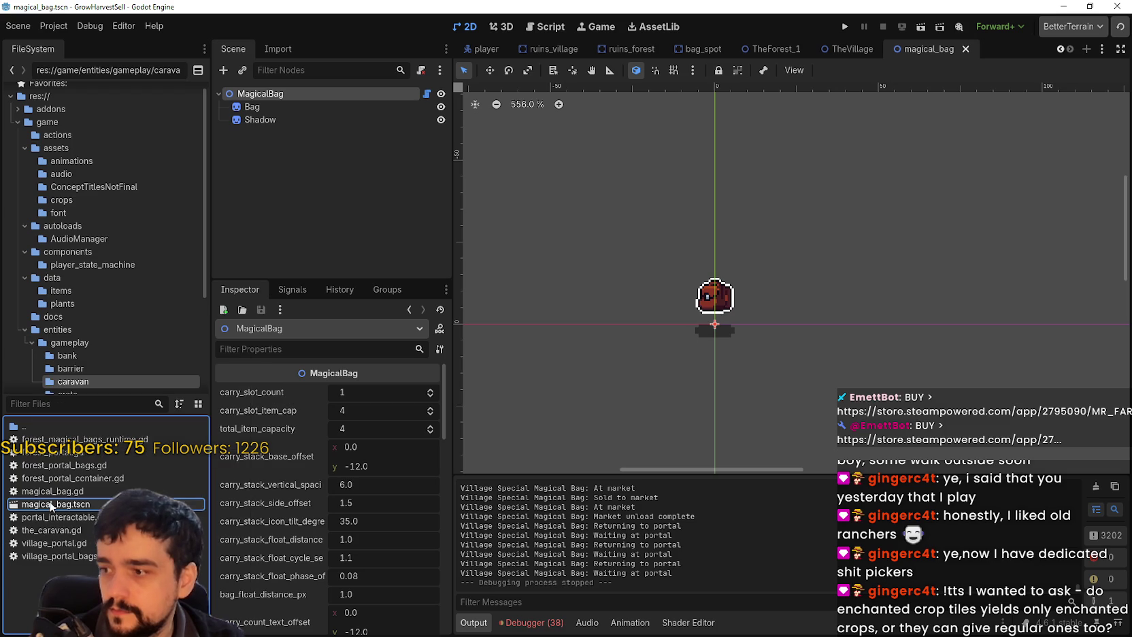
pyautogui.scroll(-4, 117, 297)
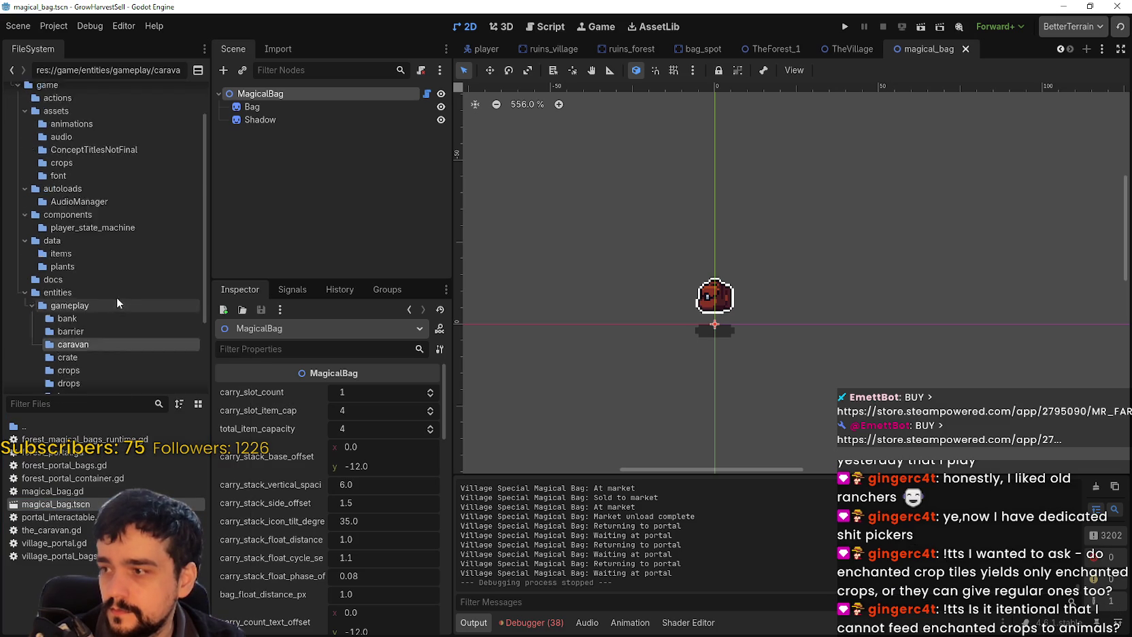
pyautogui.rightClick(56, 496)
pyautogui.click(55, 506)
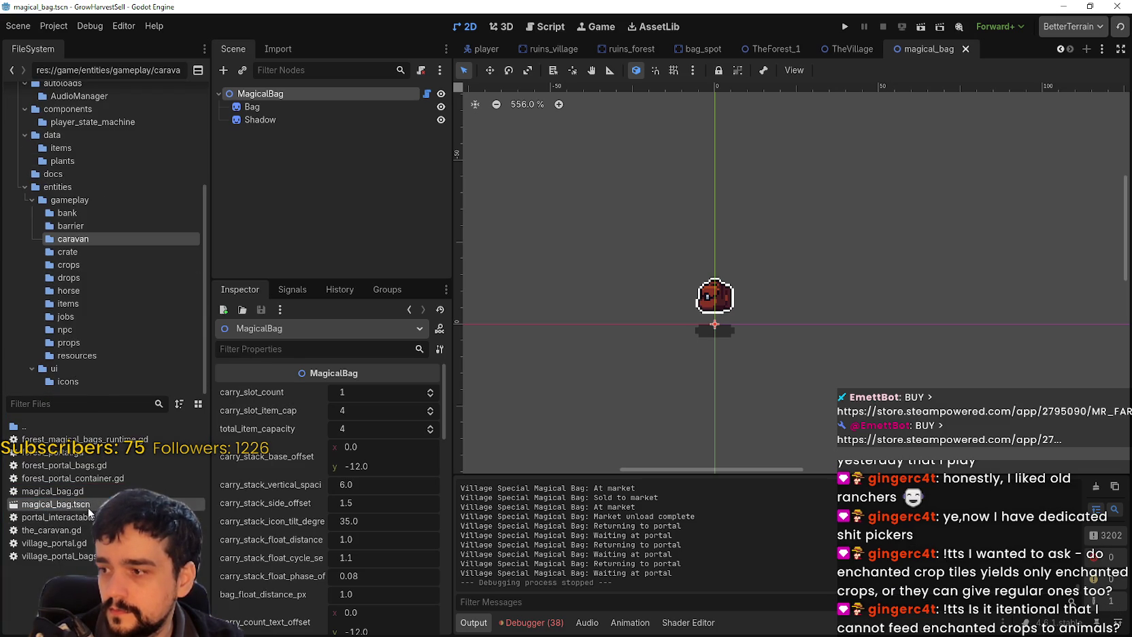
pyautogui.rightClick(76, 504)
pyautogui.click(136, 532)
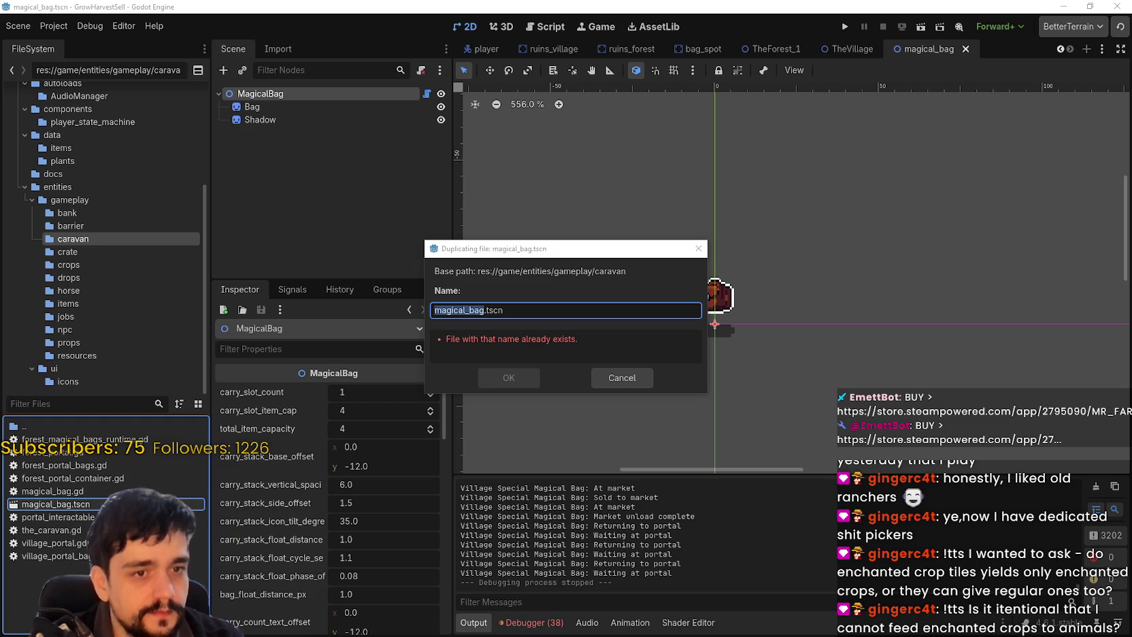
# Name the duplicate magical_book.tscn and start renaming its root node to MagicalBook
pyautogui.write('magical_book')
pyautogui.press('Return')
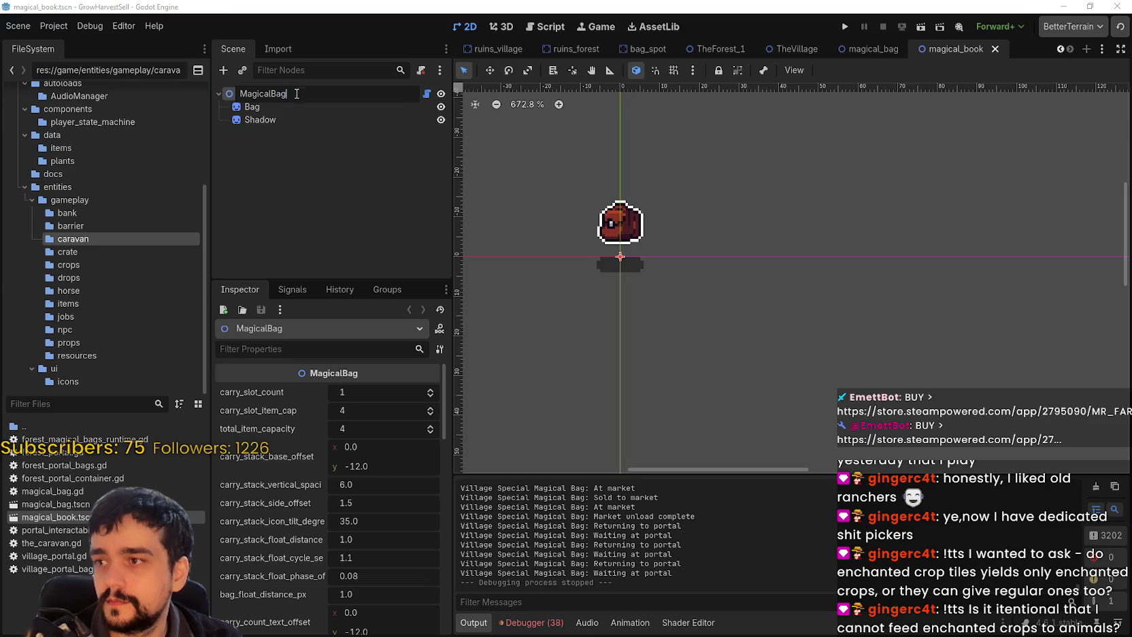
pyautogui.write('B')
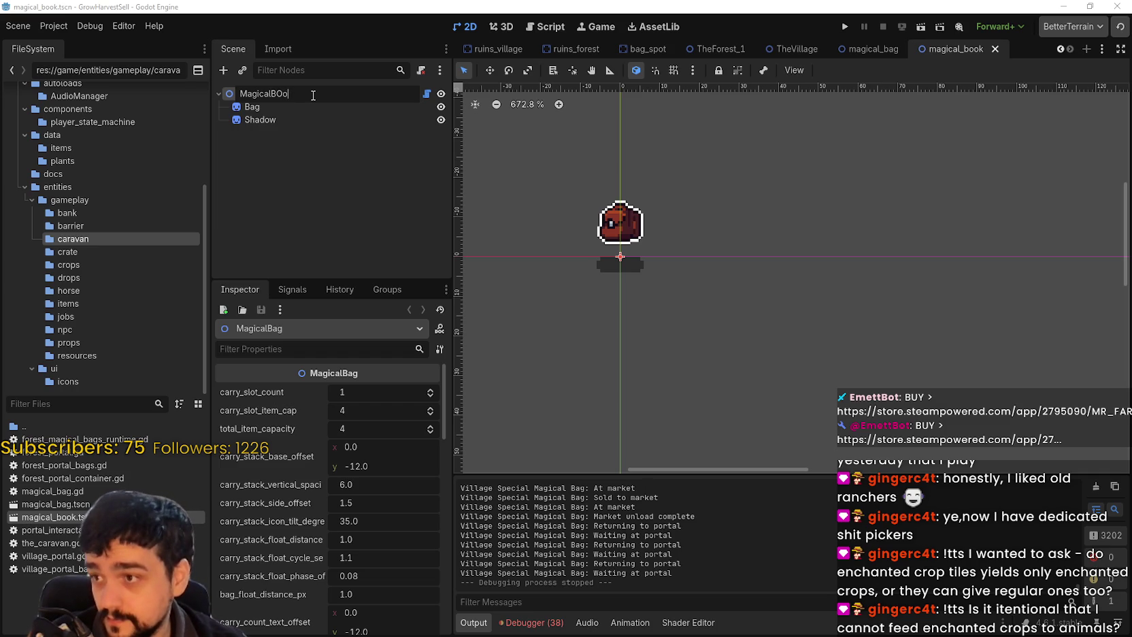
# Commit the root name MagicalBook and select the Bag sprite node
pyautogui.press('Return')
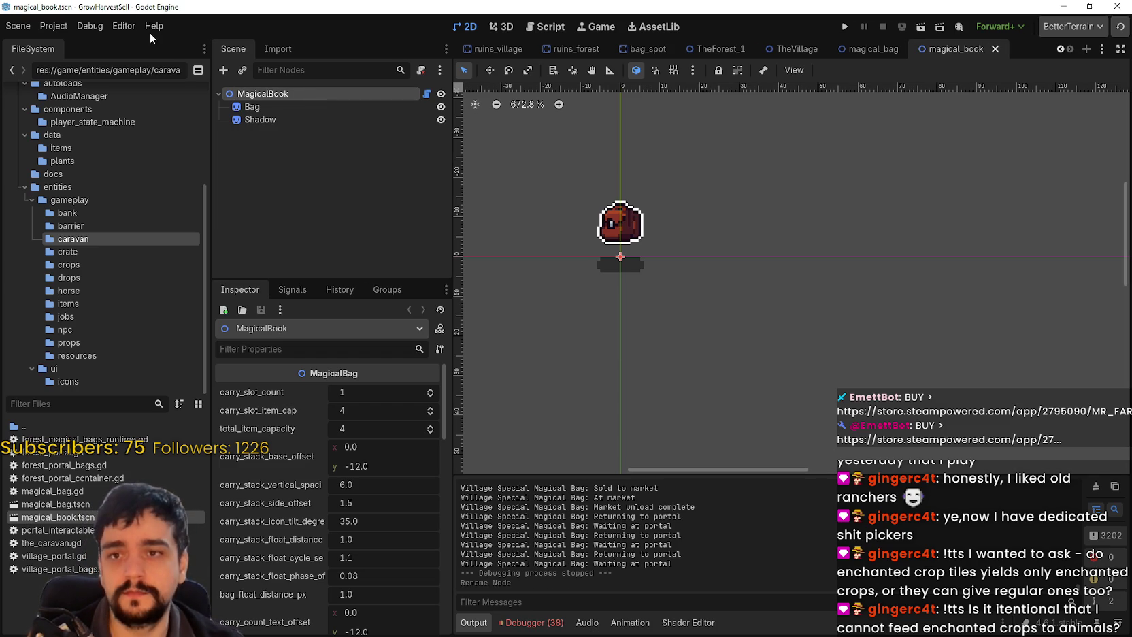
pyautogui.scroll(2, 682, 252)
pyautogui.click(328, 108)
pyautogui.click(328, 119)
pyautogui.scroll(1, 592, 197)
pyautogui.click(333, 107)
pyautogui.click(293, 95)
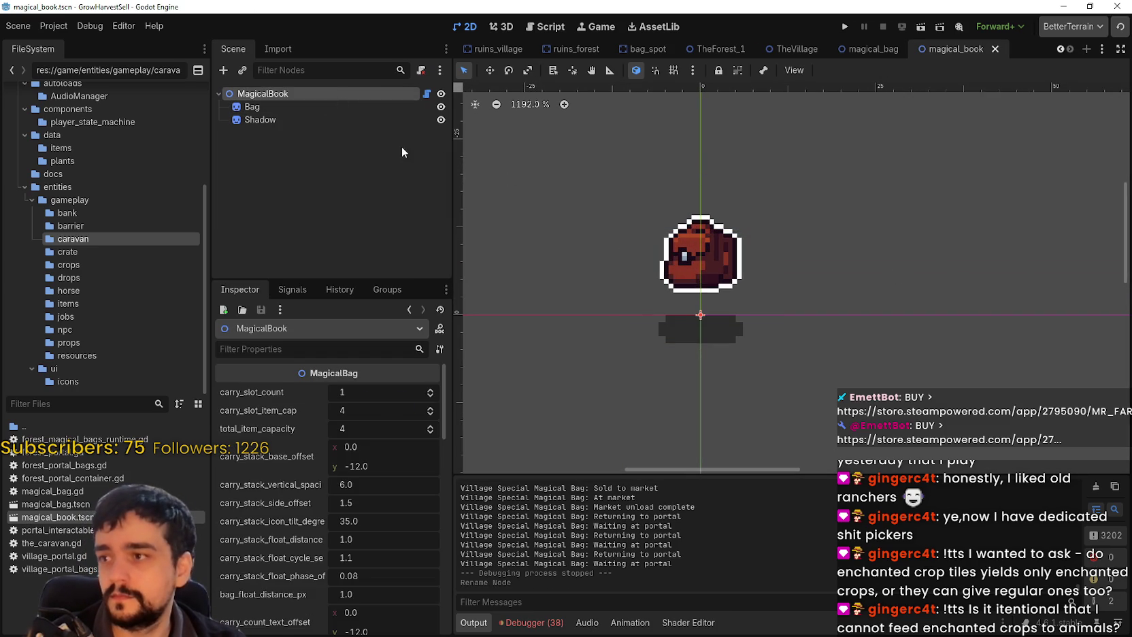
pyautogui.click(289, 106)
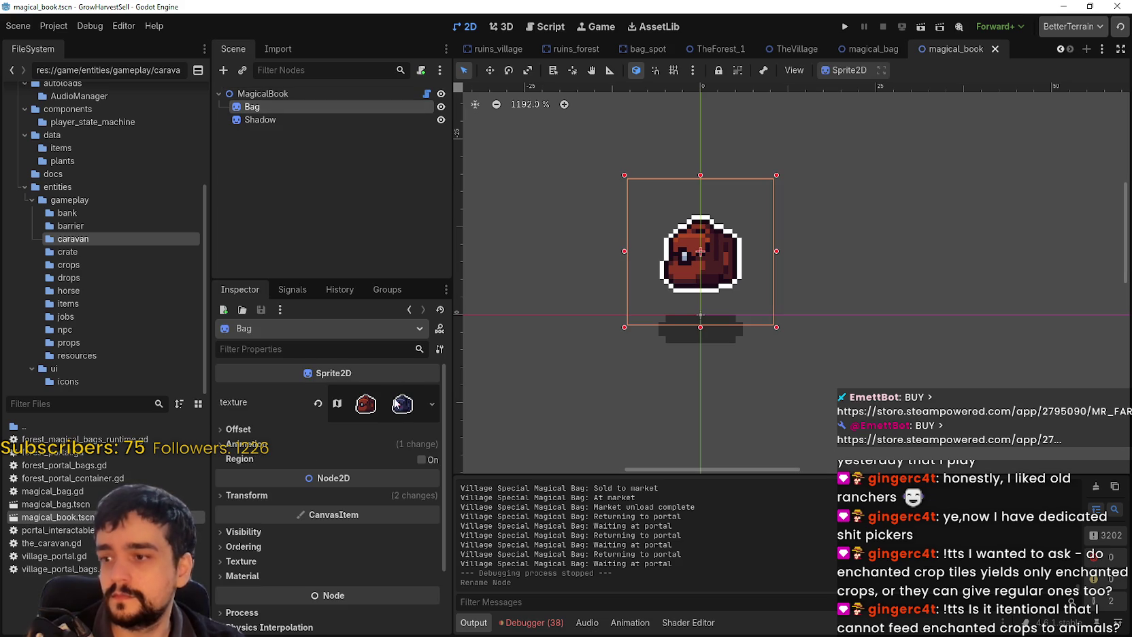
# Expand the Bag sprite's AtlasTexture and open the Region Editor on its atlas
pyautogui.click(394, 413)
pyautogui.click(396, 407)
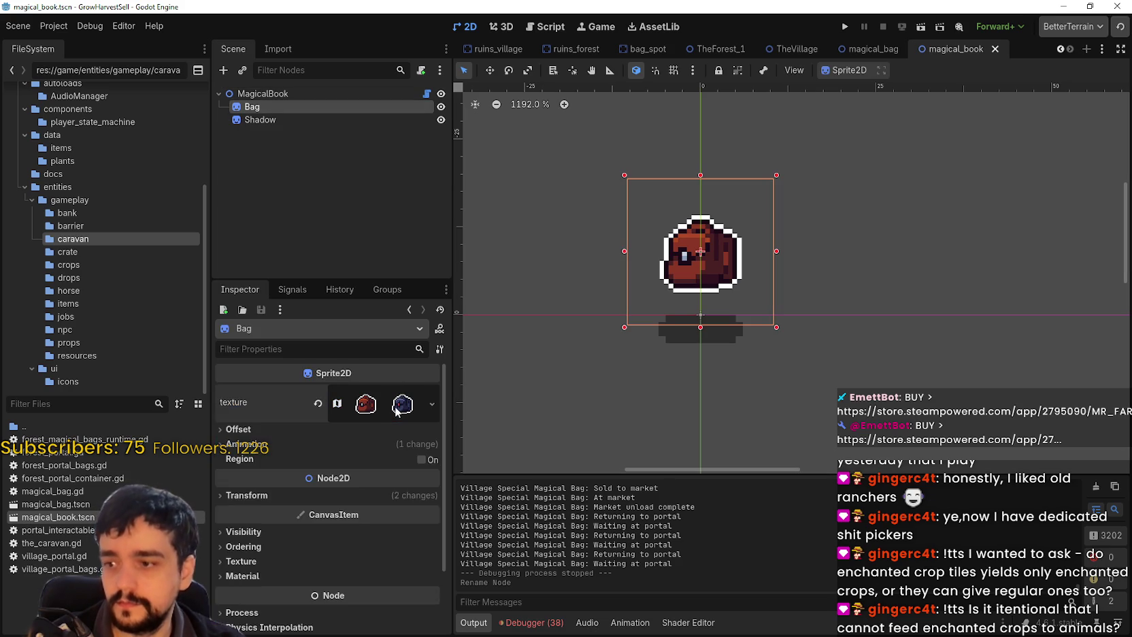
pyautogui.click(396, 407)
pyautogui.click(396, 407)
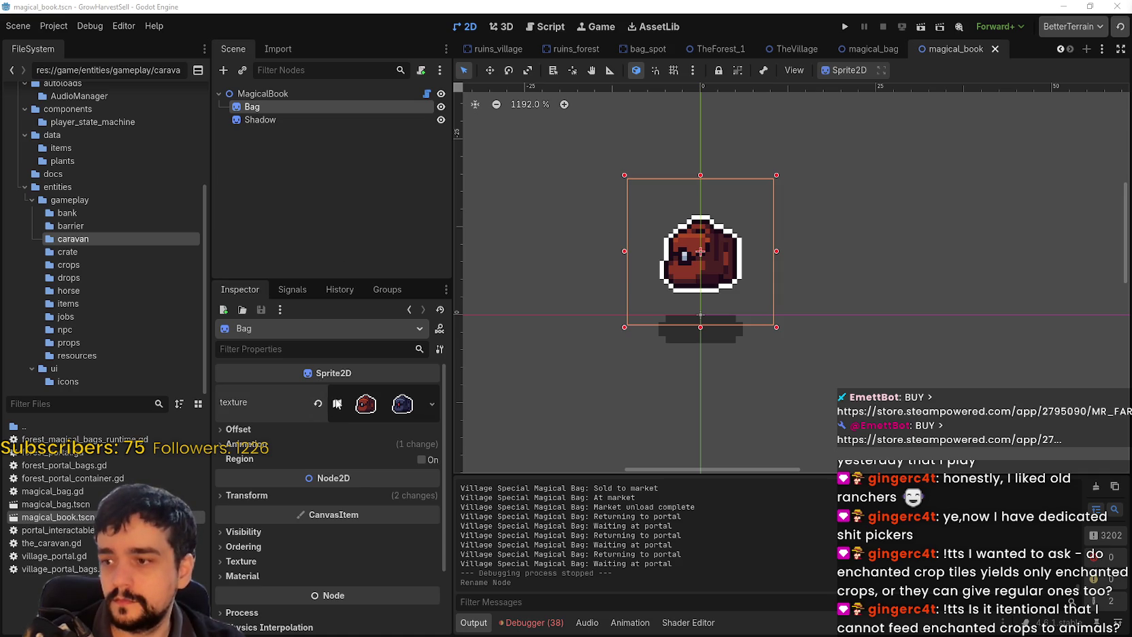
pyautogui.click(385, 406)
pyautogui.scroll(-5, 392, 465)
pyautogui.click(327, 515)
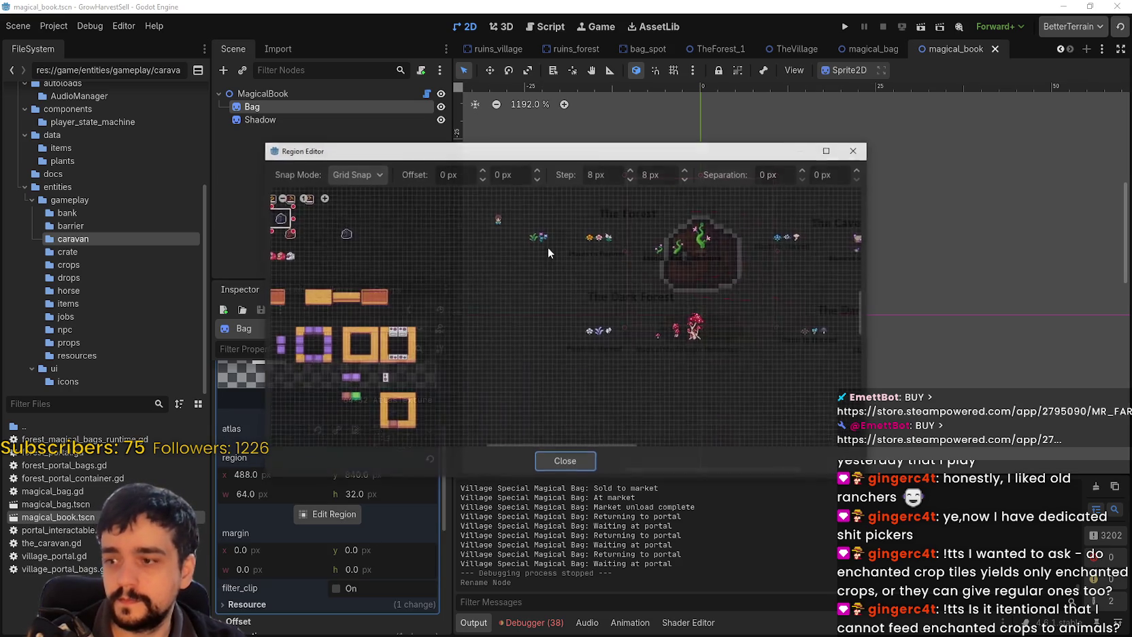
# Draw a 96×32 region at x 504 around the three red books and close the editor
pyautogui.scroll(6, 572, 332)
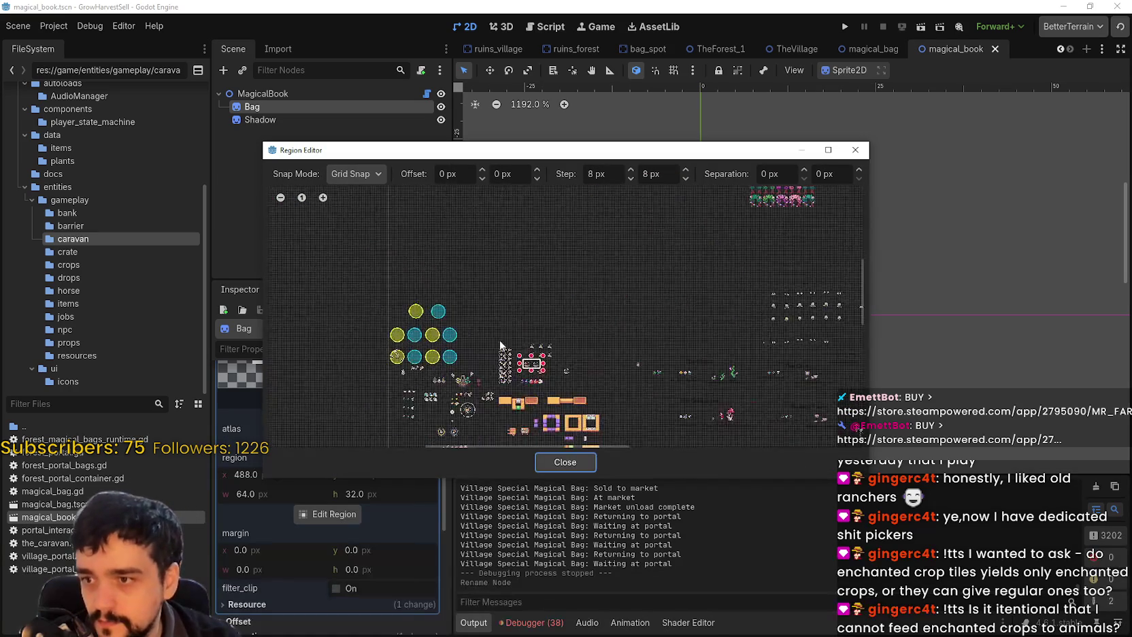
pyautogui.scroll(4, 541, 337)
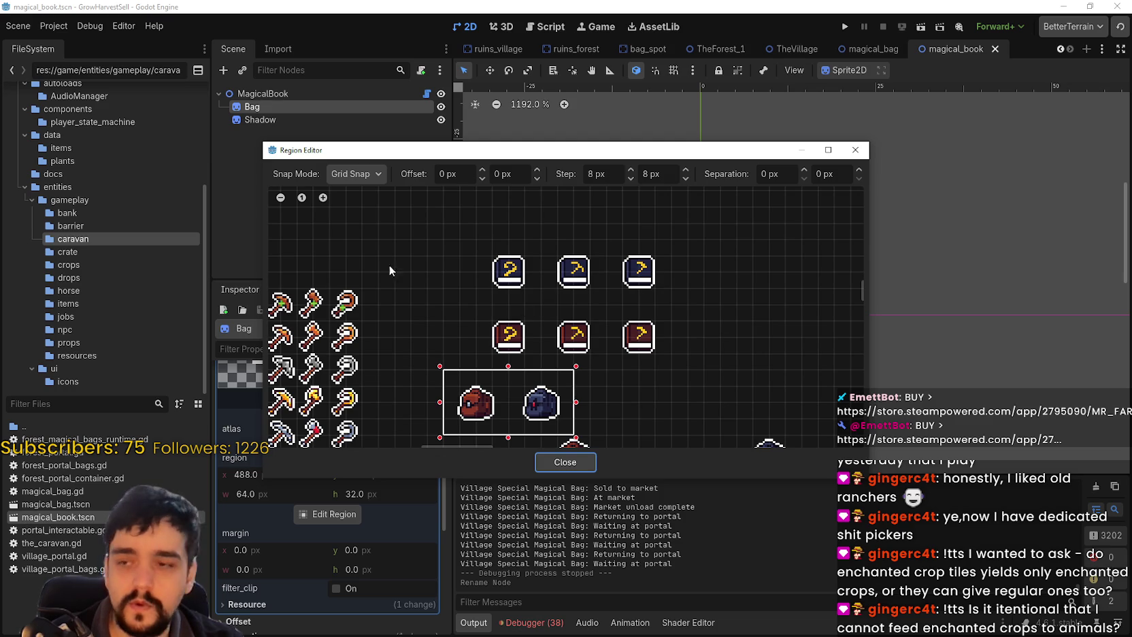
pyautogui.scroll(4, 462, 300)
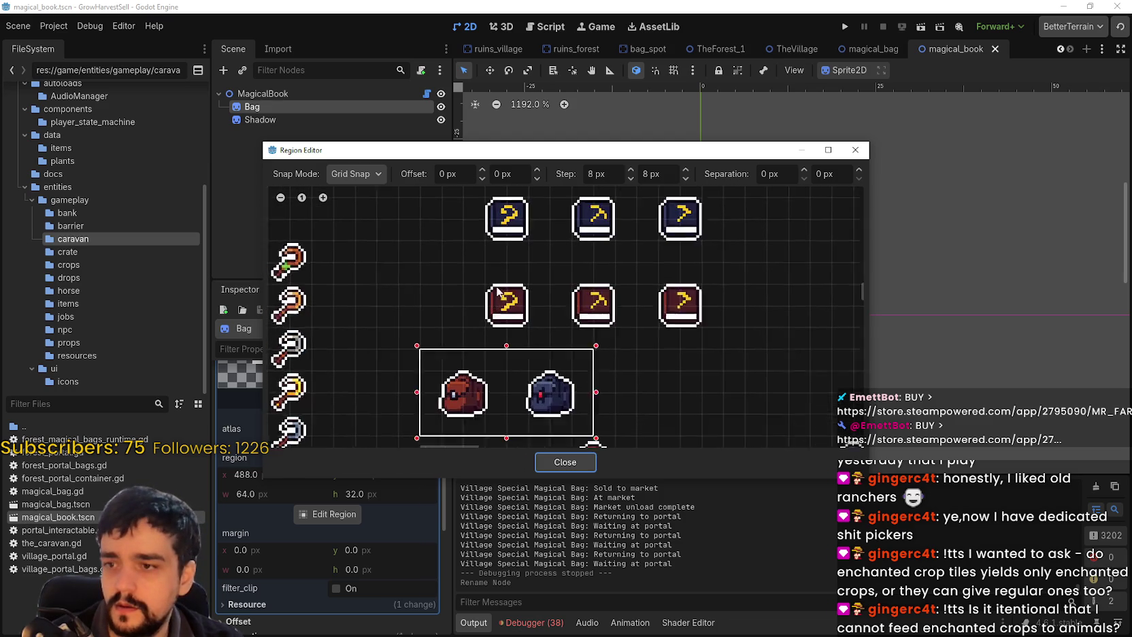
pyautogui.moveTo(435, 236)
pyautogui.mouseDown()
pyautogui.moveTo(480, 253)
pyautogui.moveTo(557, 328)
pyautogui.moveTo(544, 335)
pyautogui.moveTo(692, 329)
pyautogui.moveTo(754, 341)
pyautogui.mouseUp()
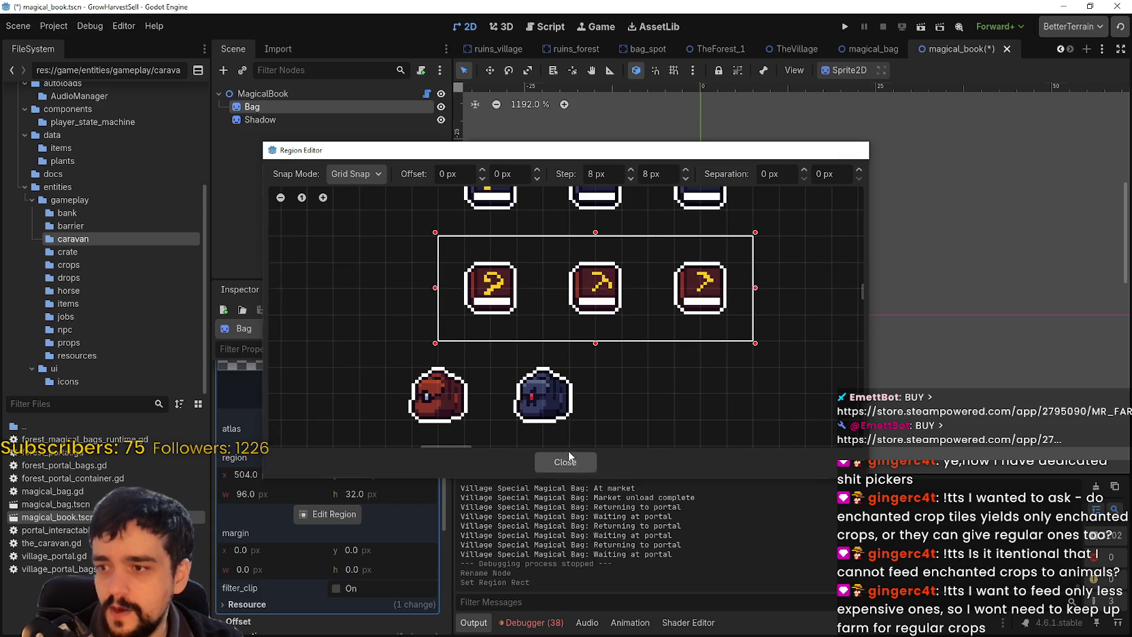
pyautogui.click(569, 461)
pyautogui.scroll(3, 385, 505)
pyautogui.scroll(2, 385, 505)
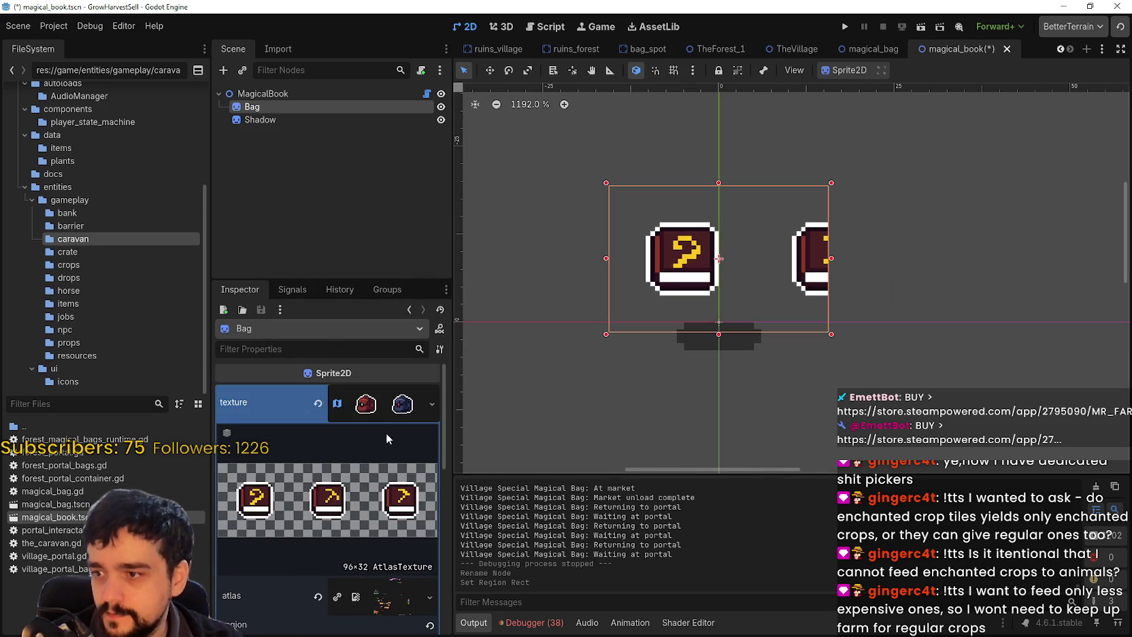
# Set the Bag sprite's Animation hframes to 3 and save the book scene
pyautogui.click(389, 441)
pyautogui.click(405, 411)
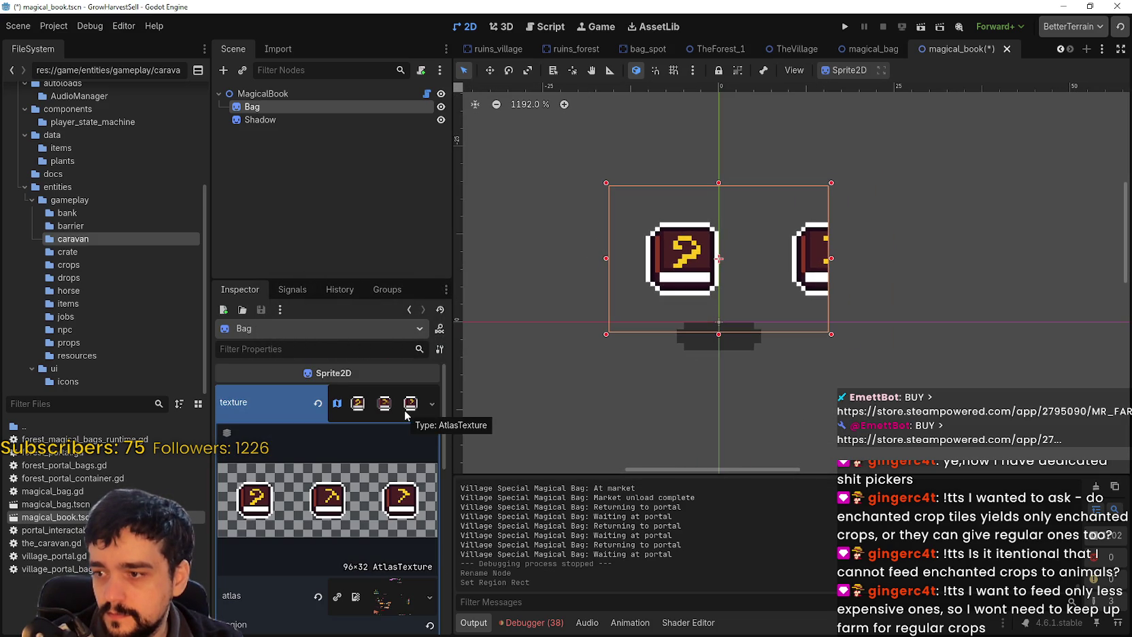
pyautogui.click(406, 412)
pyautogui.click(406, 413)
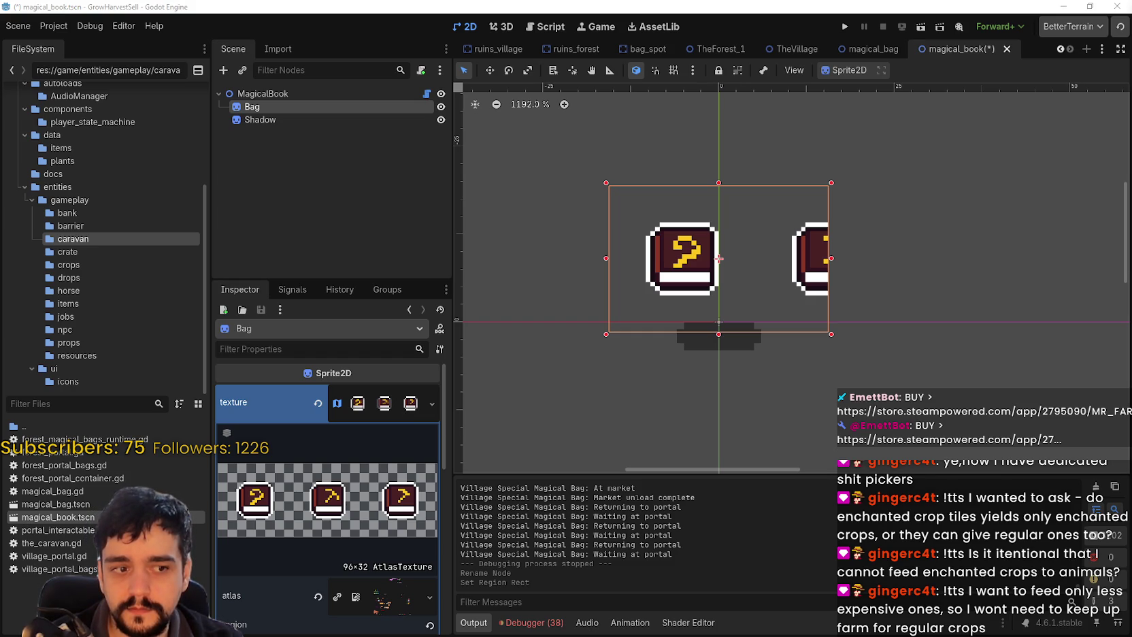
pyautogui.click(386, 409)
pyautogui.click(375, 411)
pyautogui.scroll(-1, 364, 484)
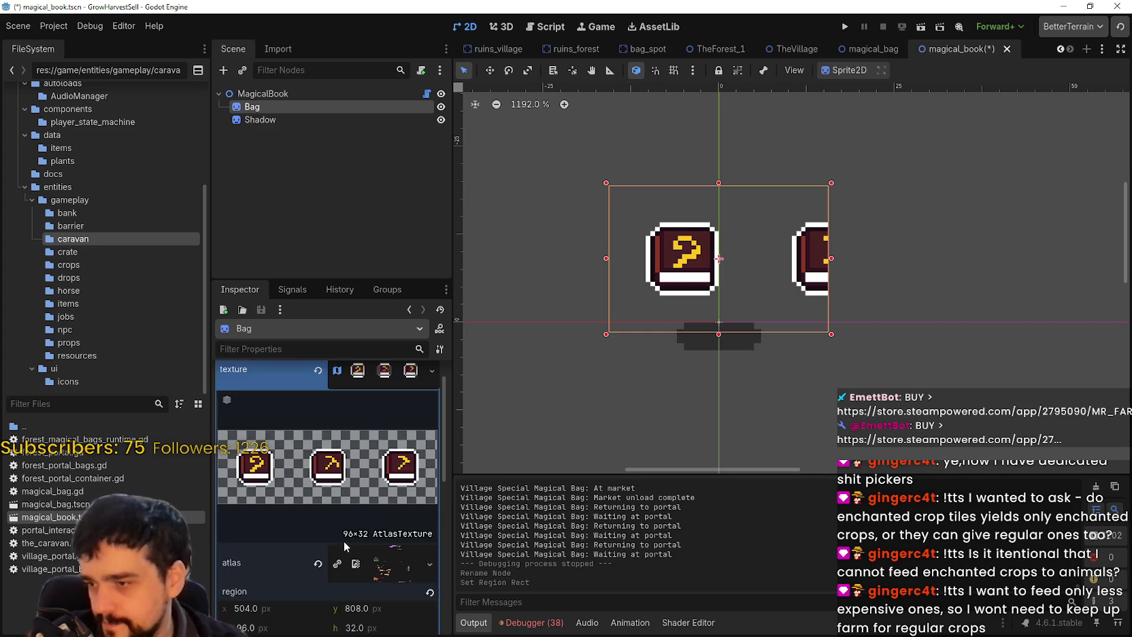
pyautogui.scroll(-2, 343, 542)
pyautogui.scroll(4, 350, 467)
pyautogui.click(358, 402)
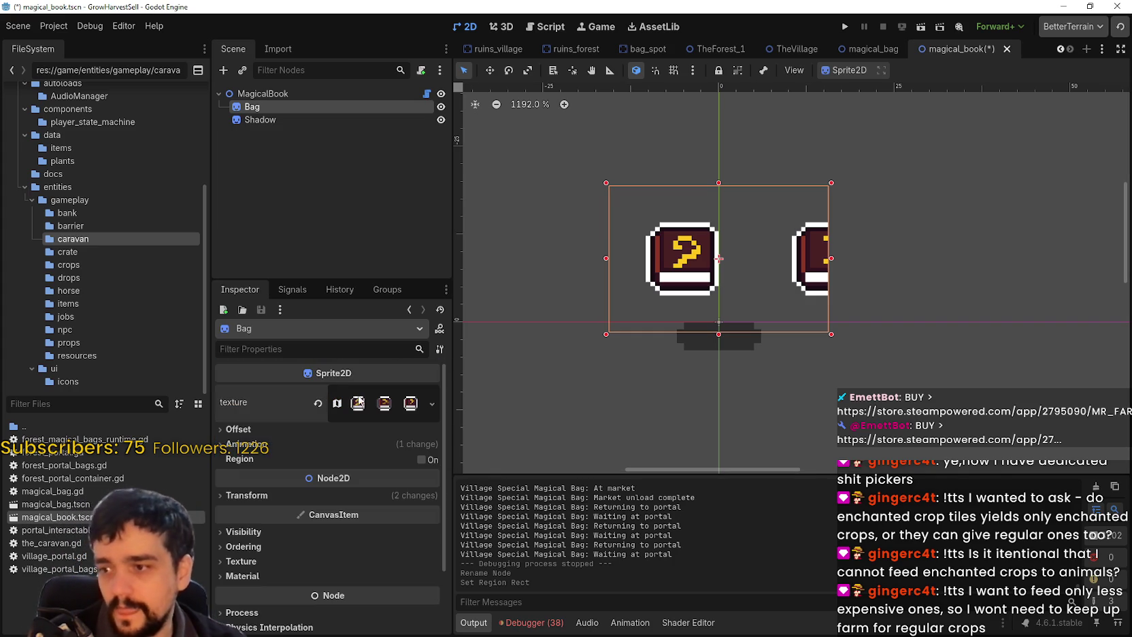
pyautogui.click(370, 445)
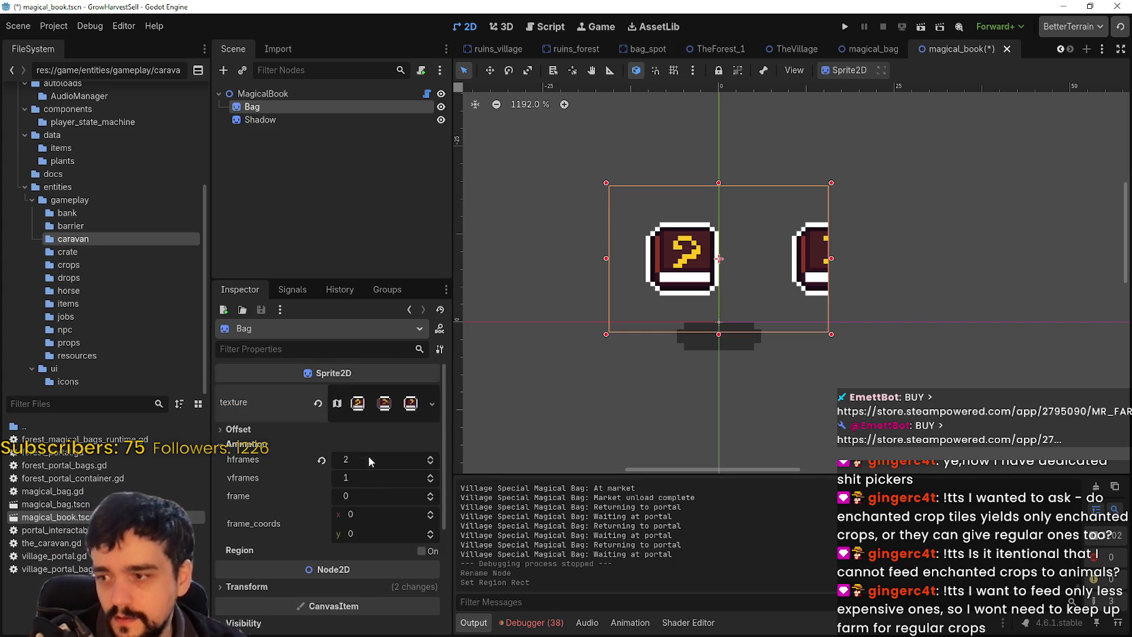
pyautogui.click(431, 458)
pyautogui.scroll(-2, 873, 285)
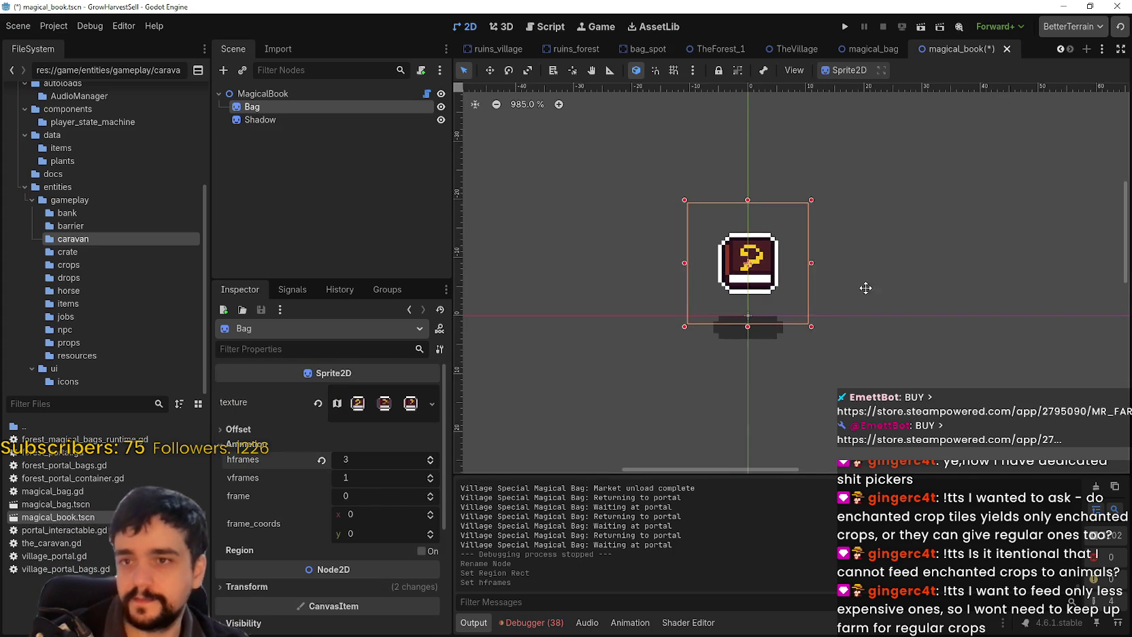
pyautogui.hotkey('ctrl', 's')
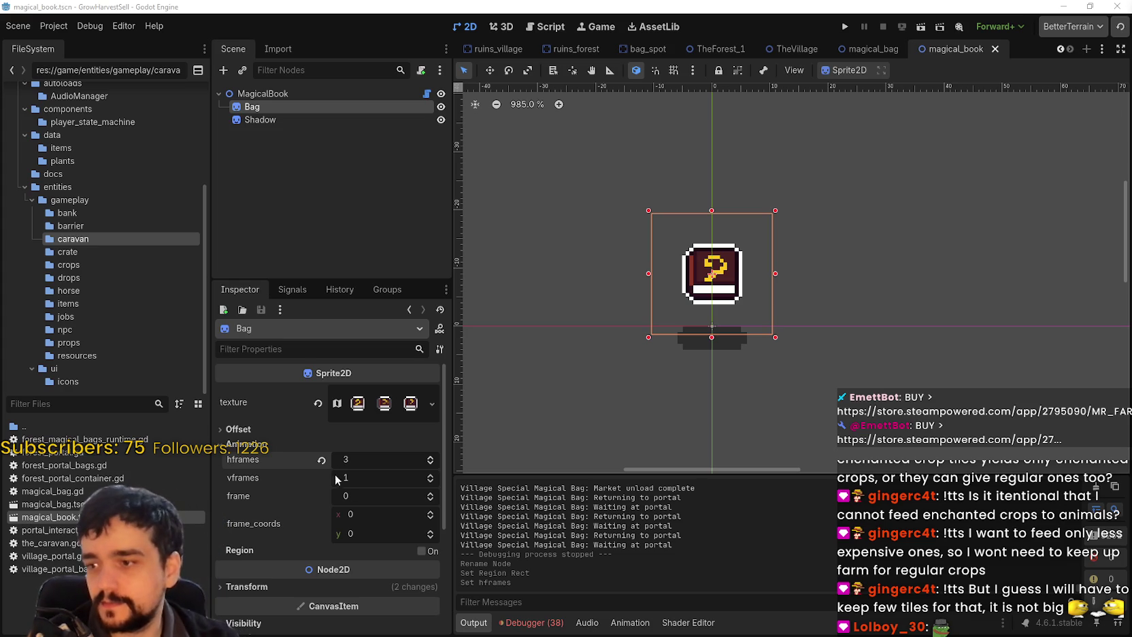
# Step through the book sprite's frames and compare with the magical_bag scene
pyautogui.click(430, 494)
pyautogui.click(429, 497)
pyautogui.click(385, 403)
pyautogui.click(385, 403)
pyautogui.rightClick(386, 402)
pyautogui.press('Escape')
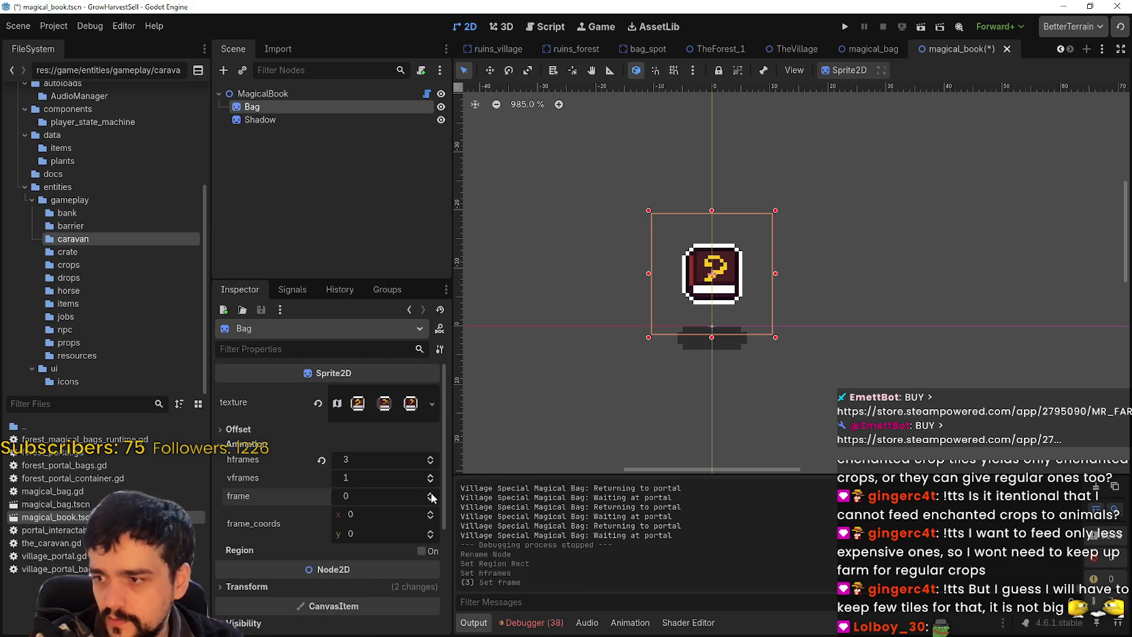
pyautogui.click(431, 494)
pyautogui.scroll(5, 686, 301)
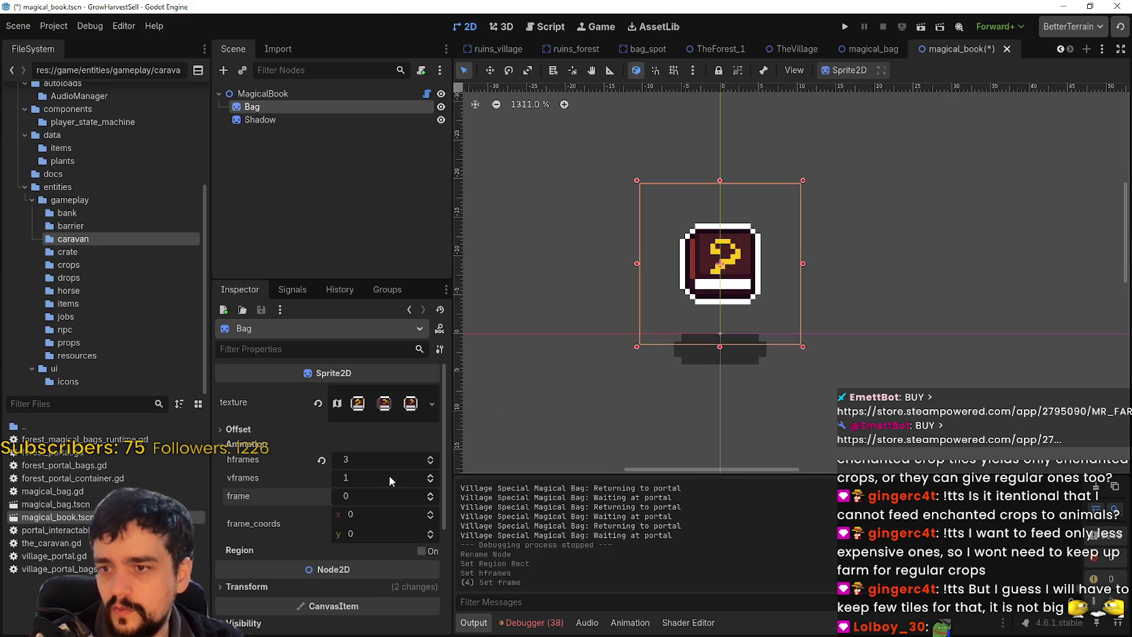
pyautogui.click(859, 52)
pyautogui.click(950, 53)
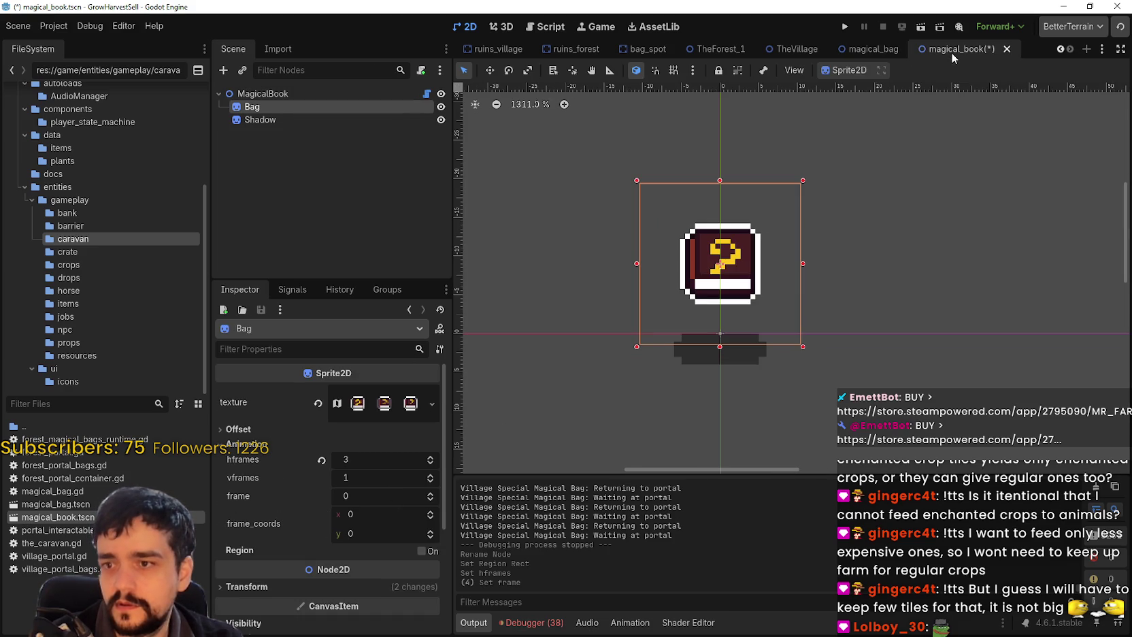
# Compare the bag's frame setting with the book's, then save the book scene
pyautogui.click(869, 49)
pyautogui.click(303, 108)
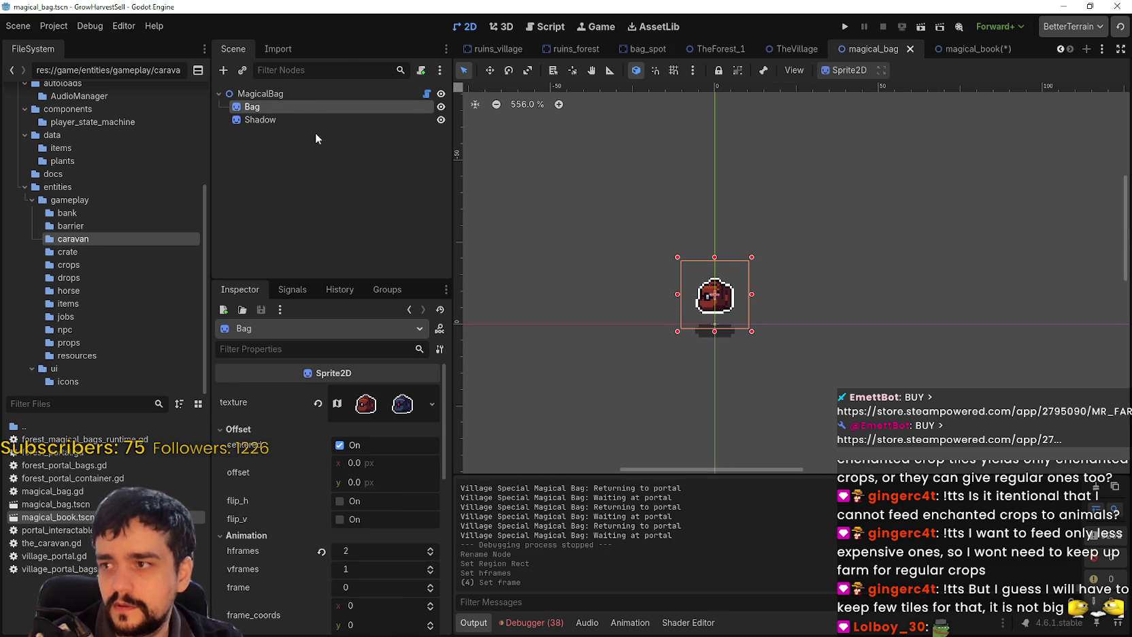
pyautogui.scroll(-1, 413, 550)
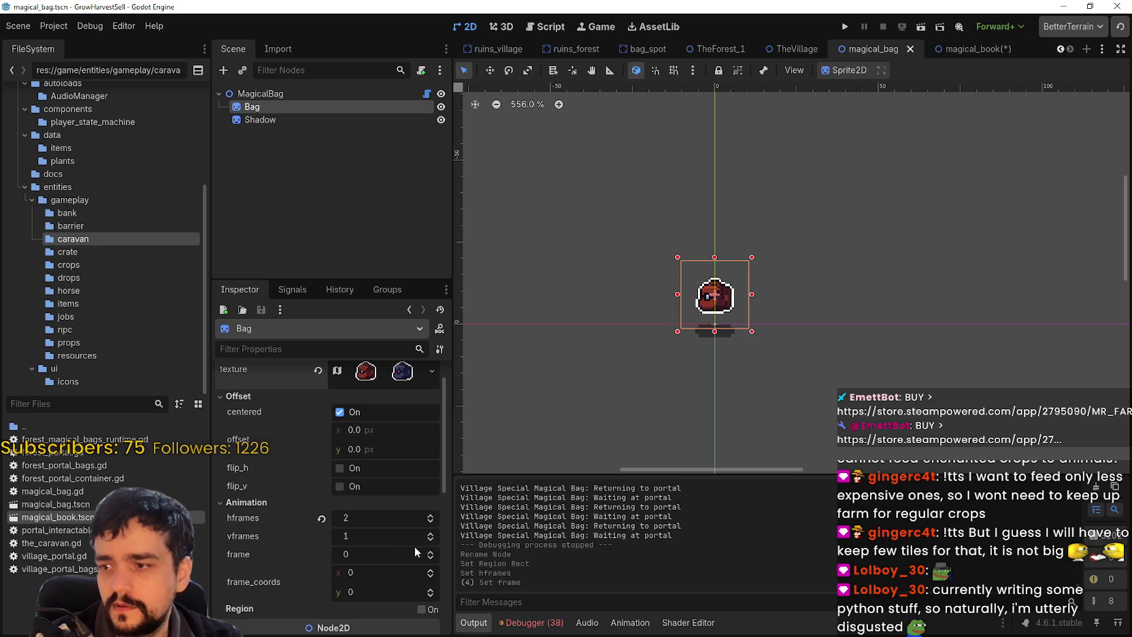
pyautogui.click(432, 554)
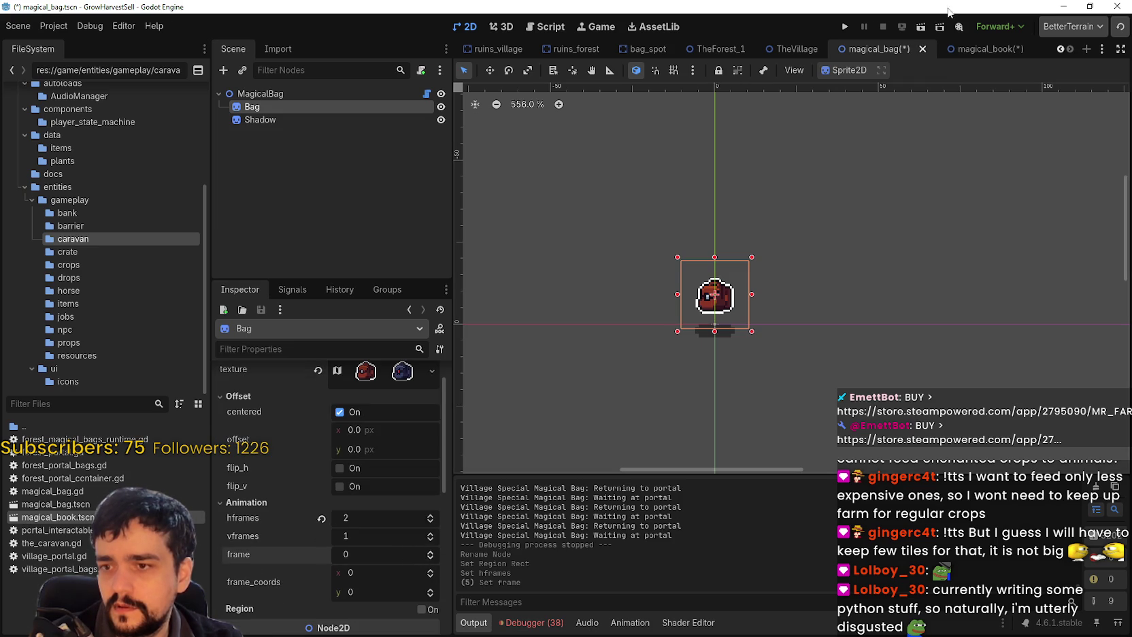
pyautogui.click(969, 47)
pyautogui.click(429, 492)
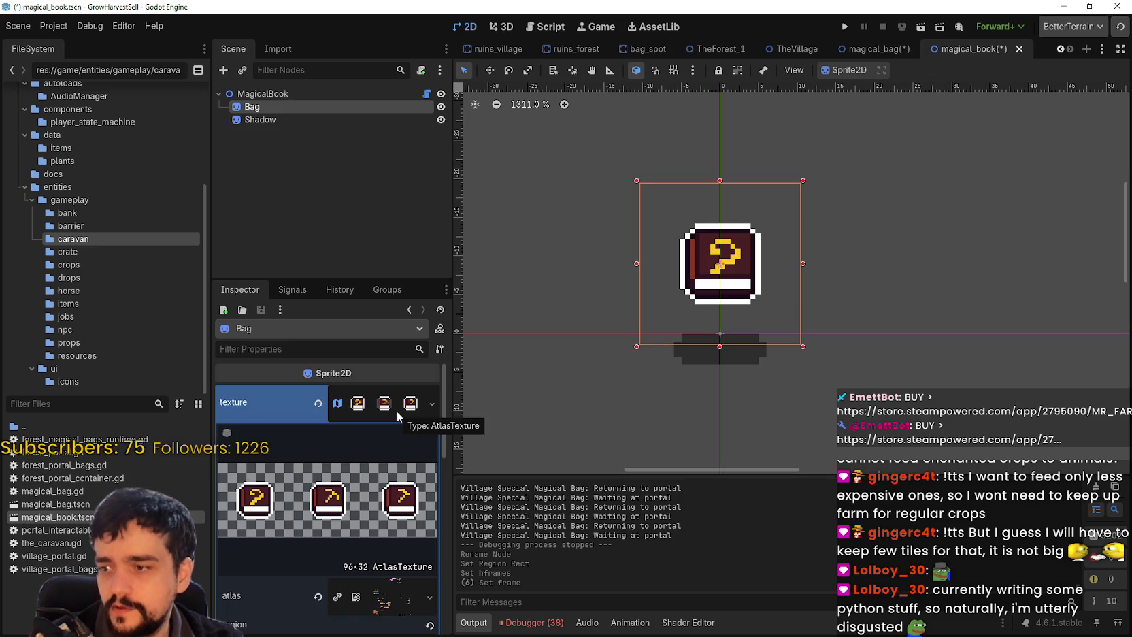
pyautogui.rightClick(380, 402)
pyautogui.press('Escape')
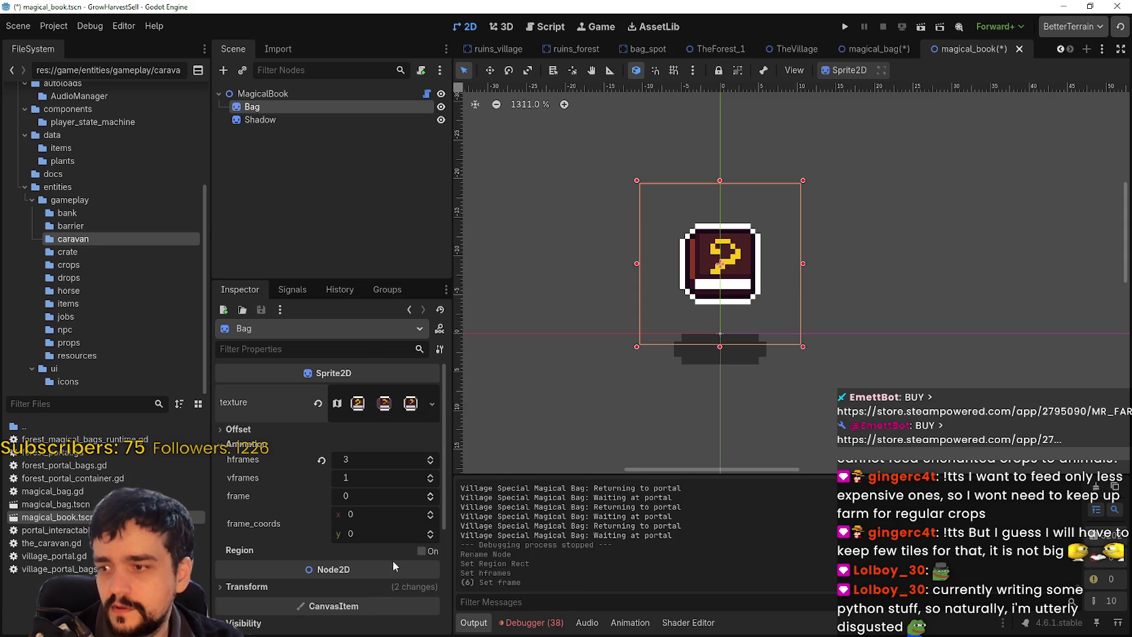
pyautogui.scroll(-1, 710, 267)
pyautogui.hotkey('ctrl', 's')
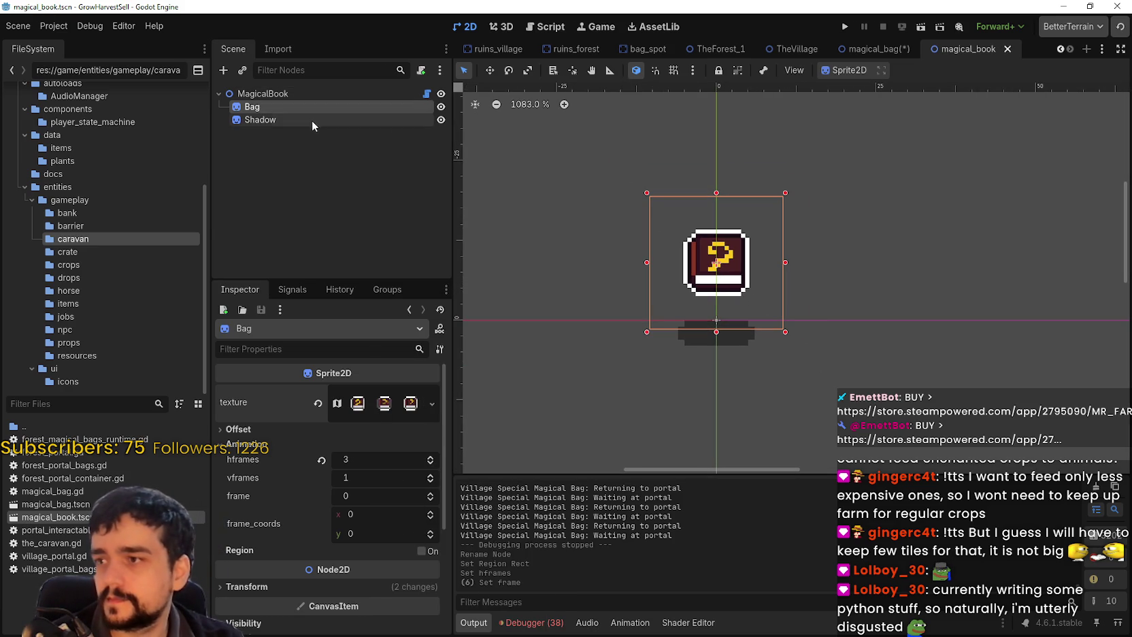
# Rename the Bag sprite node to Book
pyautogui.doubleClick(287, 107)
pyautogui.press('Return')
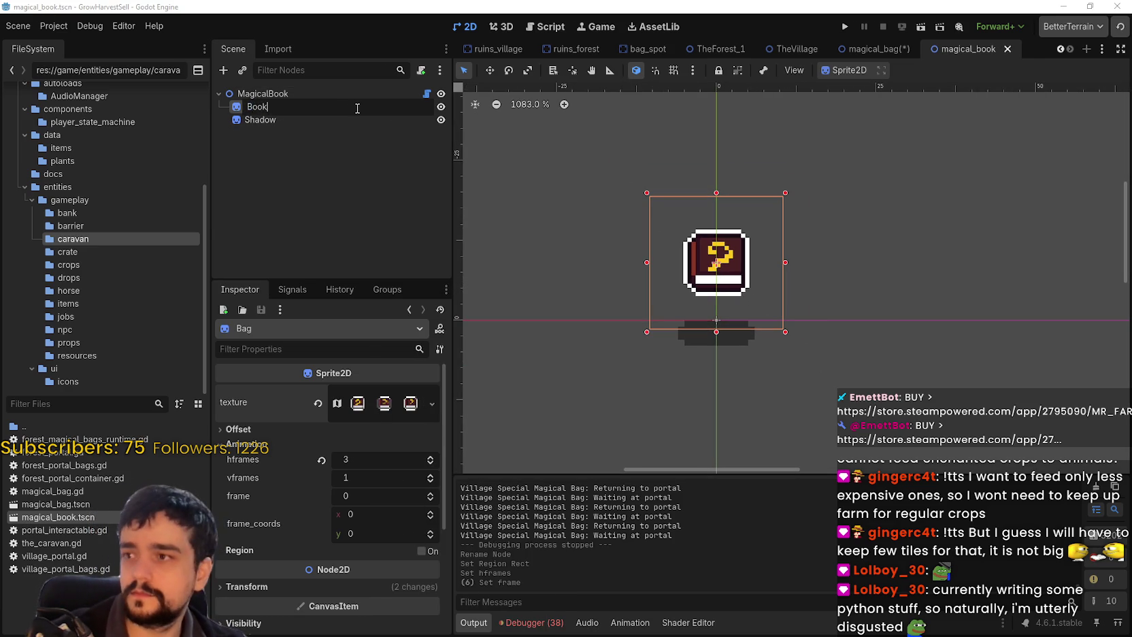
pyautogui.press('Return')
# Detach the script from the MagicalBook root node
pyautogui.click(365, 94)
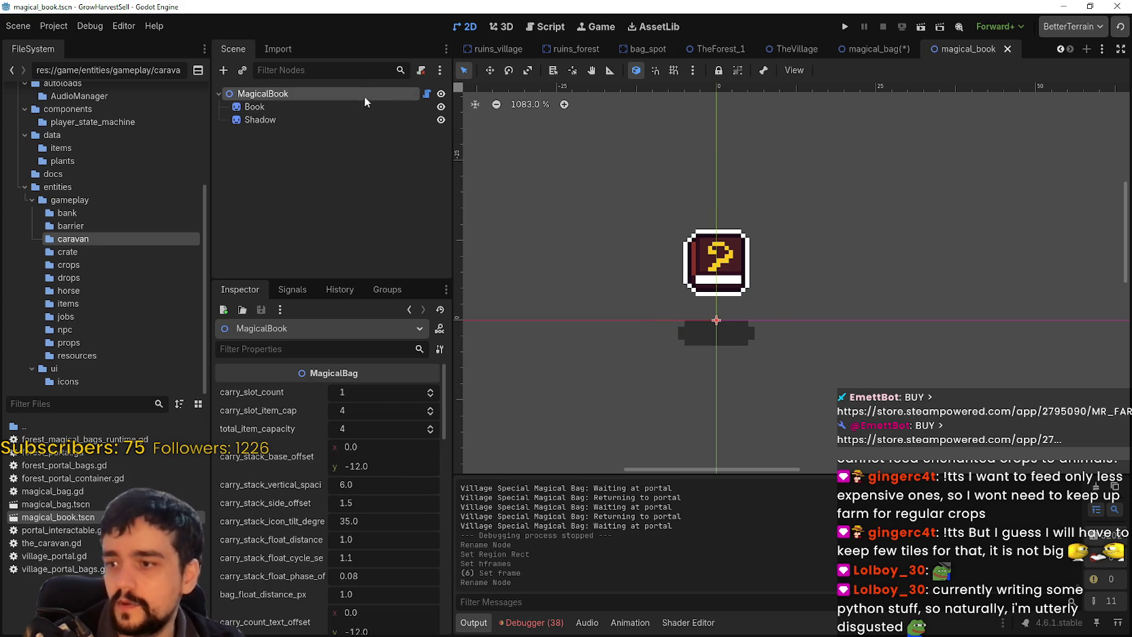
pyautogui.scroll(-10, 325, 550)
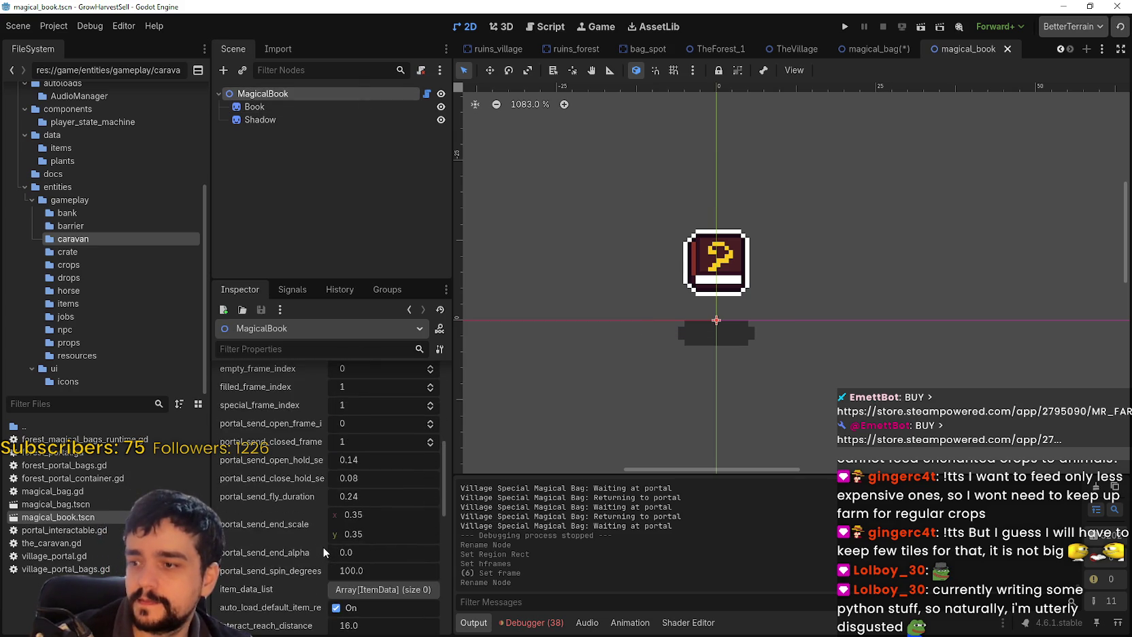
pyautogui.scroll(-5, 322, 543)
pyautogui.rightClick(372, 91)
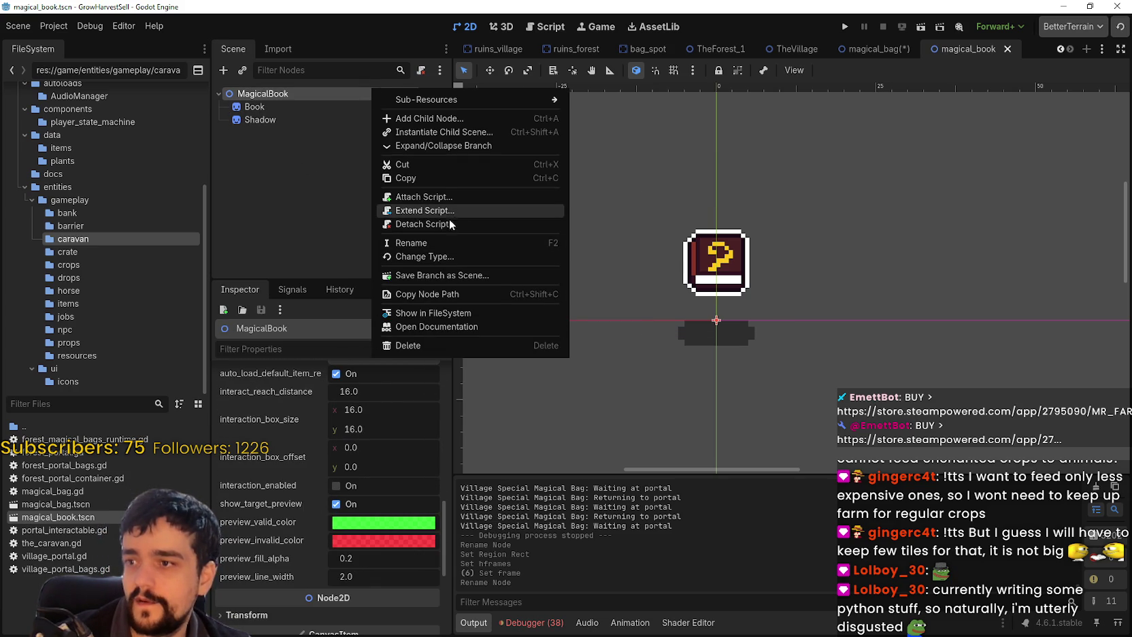
pyautogui.click(278, 95)
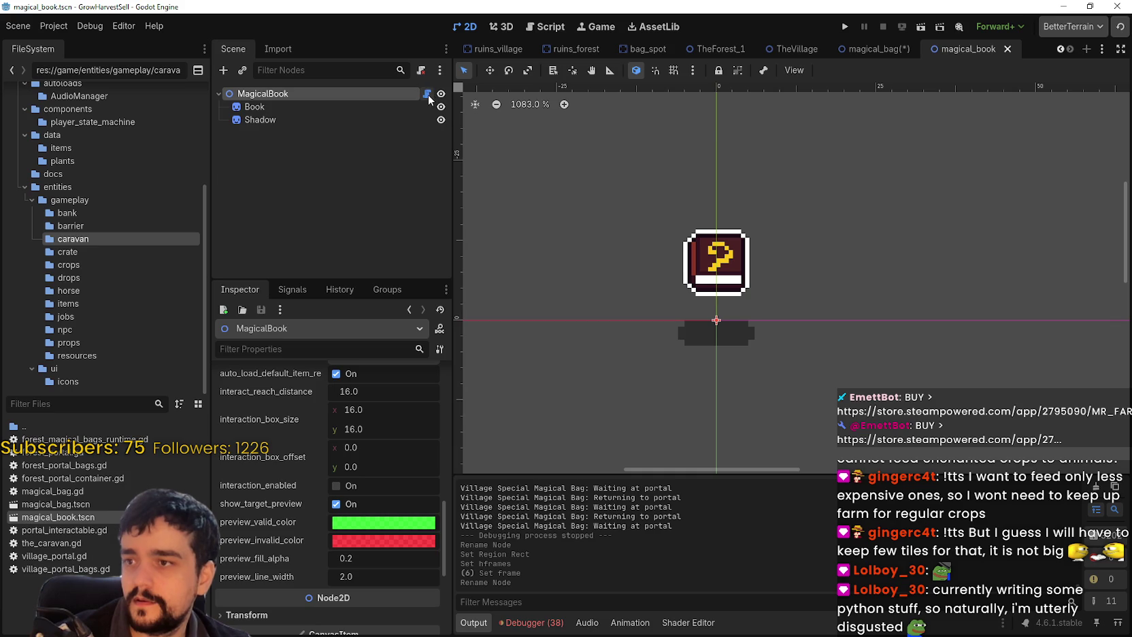
pyautogui.rightClick(375, 89)
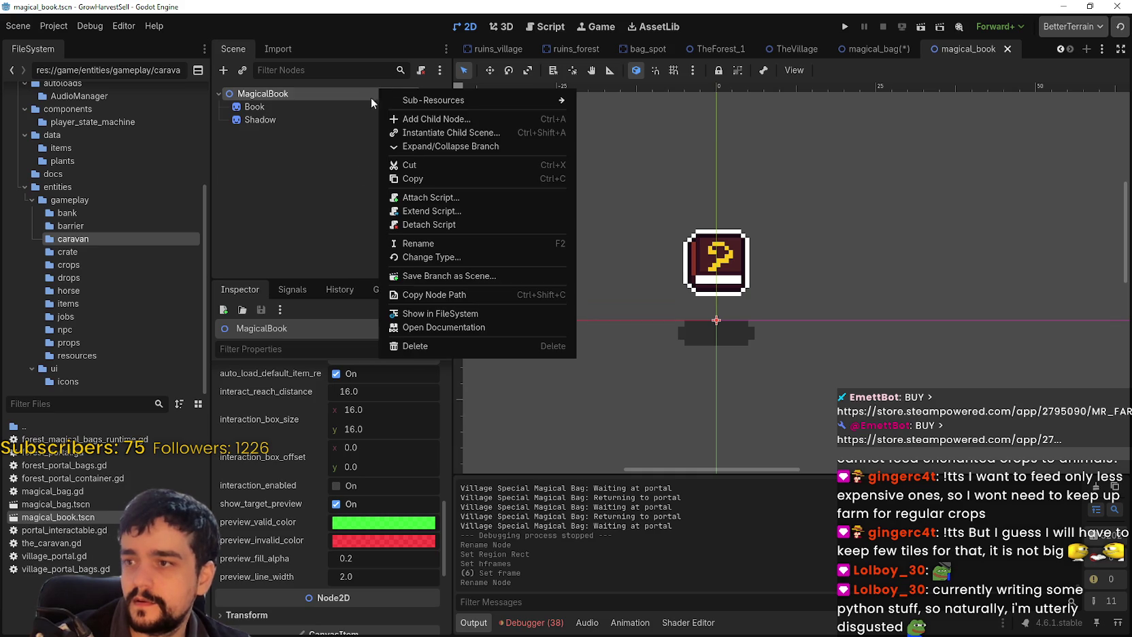
pyautogui.click(458, 227)
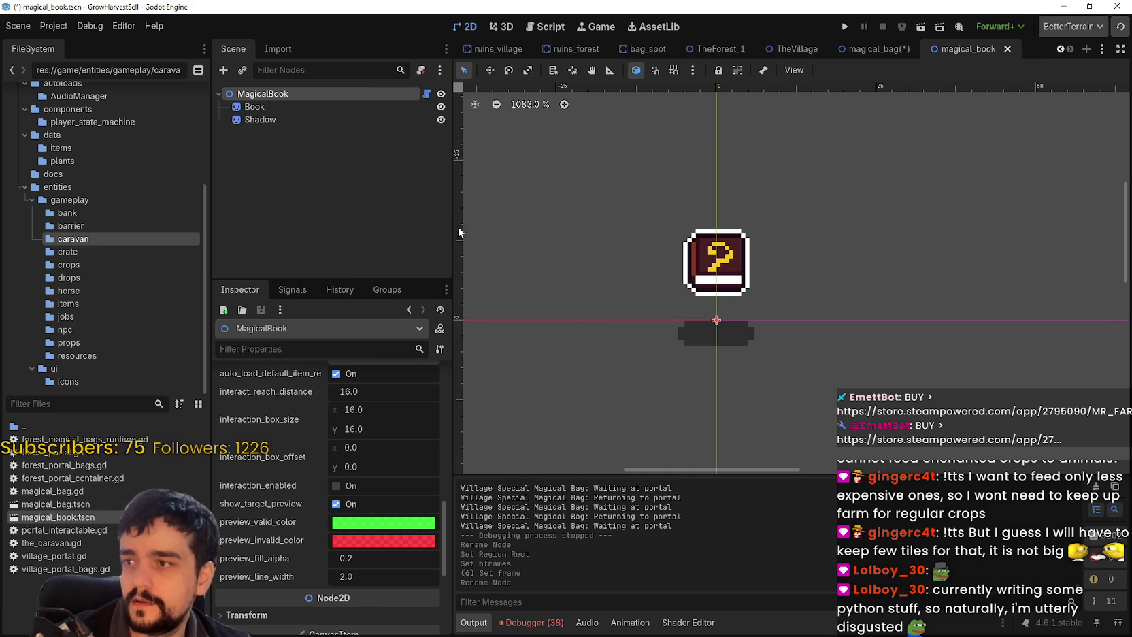
# Attach a new magical_book.gd script to the MagicalBook root and save the scene
pyautogui.rightClick(306, 95)
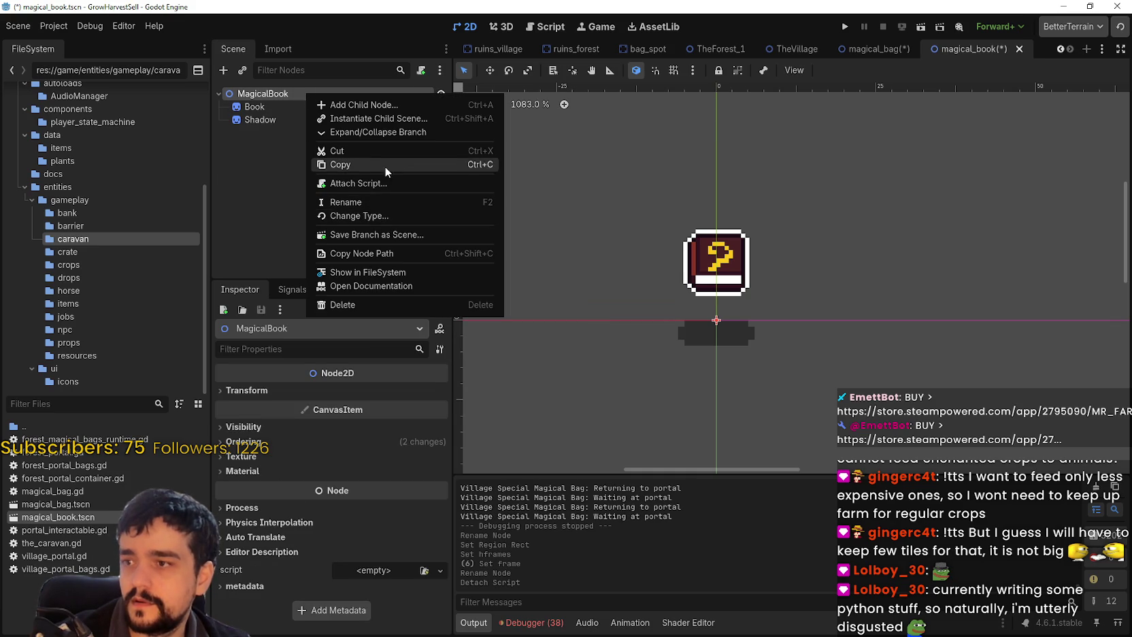
pyautogui.click(380, 183)
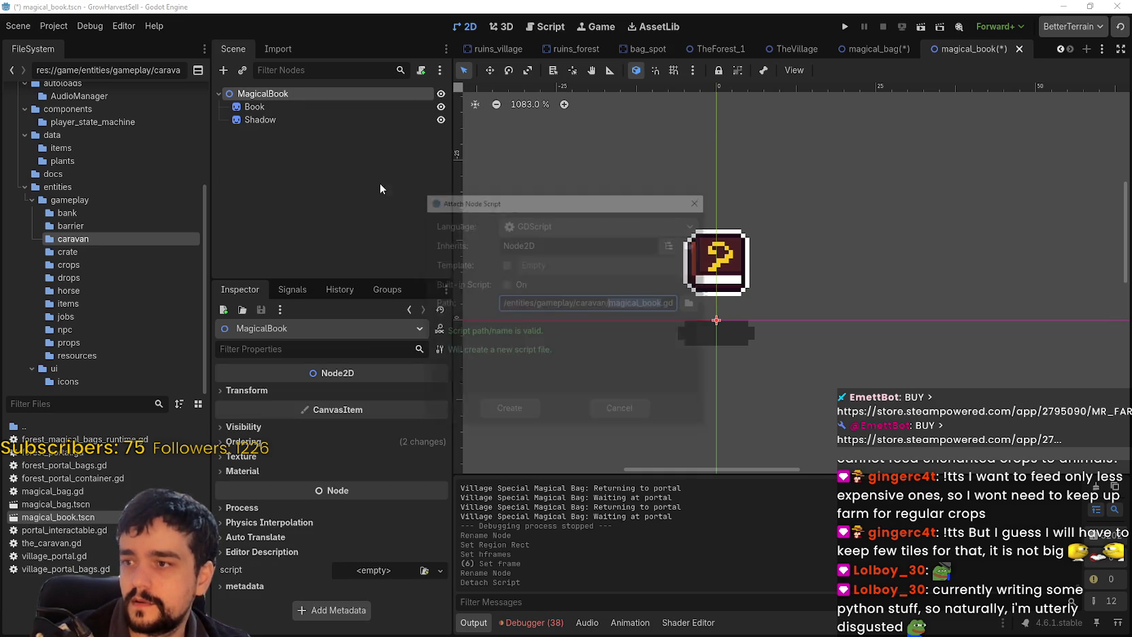
pyautogui.click(519, 413)
pyautogui.hotkey('ctrl', 's')
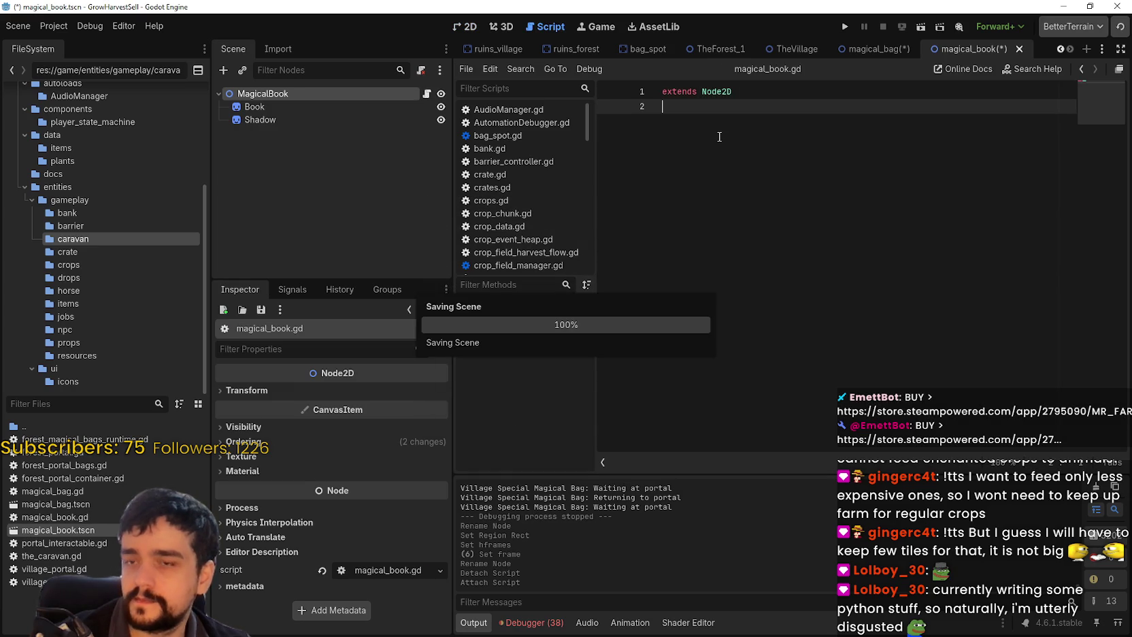
# Replace magical_book.gd's contents with magical_bag.gd's three header lines, then select 'Bag' in class_name
pyautogui.click(879, 49)
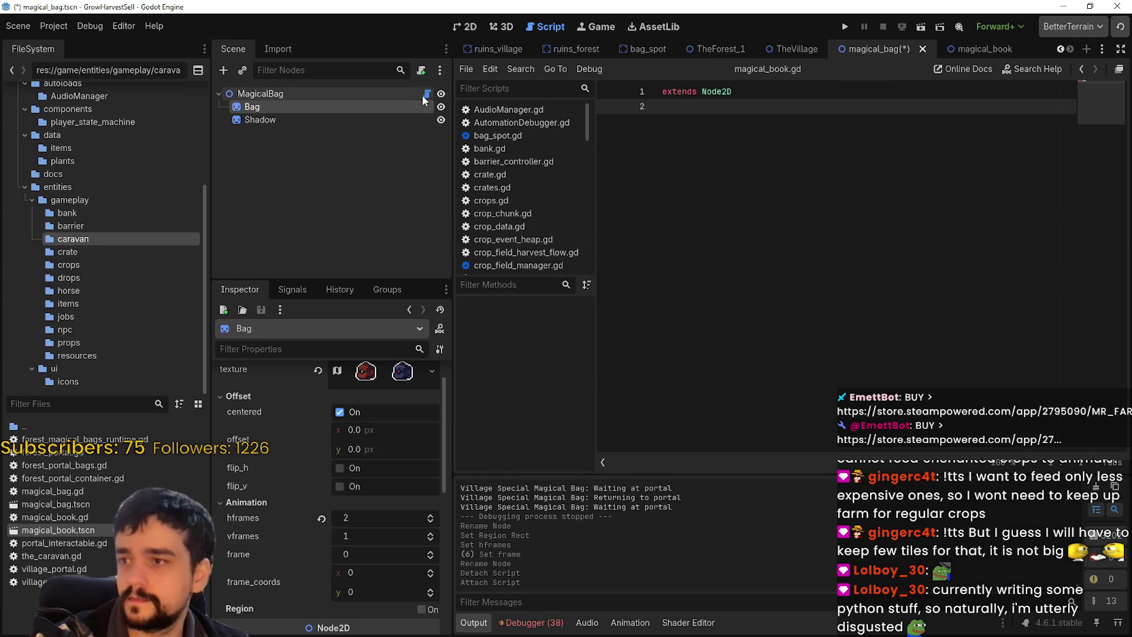
pyautogui.scroll(20, 1099, 178)
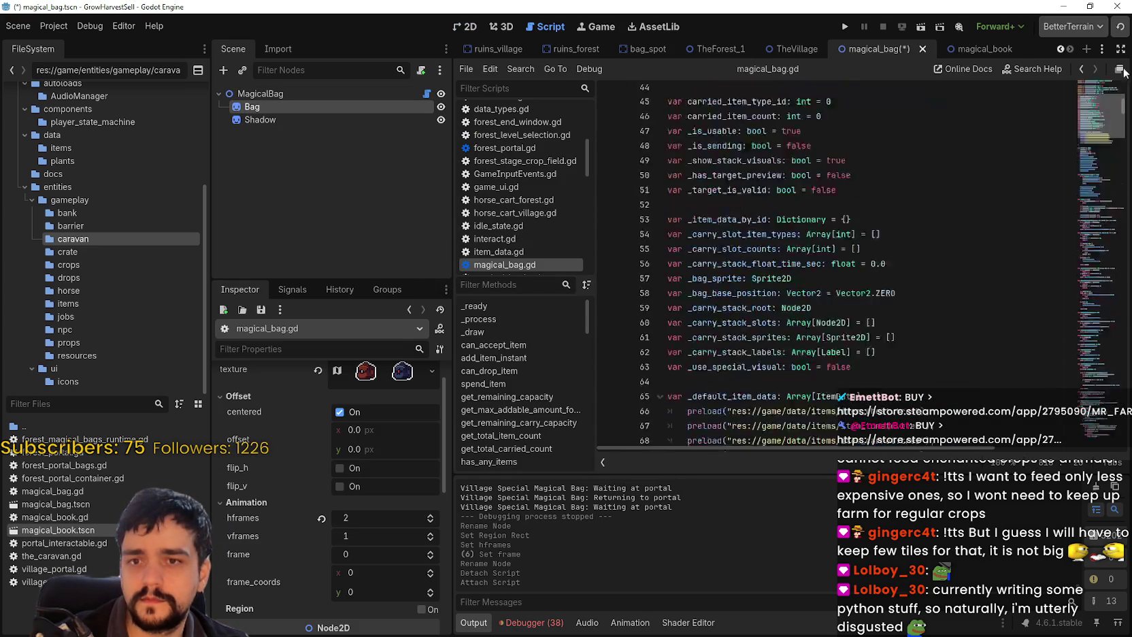
pyautogui.click(843, 136)
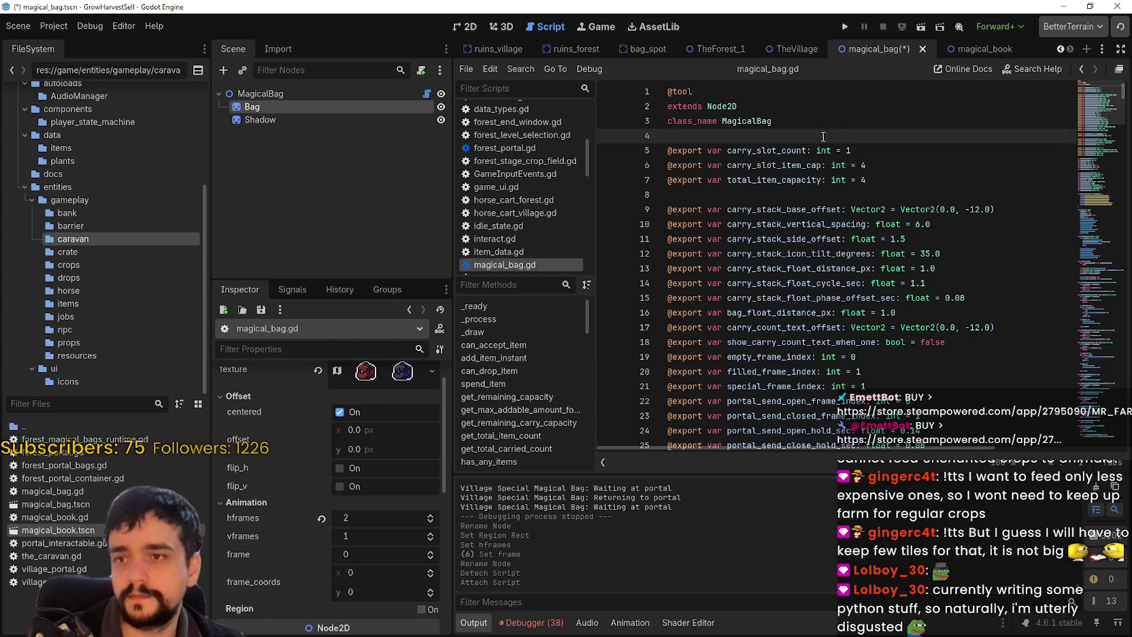
pyautogui.hotkey('shift', 'Up')
pyautogui.hotkey('shift', 'Up')
pyautogui.hotkey('shift', 'Up')
pyautogui.hotkey('ctrl', 'c')
pyautogui.click(972, 48)
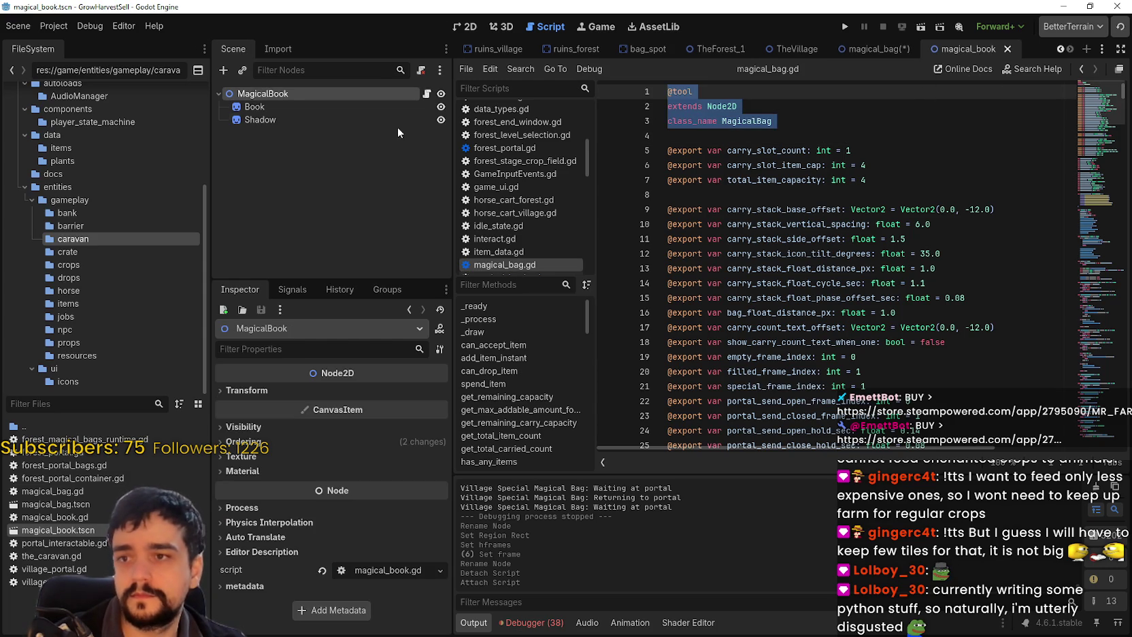
pyautogui.click(427, 94)
pyautogui.hotkey('ctrl', 'a')
pyautogui.hotkey('ctrl', 'v')
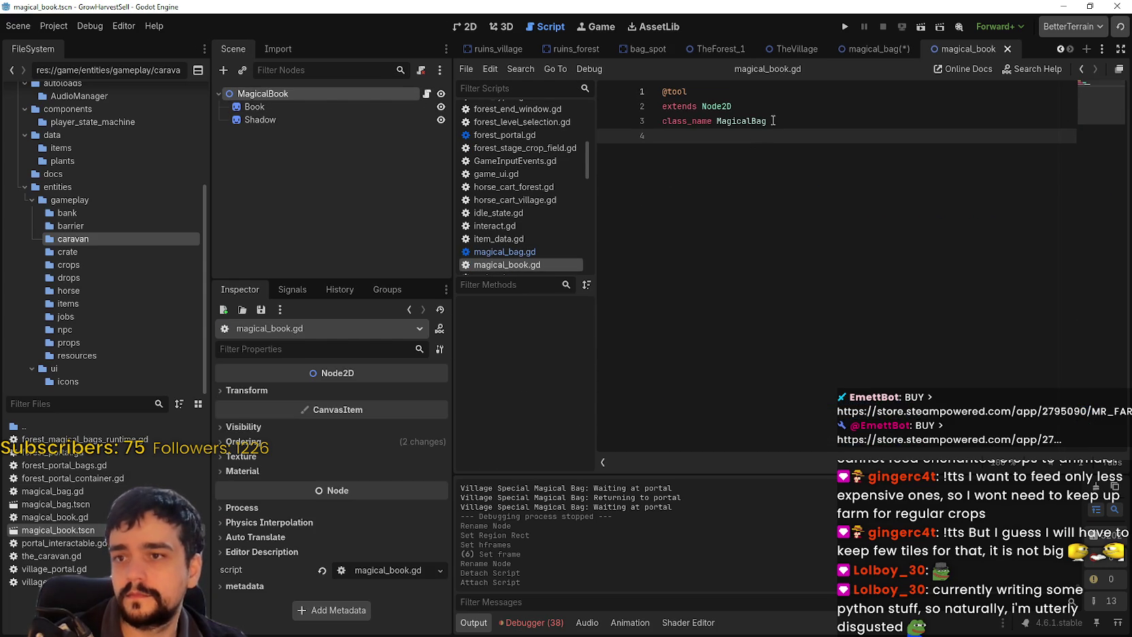
pyautogui.moveTo(751, 121); pyautogui.dragTo(809, 120)
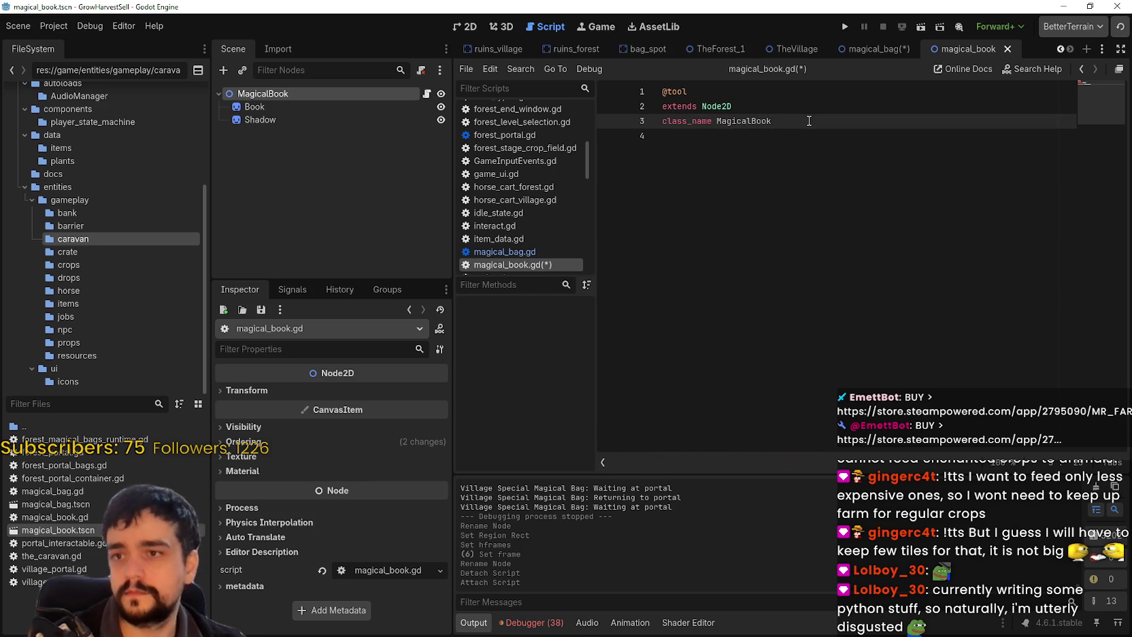
# Save the script with class_name MagicalBook and bring up the magical_book scene in 2D
pyautogui.press('Down')
pyautogui.hotkey('ctrl', 's')
pyautogui.click(865, 49)
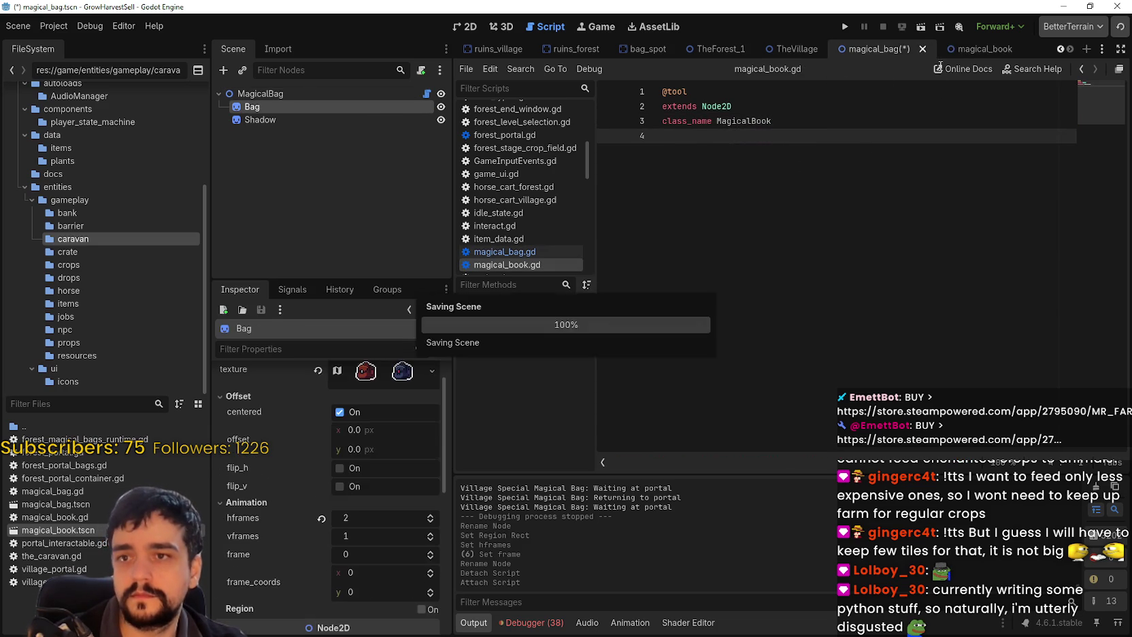
pyautogui.click(970, 50)
pyautogui.click(461, 28)
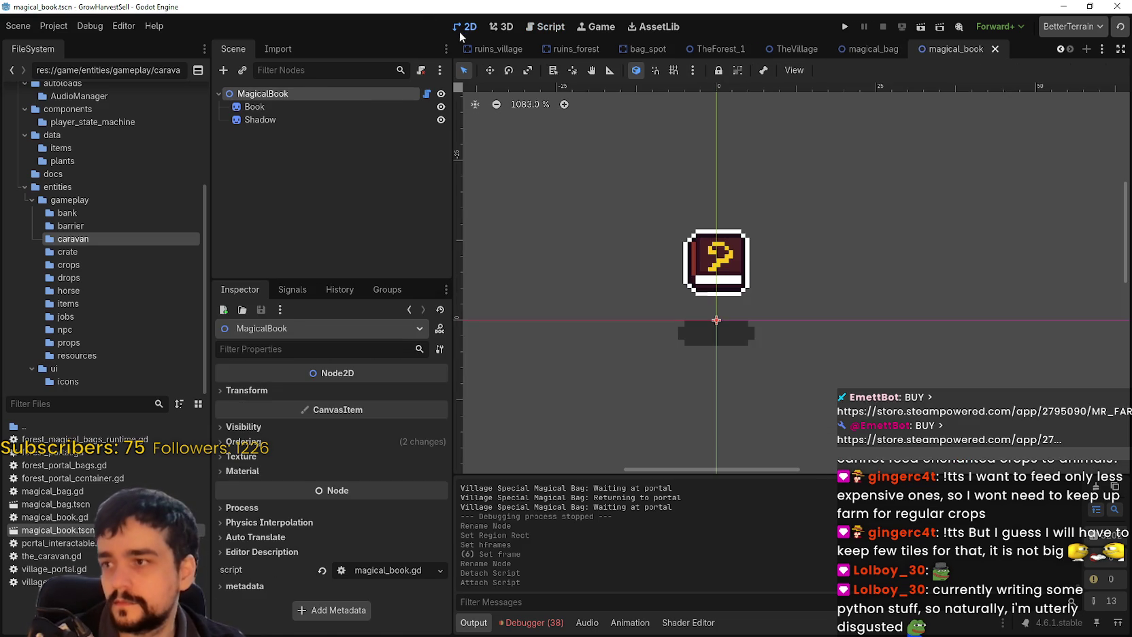
# Reset the Book sprite to 1 vframe and frame 0, save, and return to magical_bag
pyautogui.click(332, 118)
pyautogui.press('Up')
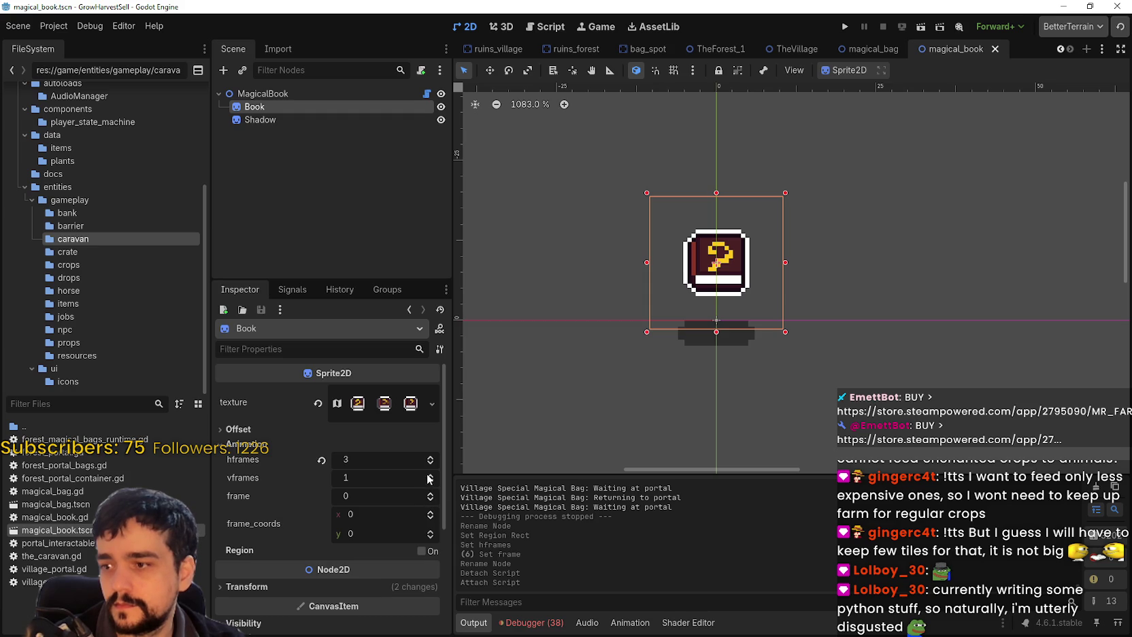
pyautogui.click(431, 475)
pyautogui.click(431, 483)
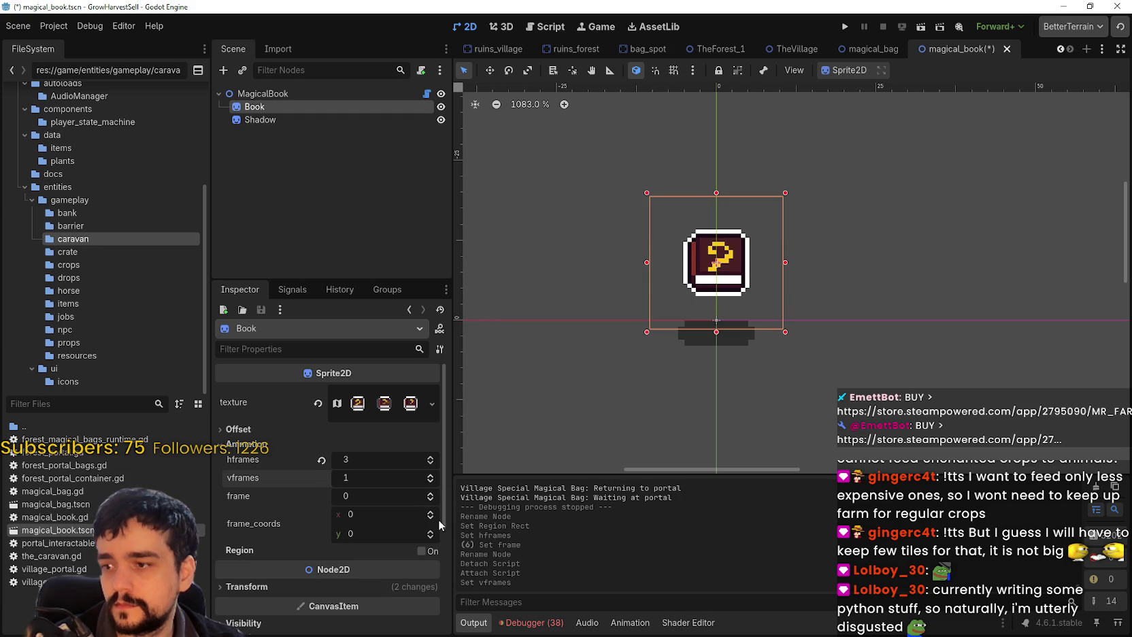
pyautogui.click(430, 493)
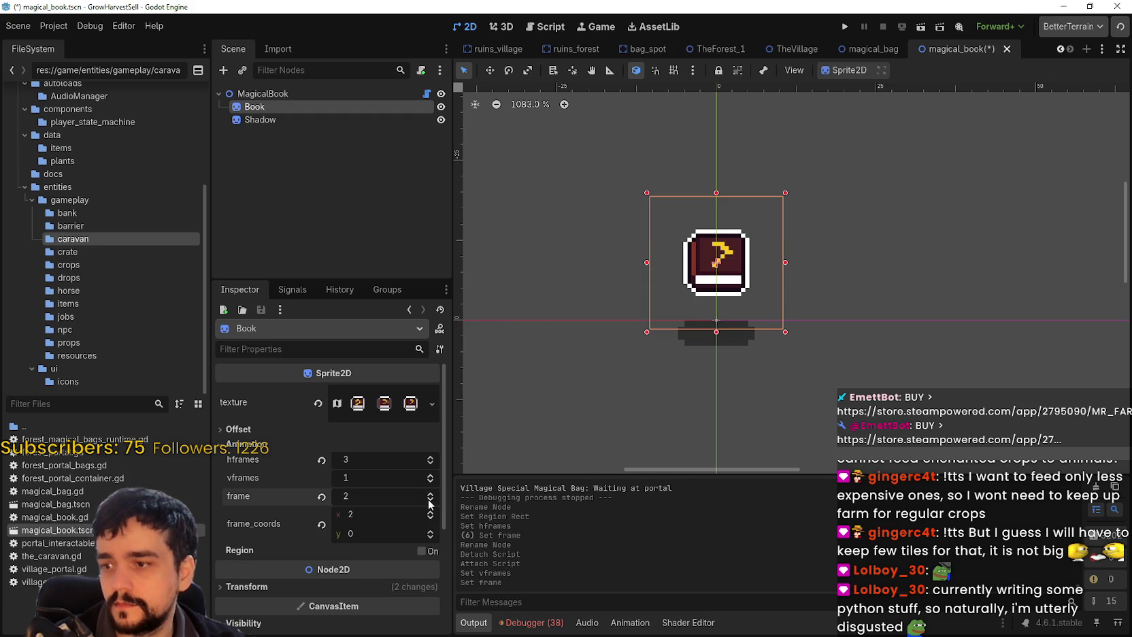
pyautogui.click(431, 500)
pyautogui.click(430, 499)
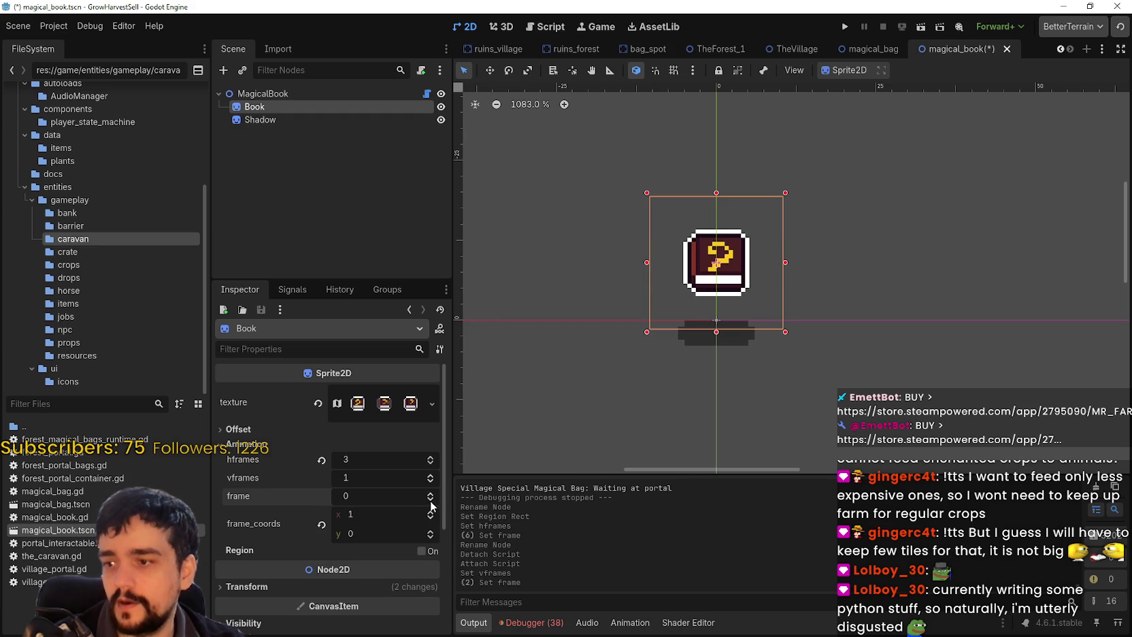
pyautogui.hotkey('ctrl', 's')
pyautogui.click(852, 49)
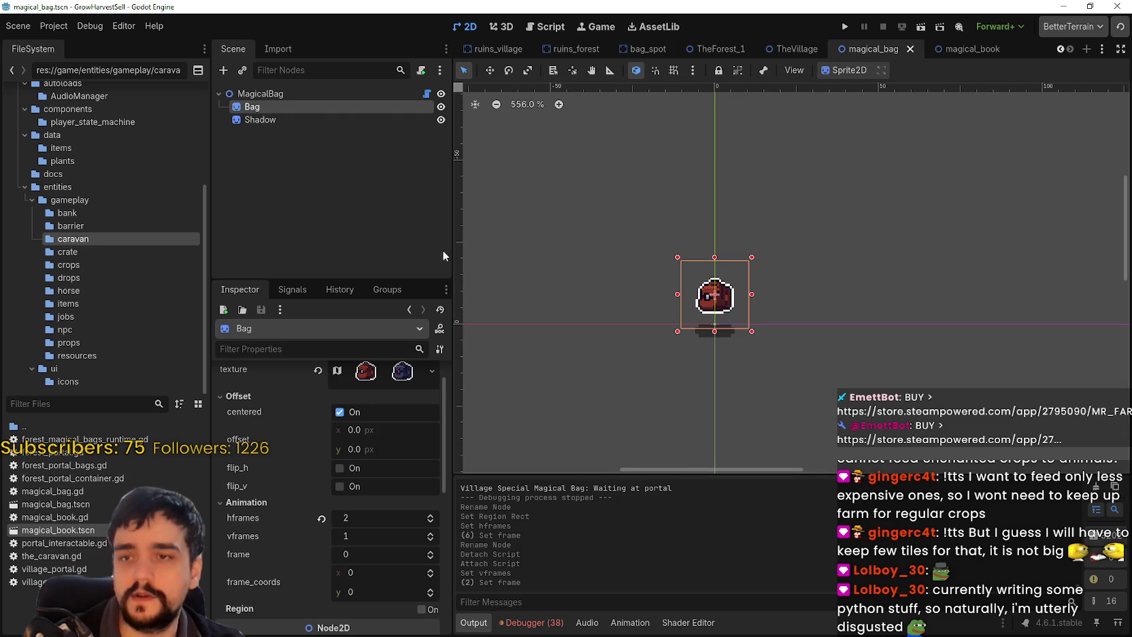
# Open magical_bag.gd and look up the documentation for queue_redraw
pyautogui.click(427, 93)
pyautogui.scroll(-15, 900, 267)
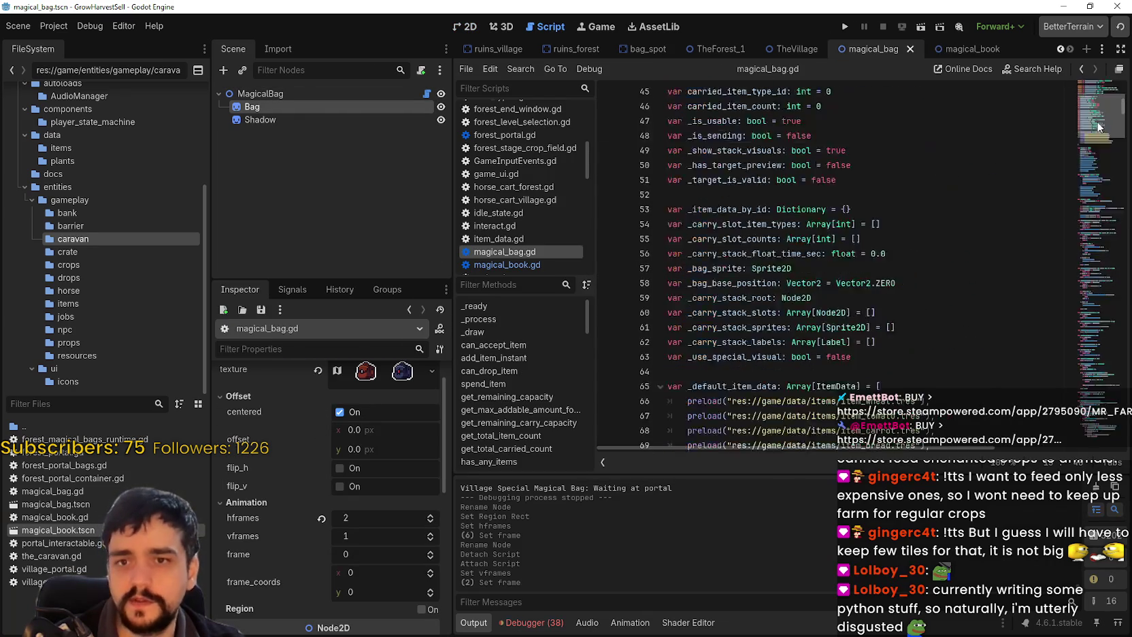
pyautogui.scroll(-10, 1099, 119)
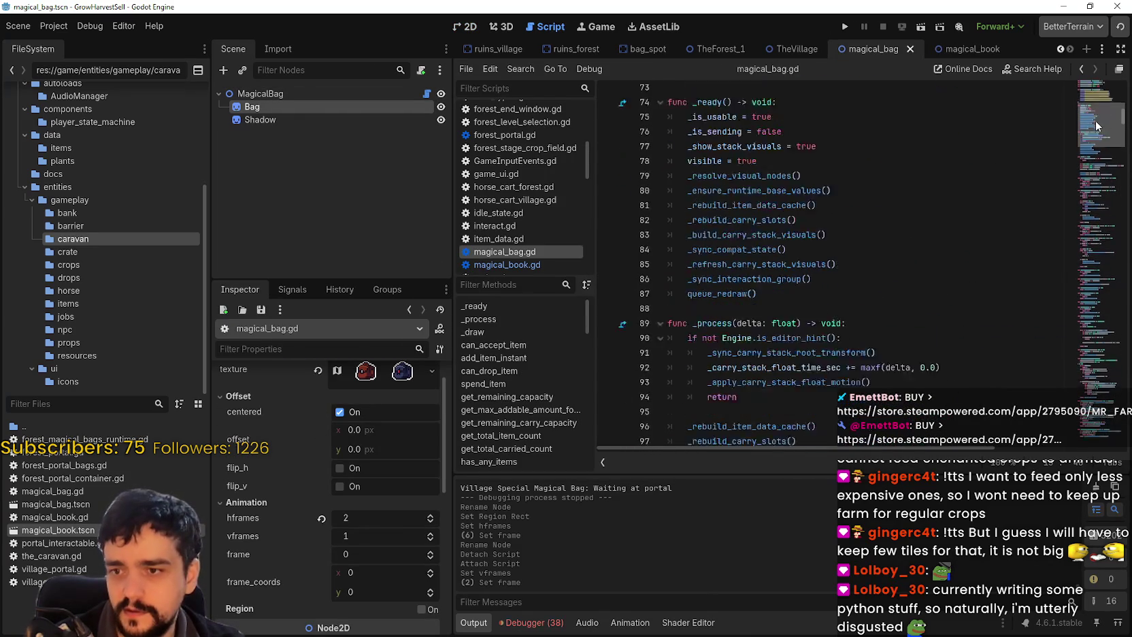
pyautogui.scroll(2, 1098, 124)
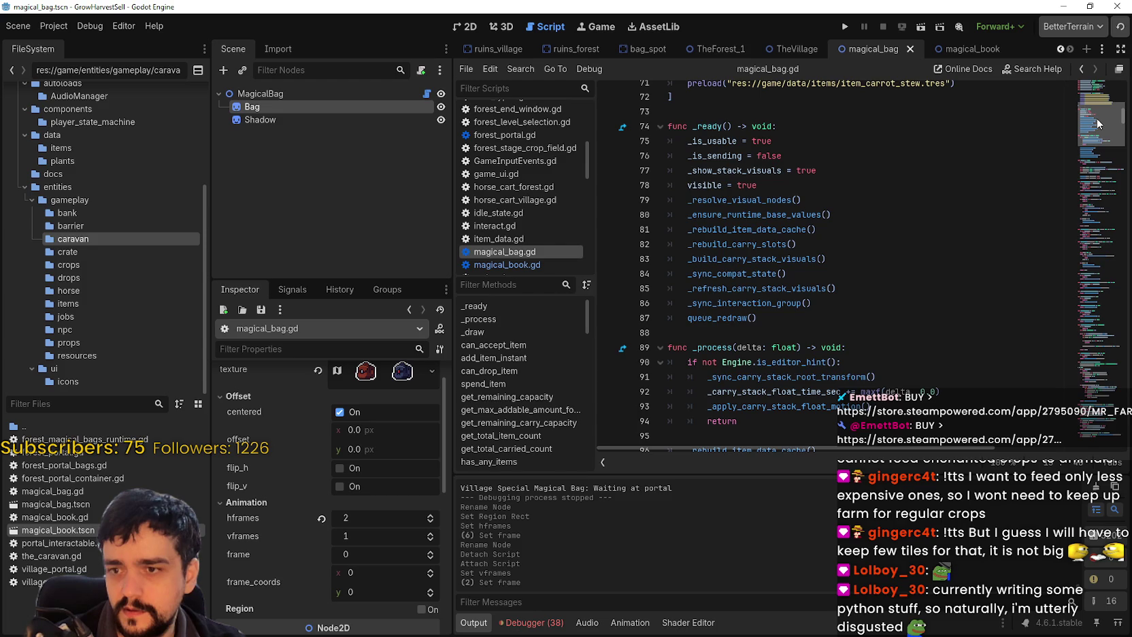
pyautogui.scroll(-4, 1098, 125)
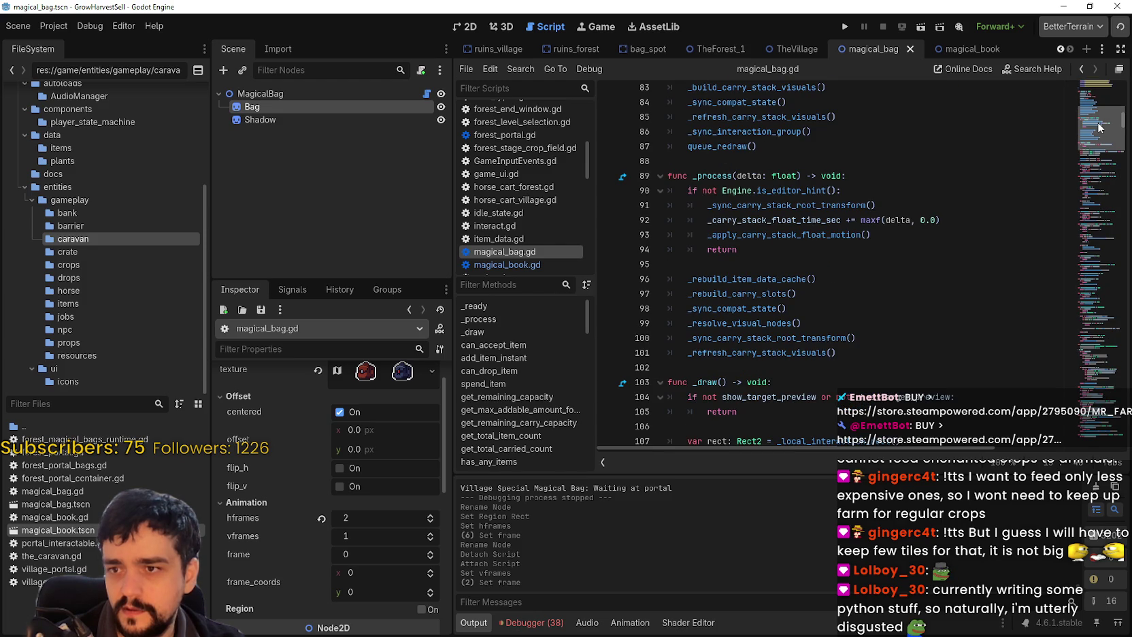
pyautogui.rightClick(738, 147)
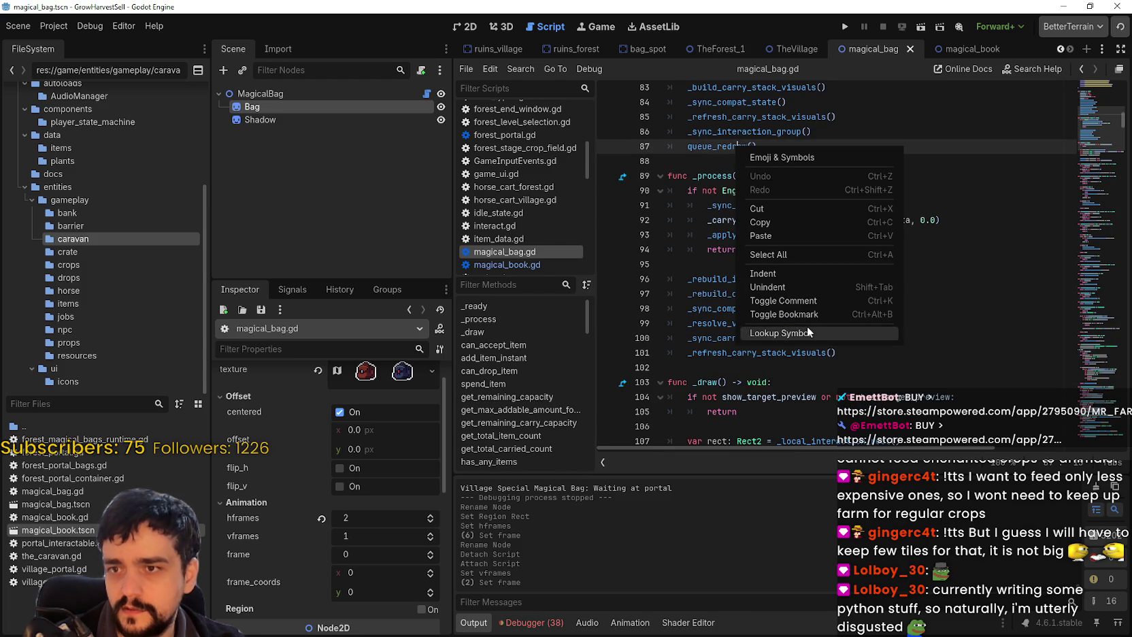
pyautogui.click(807, 332)
pyautogui.moveTo(631, 129)
pyautogui.mouseDown()
pyautogui.moveTo(887, 126)
pyautogui.moveTo(1092, 161)
pyautogui.mouseUp()
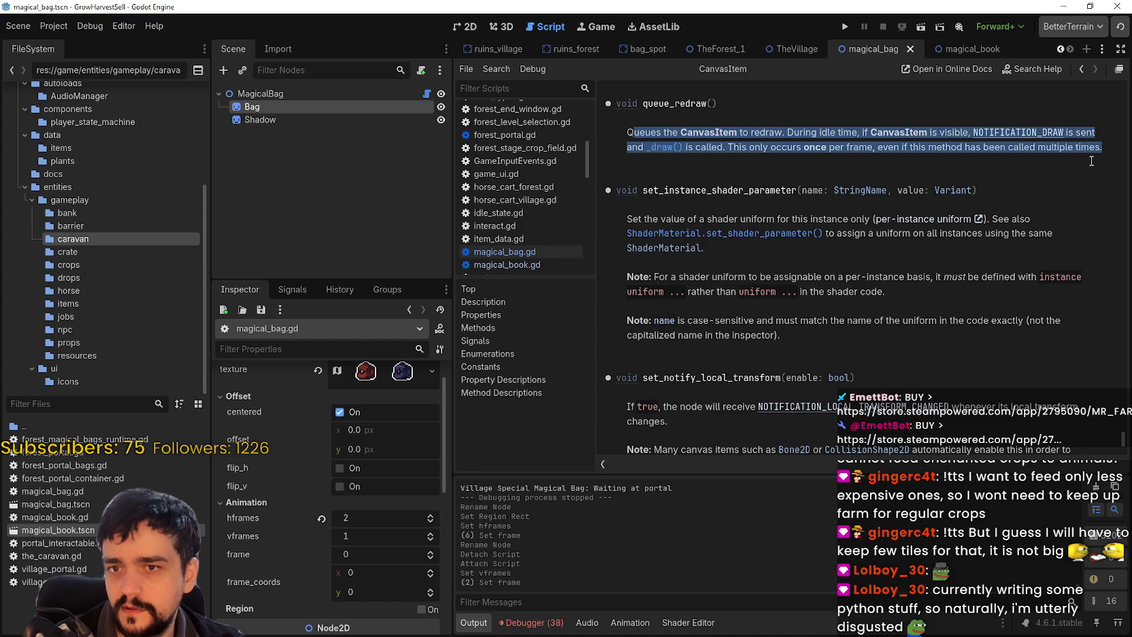
# Close the magical_book scene and jump to the _sync_carry_stack_root_transform definition in magical_bag.gd
pyautogui.click(1062, 49)
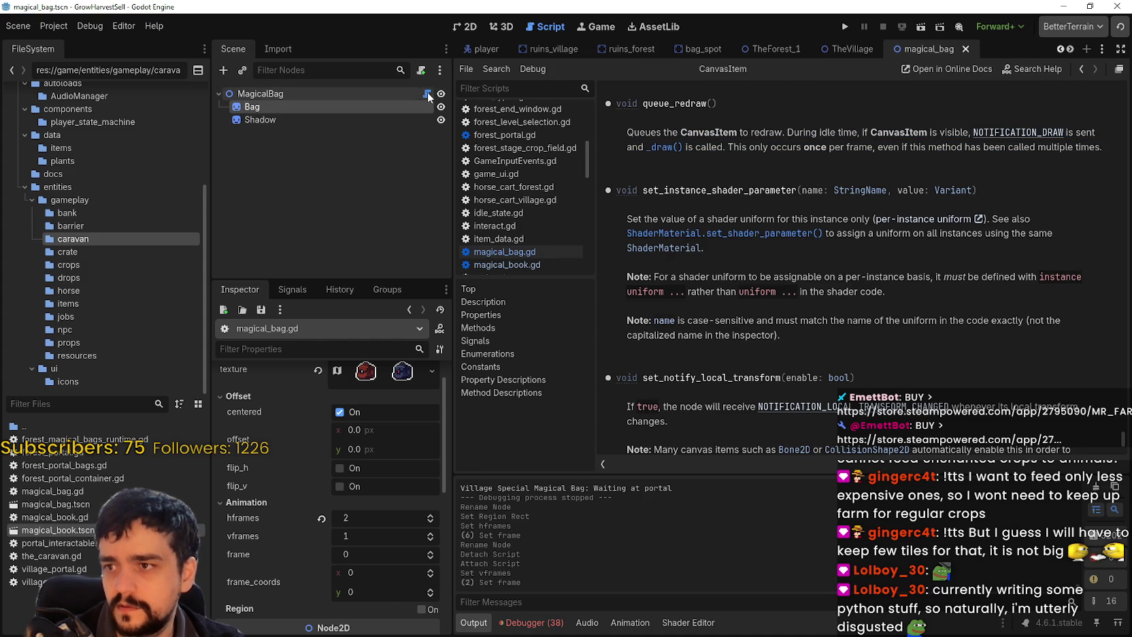
pyautogui.click(427, 93)
pyautogui.click(829, 368)
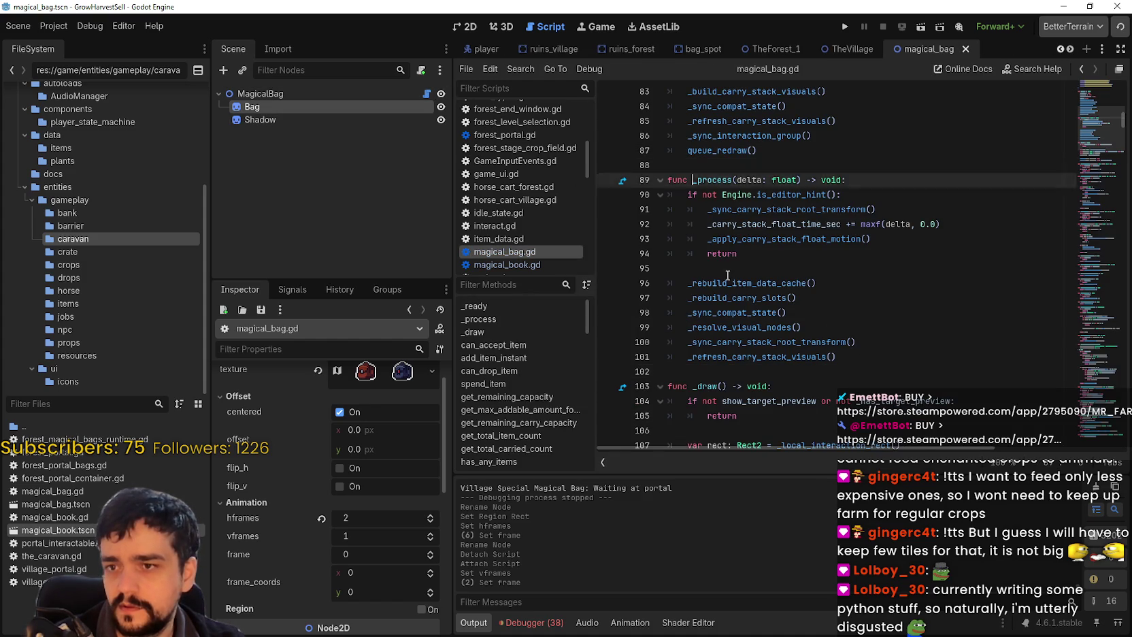
pyautogui.moveTo(742, 254); pyautogui.dragTo(665, 195)
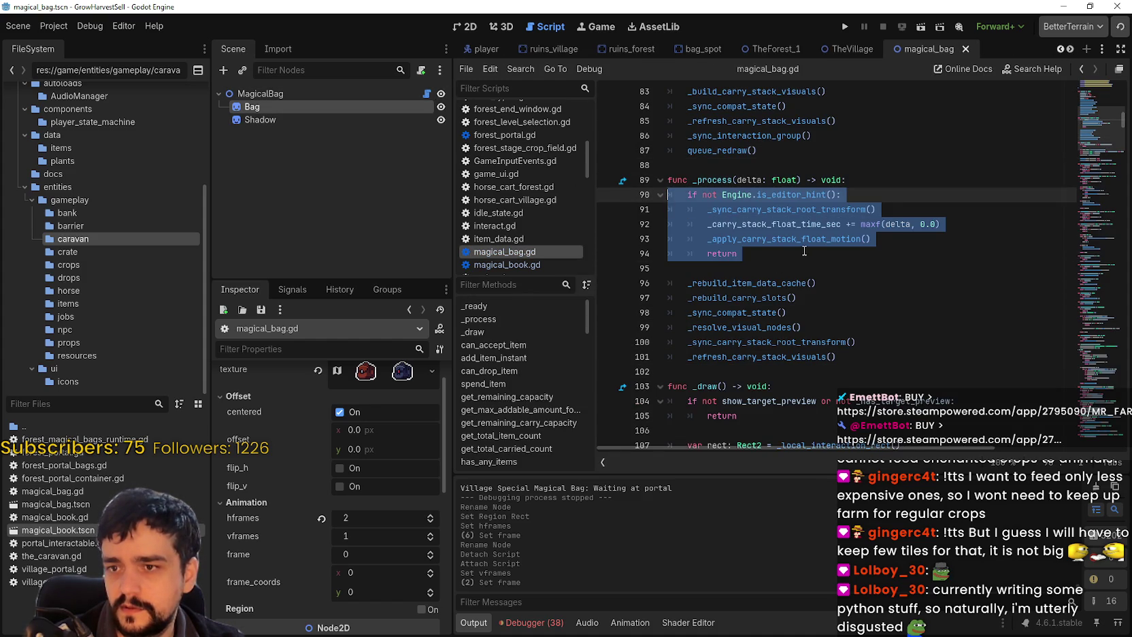
pyautogui.doubleClick(823, 212)
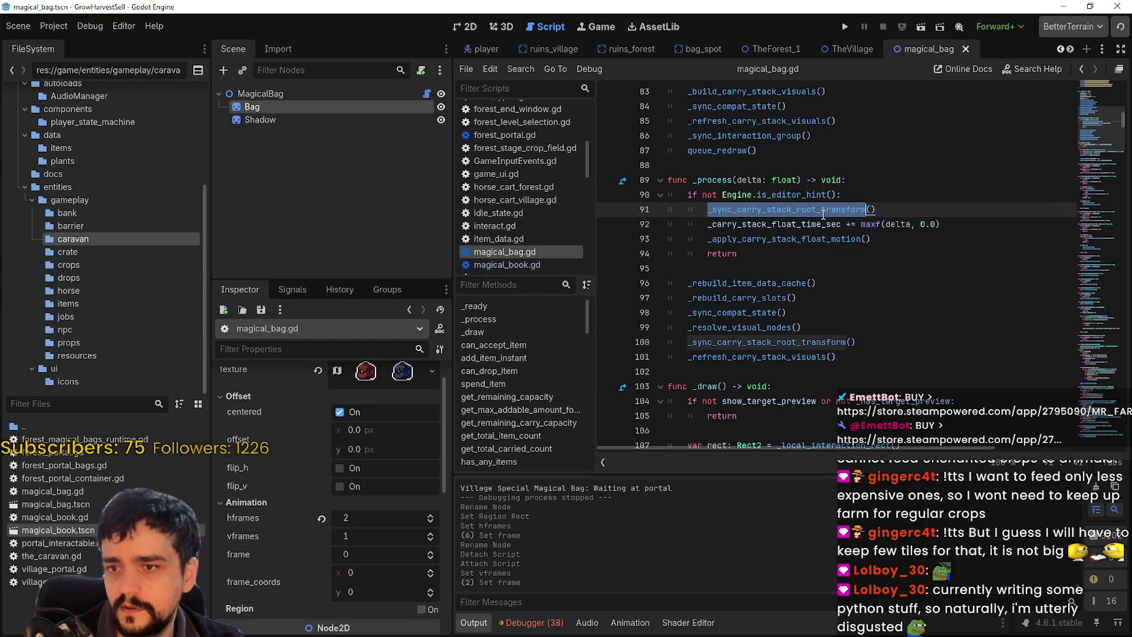
pyautogui.doubleClick(733, 239)
pyautogui.click(857, 283)
pyautogui.click(901, 258)
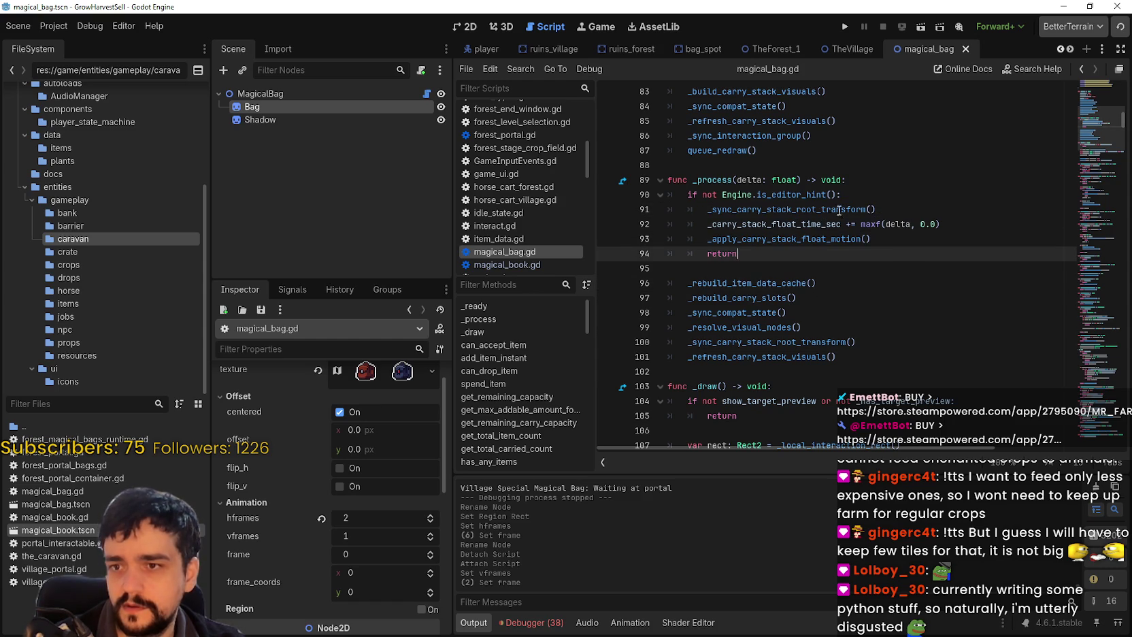
pyautogui.rightClick(840, 211)
pyautogui.click(878, 219)
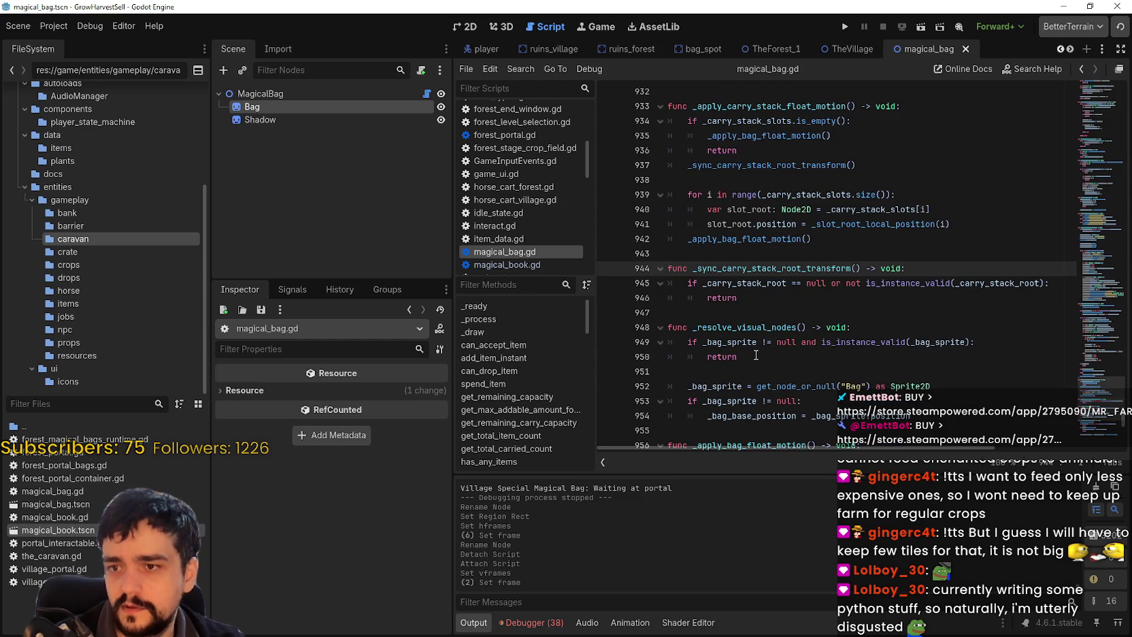
pyautogui.click(790, 308)
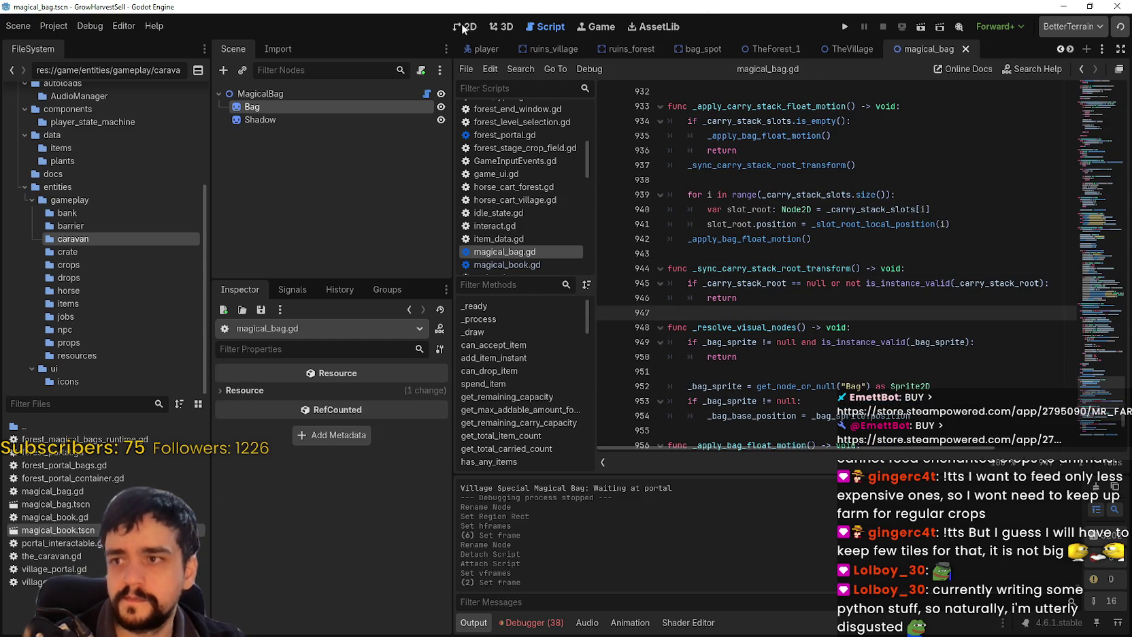
# Switch to the 2D workspace showing the magical bag sprite
pyautogui.click(465, 24)
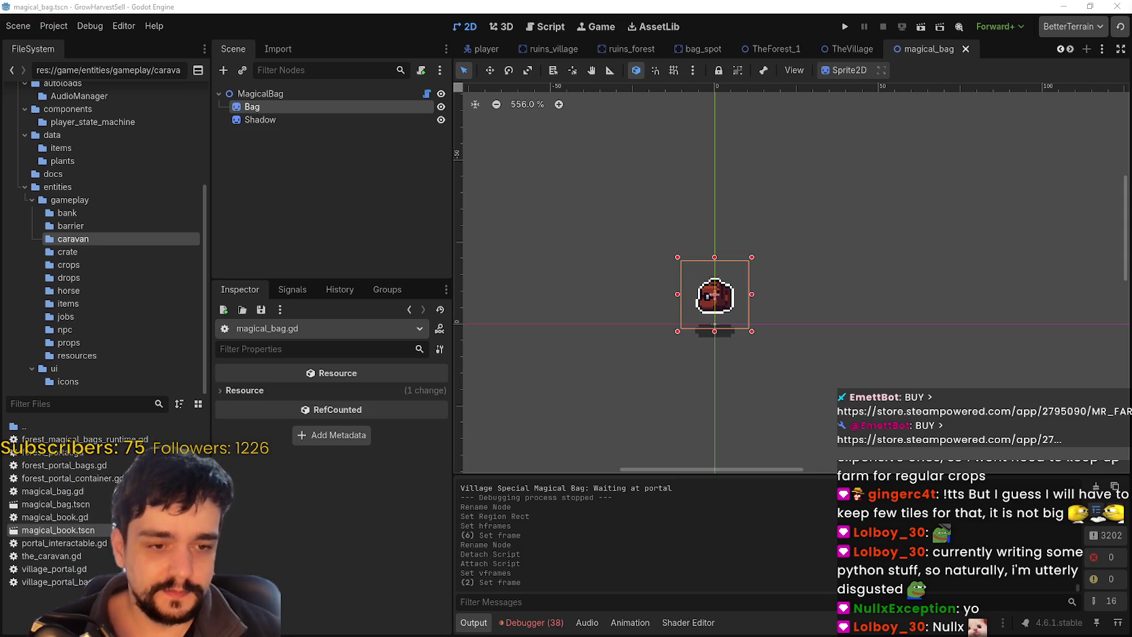
pyautogui.hotkey('alt', 'Tab')
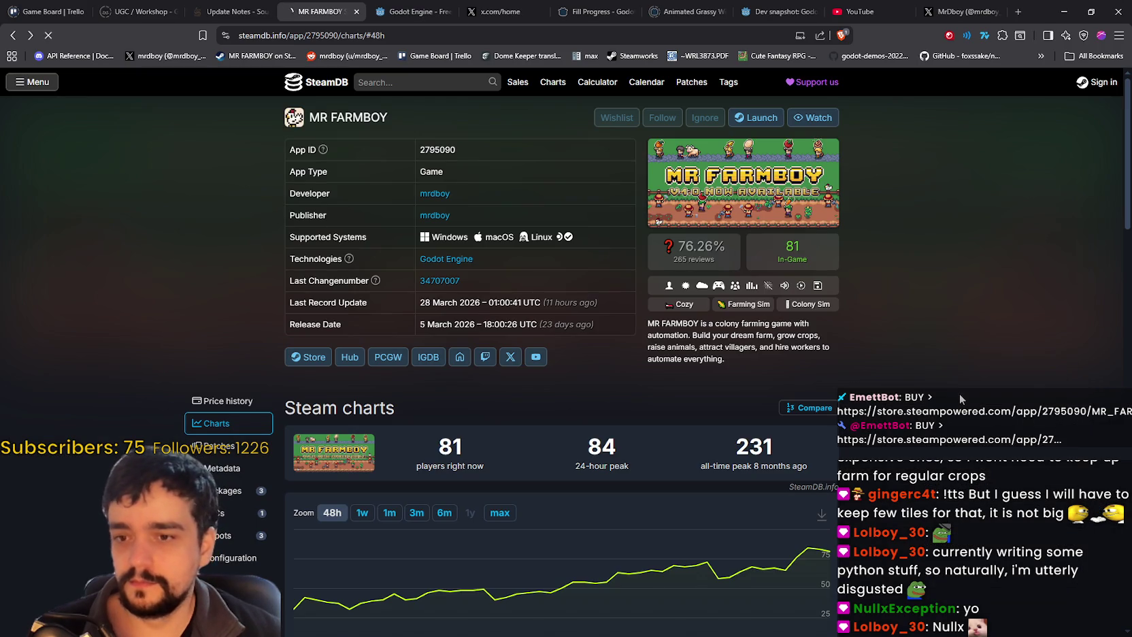
pyautogui.scroll(-1, 951, 389)
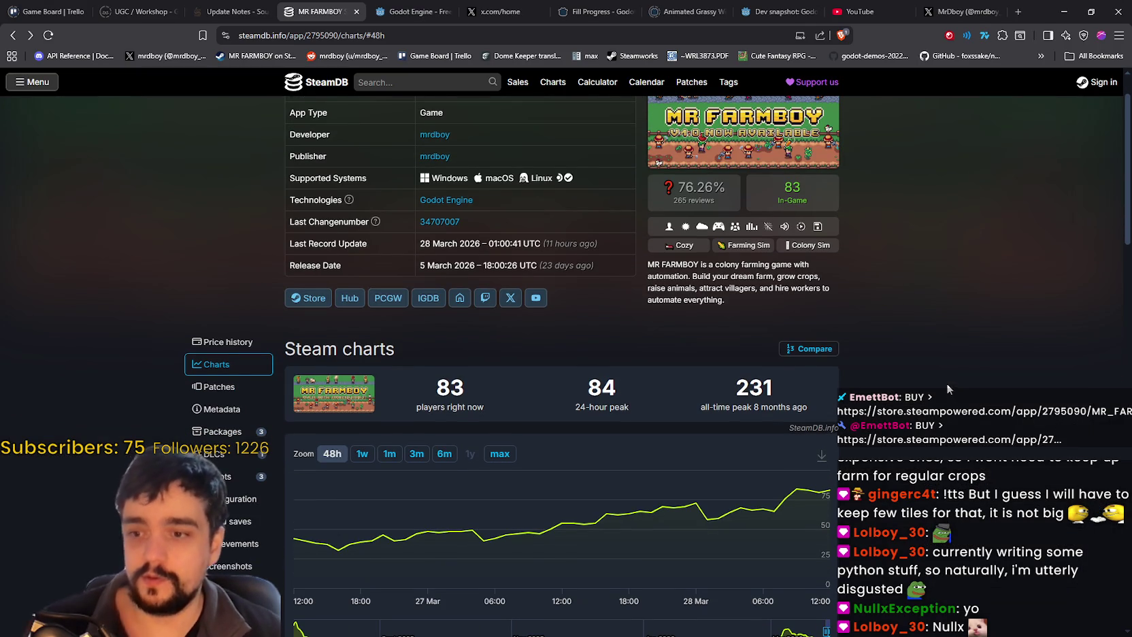
pyautogui.moveTo(800, 508)
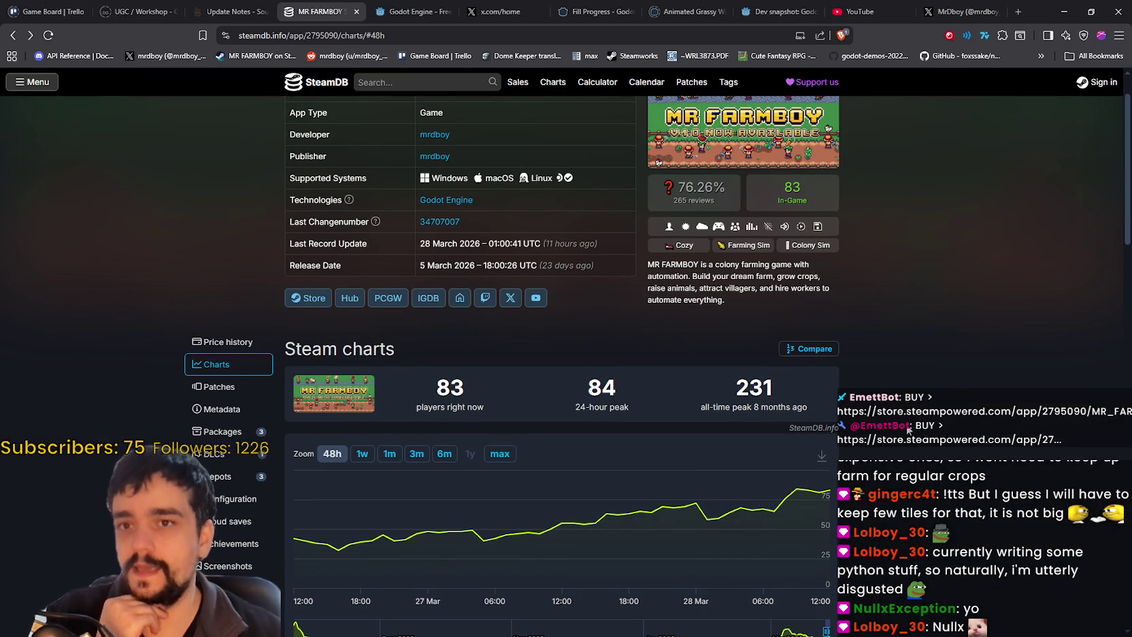
pyautogui.scroll(1, 909, 432)
pyautogui.hotkey('alt', 'Tab')
pyautogui.scroll(3, 737, 276)
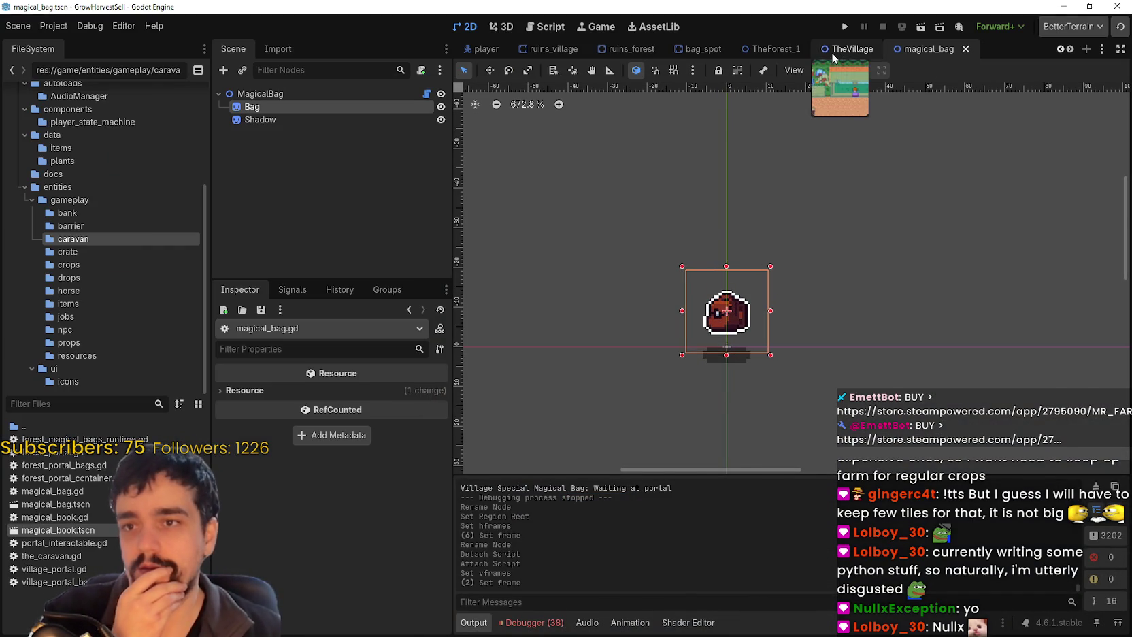
# Move from the village and magical bag tabs to magical_book and save that scene
pyautogui.click(833, 55)
pyautogui.click(924, 54)
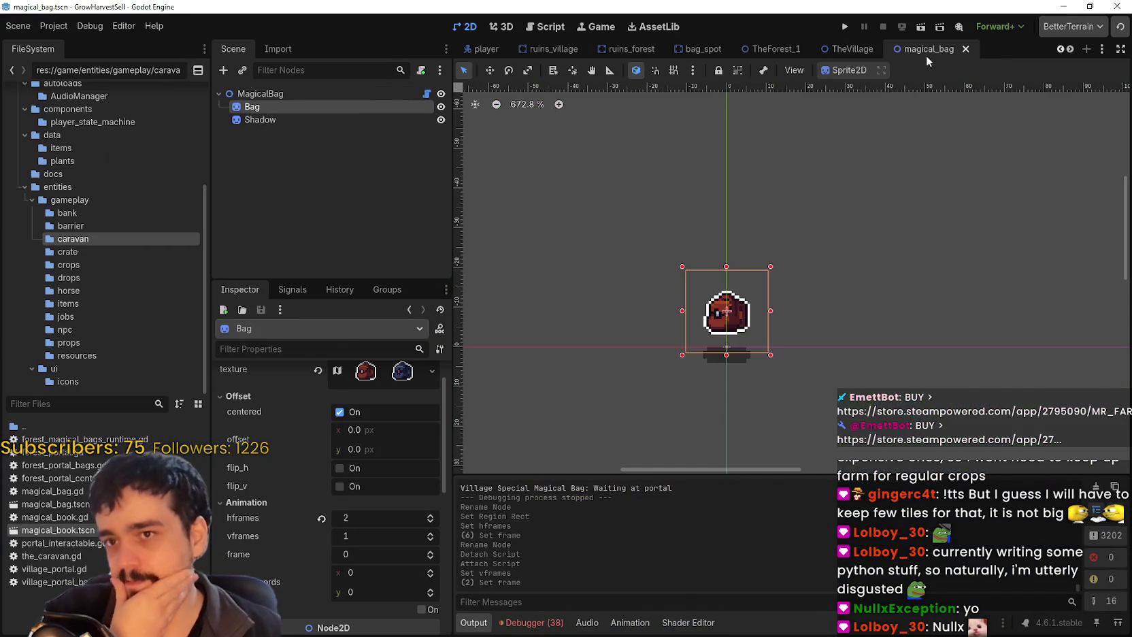
pyautogui.click(1070, 49)
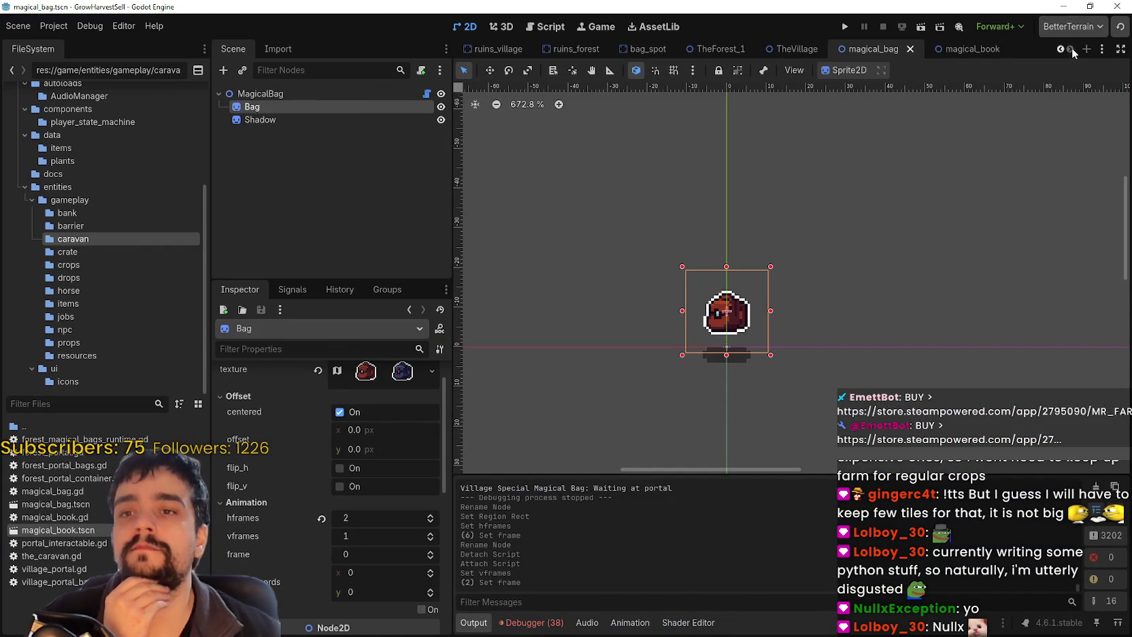
pyautogui.click(962, 53)
pyautogui.scroll(-2, 726, 297)
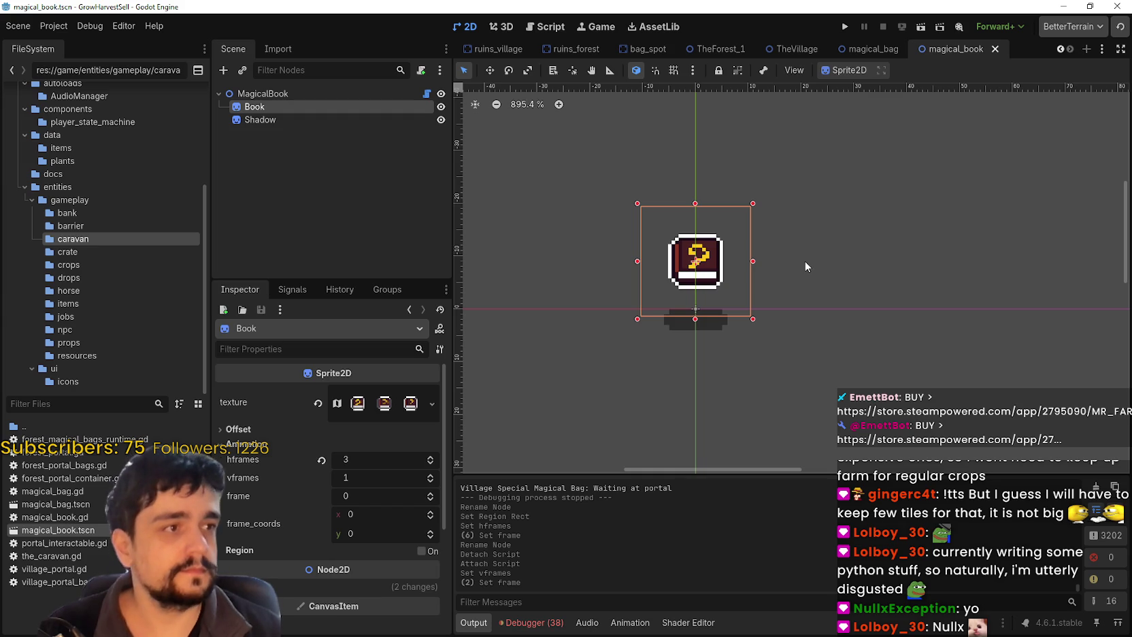
pyautogui.scroll(-1, 784, 257)
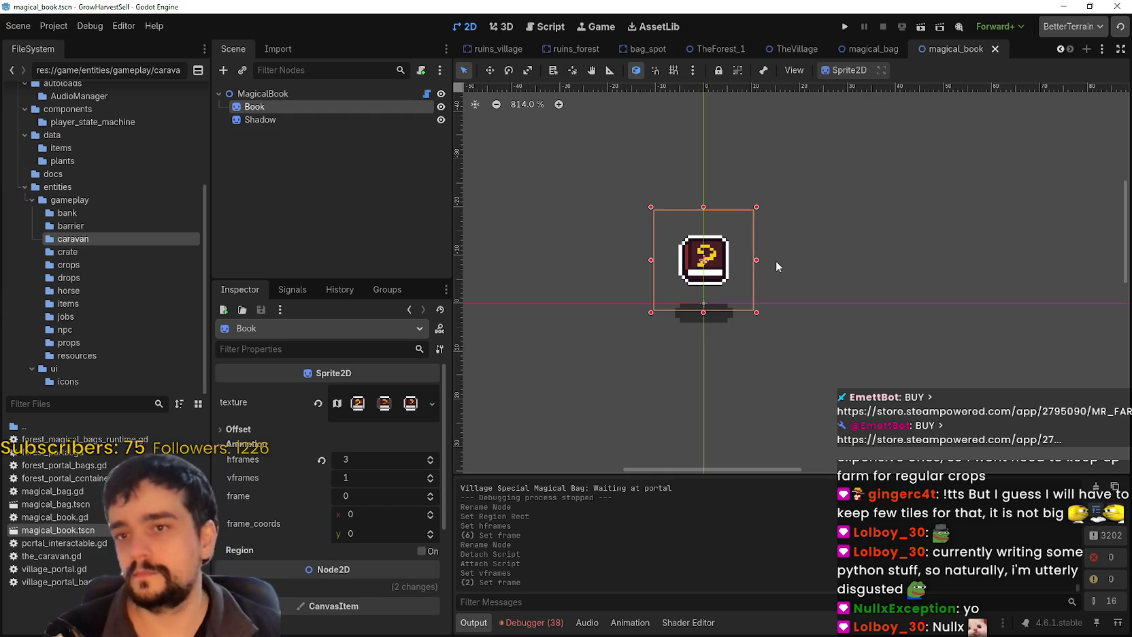
pyautogui.scroll(3, 783, 228)
pyautogui.hotkey('ctrl', 's')
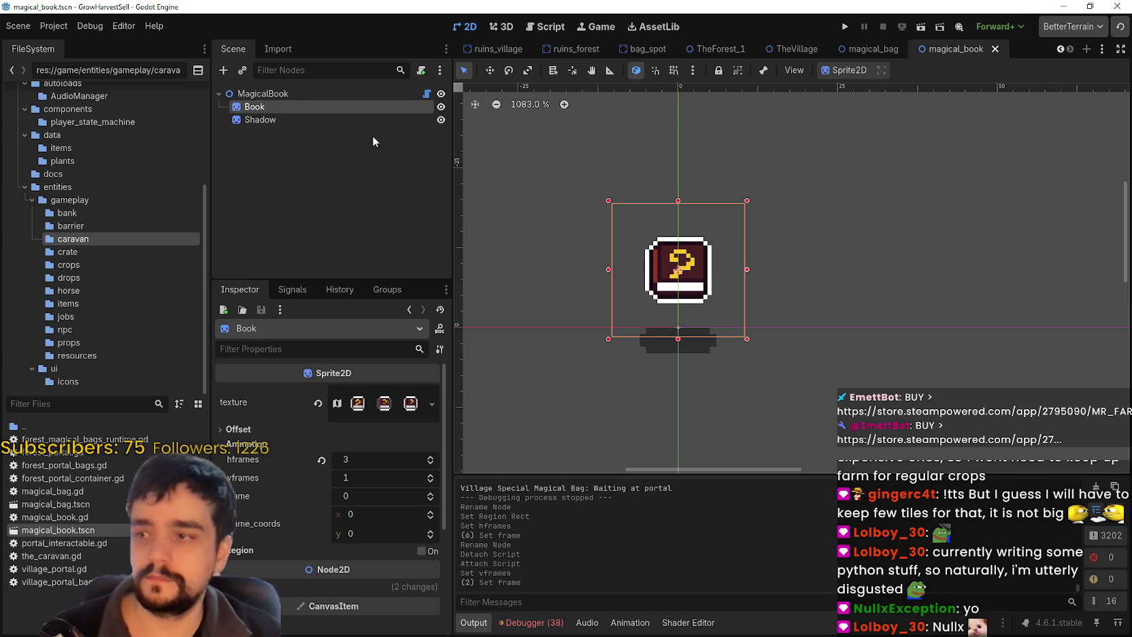
# Select the MagicalBook root node and enlarge the FileSystem folder tree
pyautogui.click(350, 122)
pyautogui.click(361, 94)
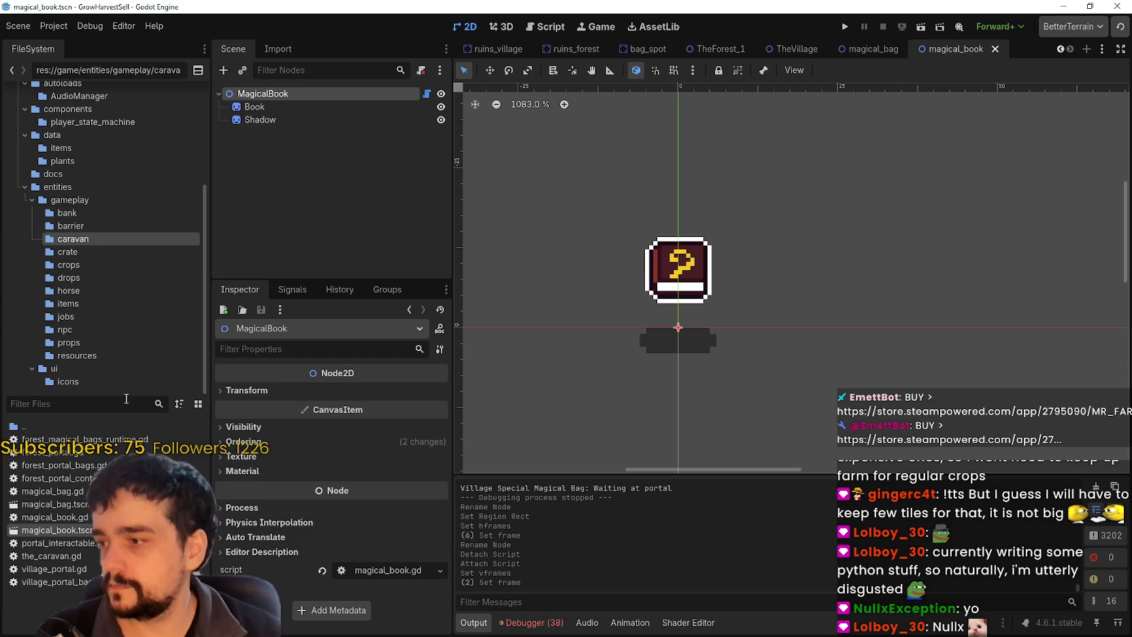
pyautogui.moveTo(126, 395); pyautogui.dragTo(125, 465)
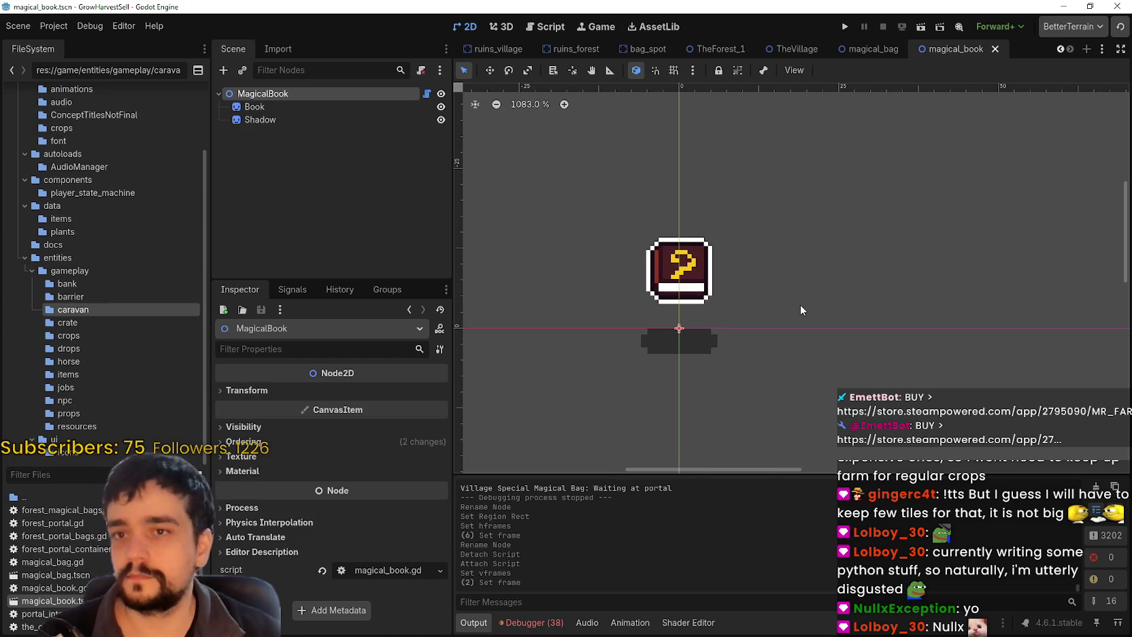
pyautogui.scroll(-2, 800, 305)
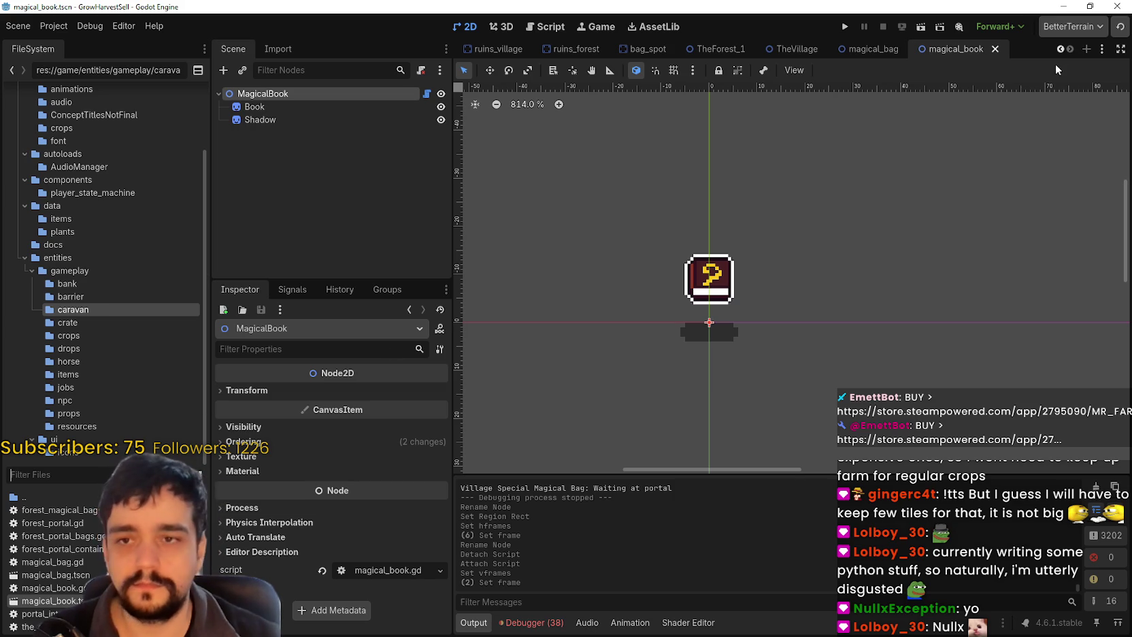
# In prestige_tree_panel, turn off clip_contents on the Graph node
pyautogui.scroll(6, 1061, 51)
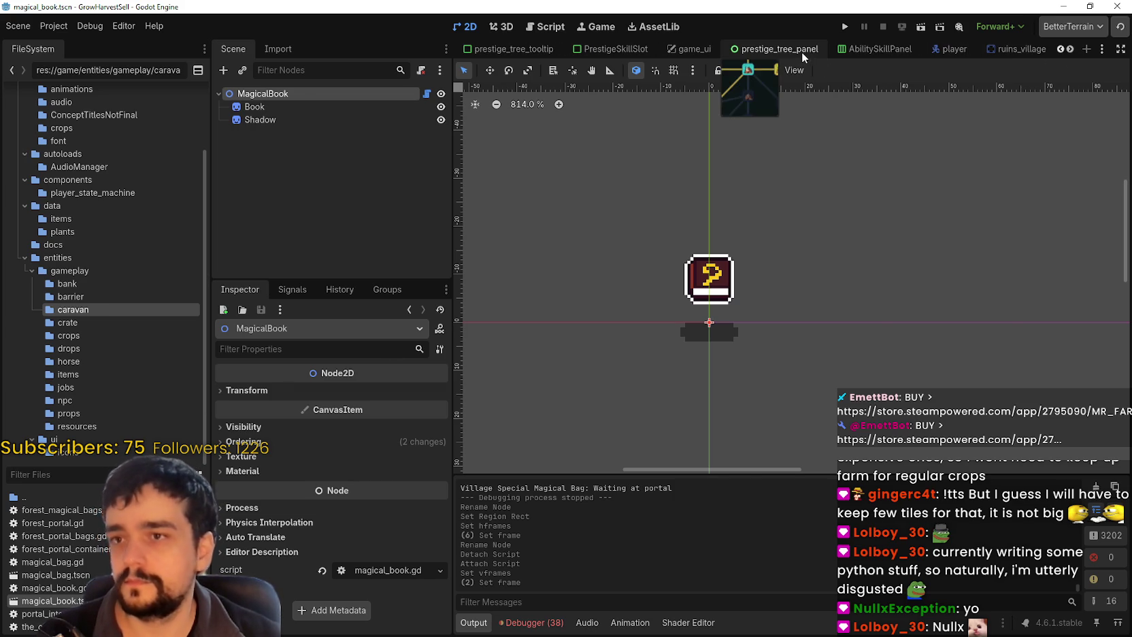
pyautogui.click(802, 51)
pyautogui.scroll(-4, 716, 288)
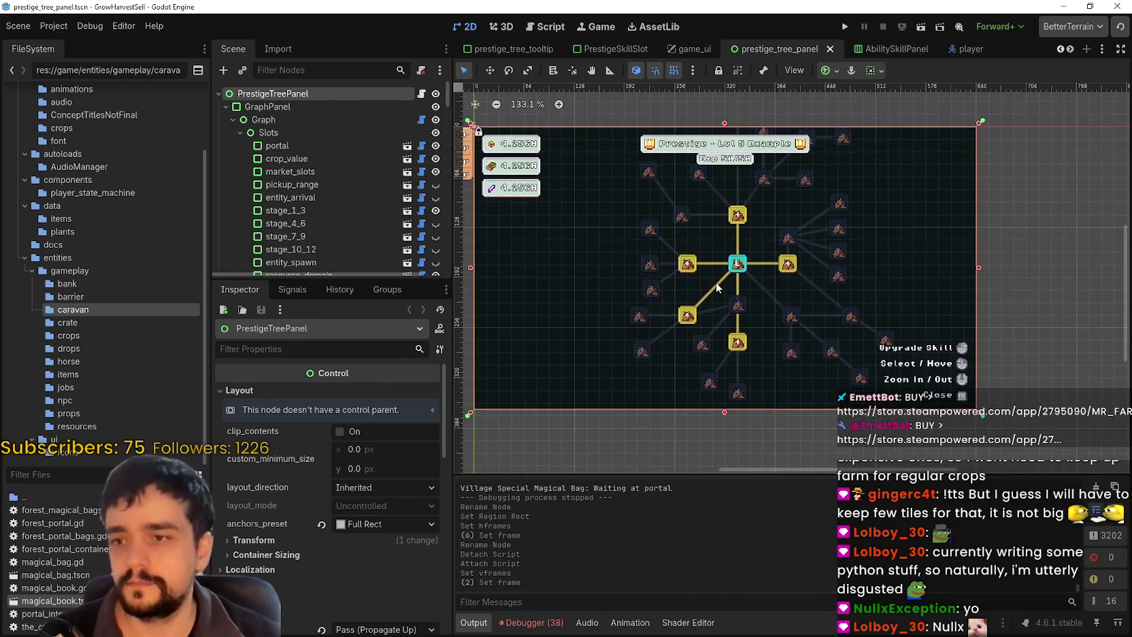
pyautogui.scroll(3, 708, 264)
pyautogui.click(676, 261)
pyautogui.scroll(-1, 368, 206)
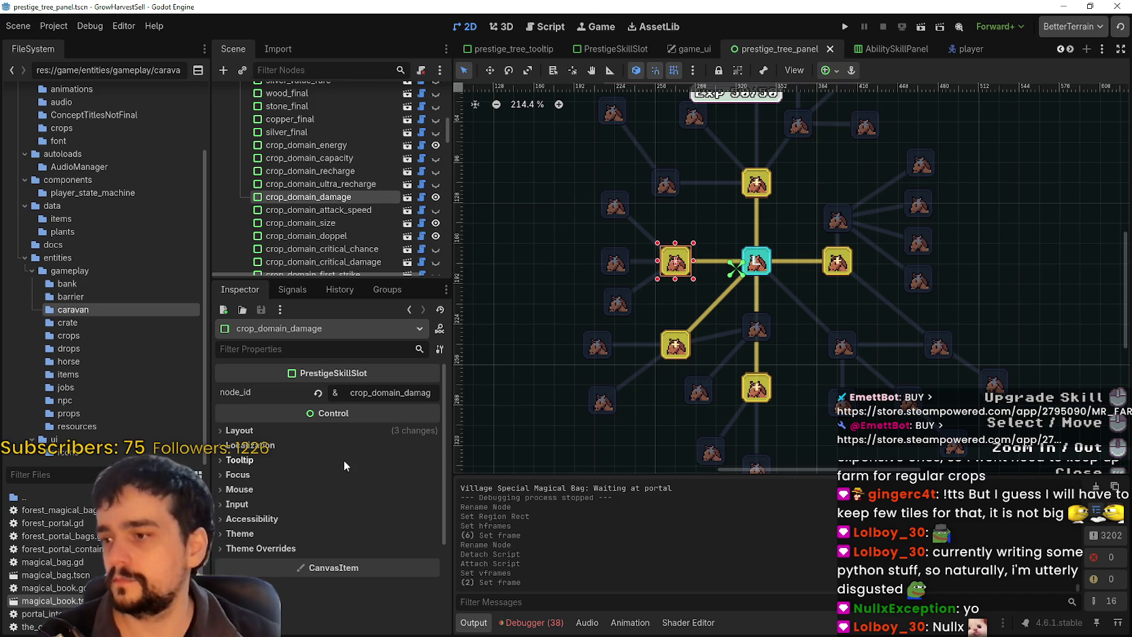
pyautogui.scroll(-6, 830, 273)
pyautogui.moveTo(828, 273); pyautogui.dragTo(816, 281)
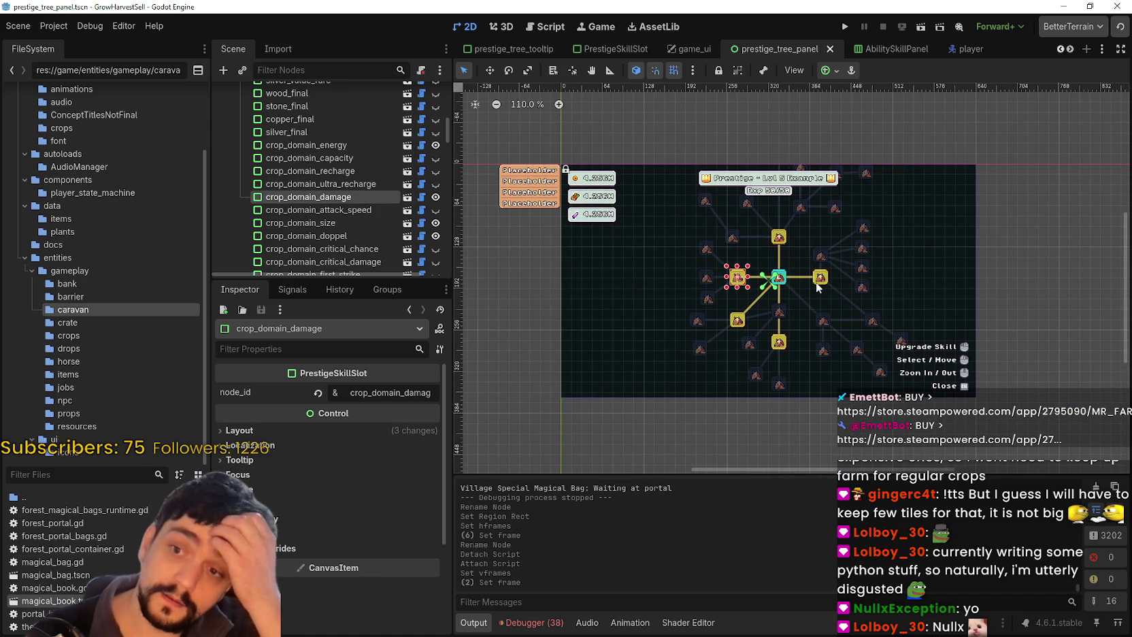
pyautogui.moveTo(448, 128); pyautogui.dragTo(448, 89)
pyautogui.click(332, 121)
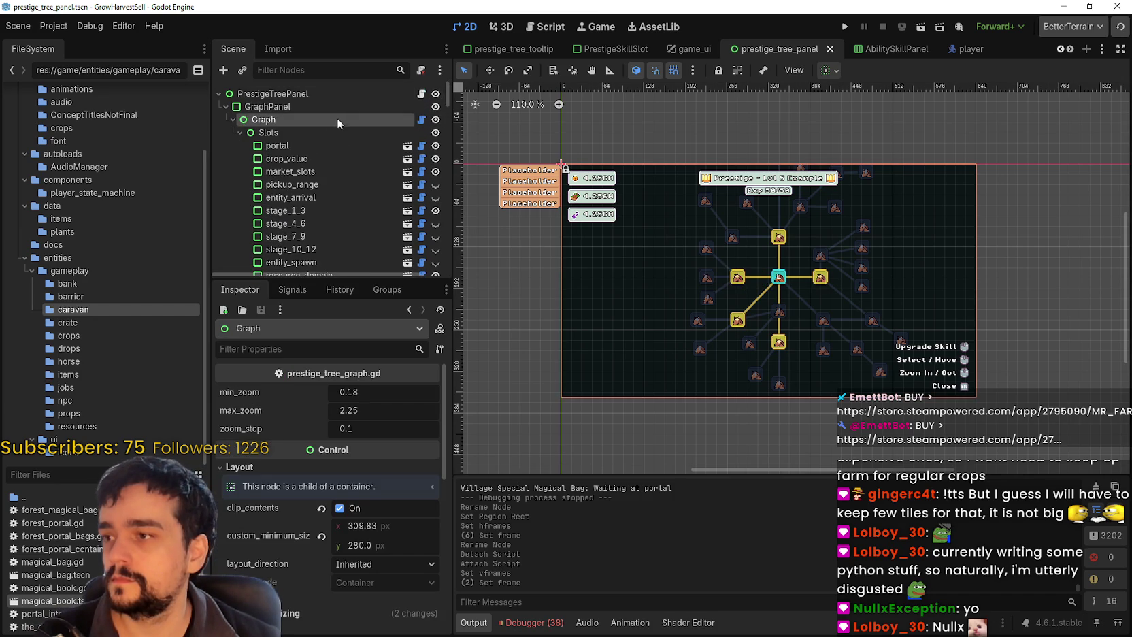
pyautogui.click(340, 509)
pyautogui.scroll(-4, 663, 290)
pyautogui.scroll(6, 792, 173)
# Duplicate the portal_storage slot and place the copy to its left
pyautogui.click(731, 144)
pyautogui.scroll(1, 732, 144)
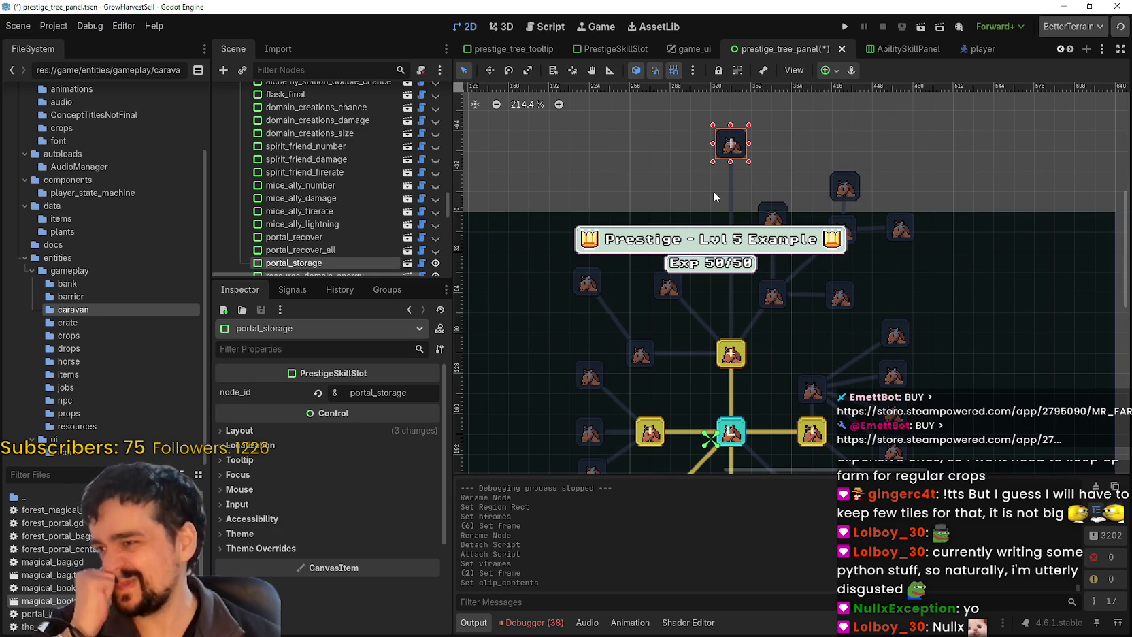
pyautogui.scroll(2, 814, 197)
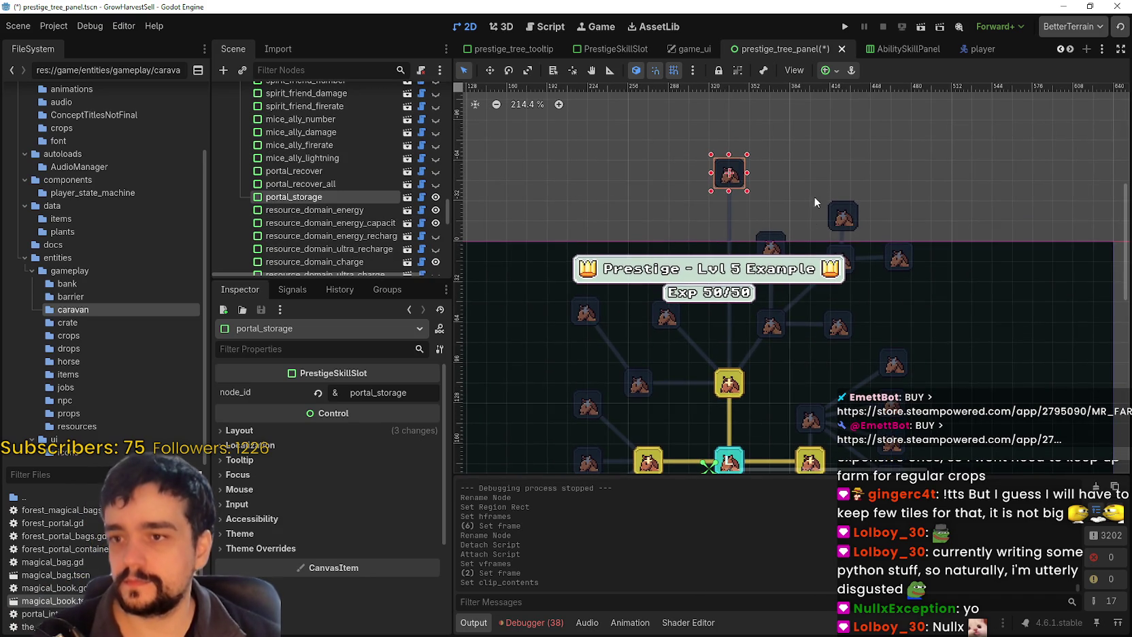
pyautogui.scroll(1, 788, 205)
pyautogui.scroll(1, 742, 211)
pyautogui.scroll(1, 742, 211)
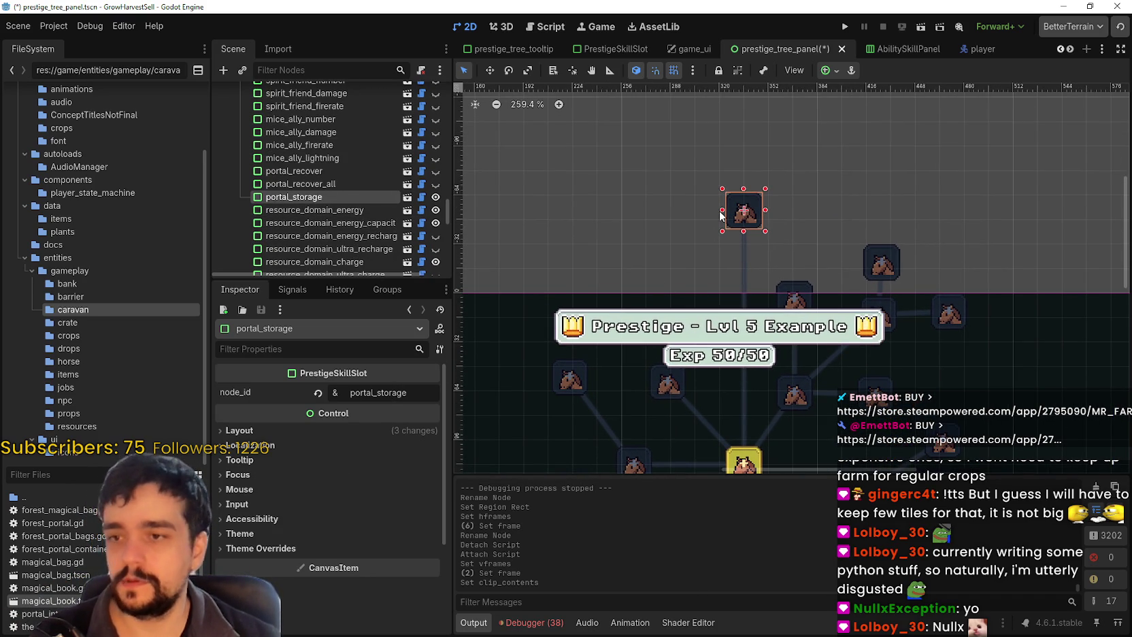
pyautogui.hotkey('ctrl', 'd')
pyautogui.moveTo(740, 215)
pyautogui.mouseDown()
pyautogui.moveTo(657, 213)
pyautogui.moveTo(675, 229)
pyautogui.mouseUp()
pyautogui.hotkey('ctrl', 'z')
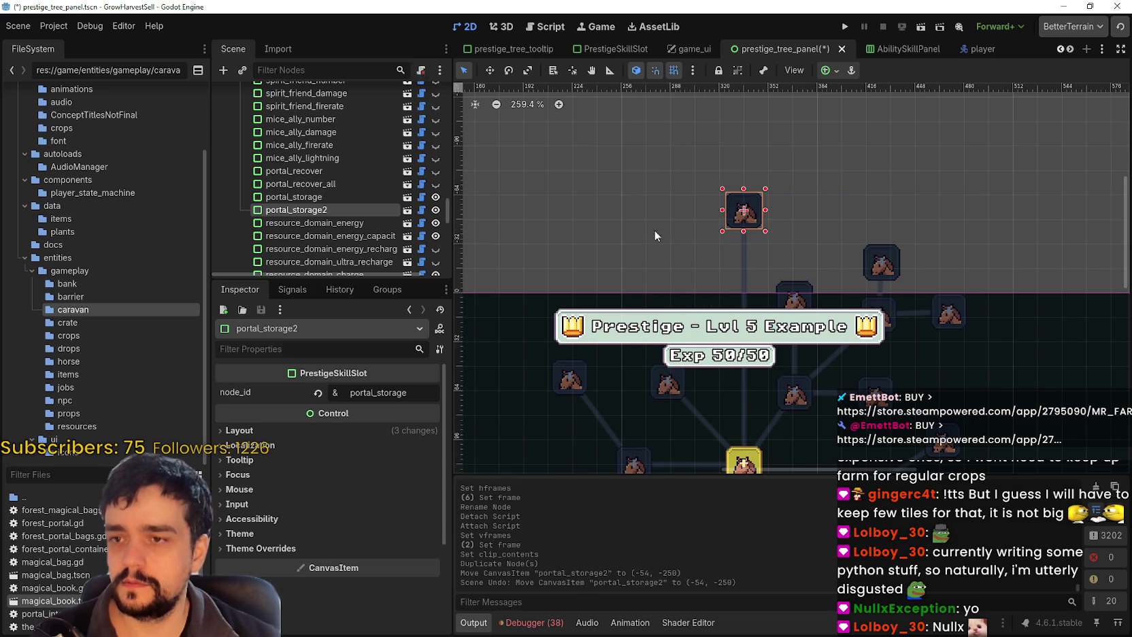
pyautogui.hotkey('ctrl', 'z')
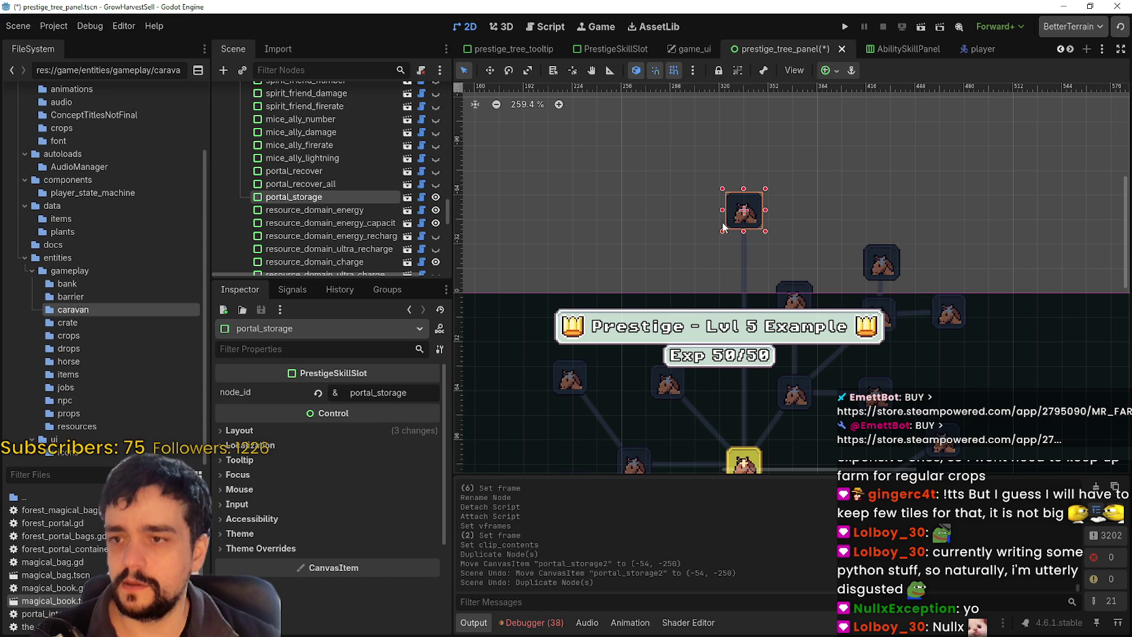
pyautogui.hotkey('ctrl', 'd')
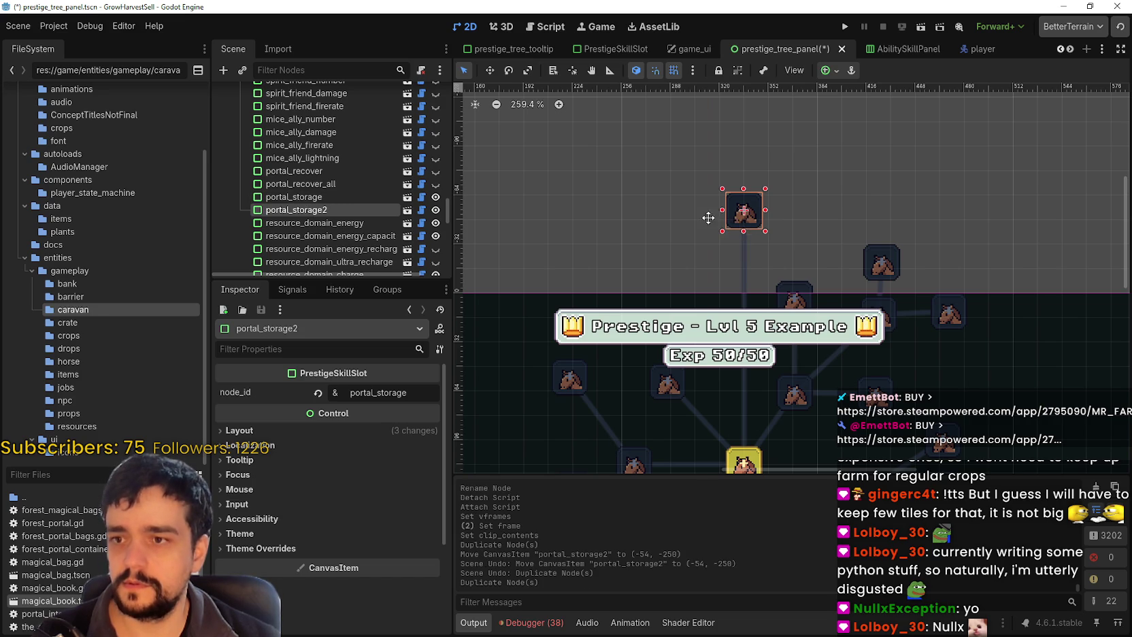
pyautogui.moveTo(732, 218); pyautogui.dragTo(670, 215)
# Clear the copy's node_id and rename the node to magical_book
pyautogui.doubleClick(408, 400)
pyautogui.press('BackSpace')
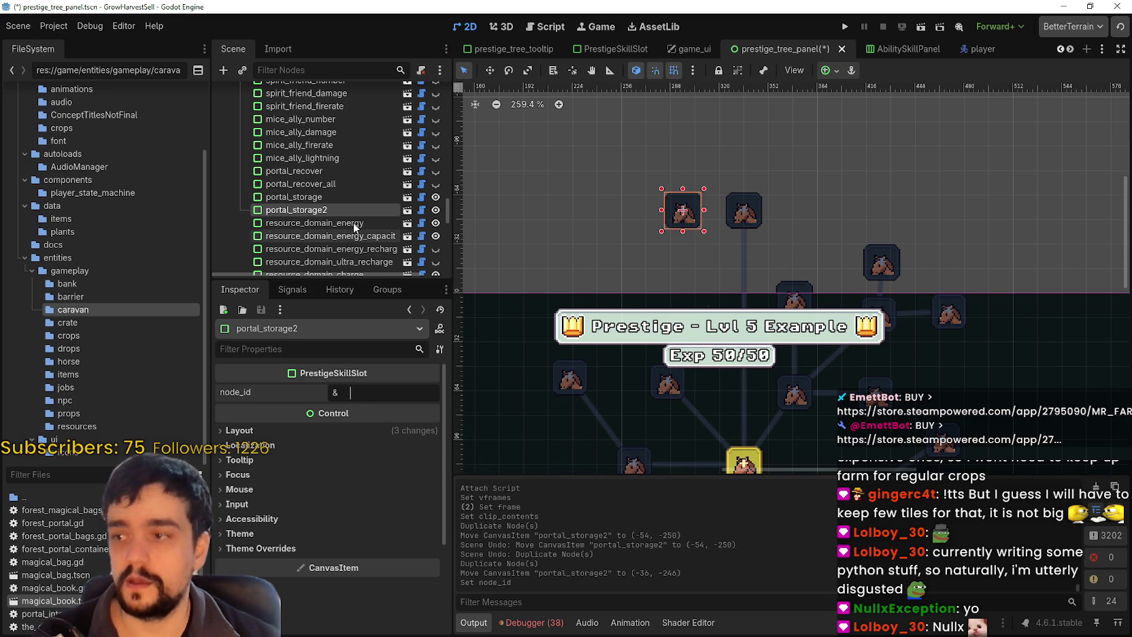
pyautogui.doubleClick(325, 211)
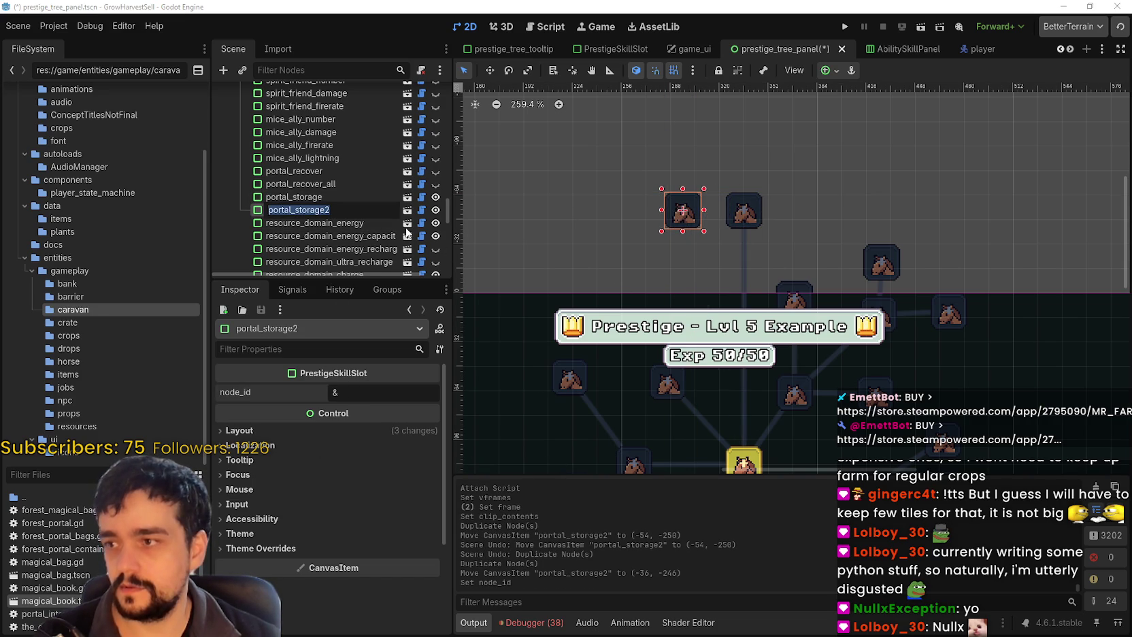
pyautogui.write('Magical')
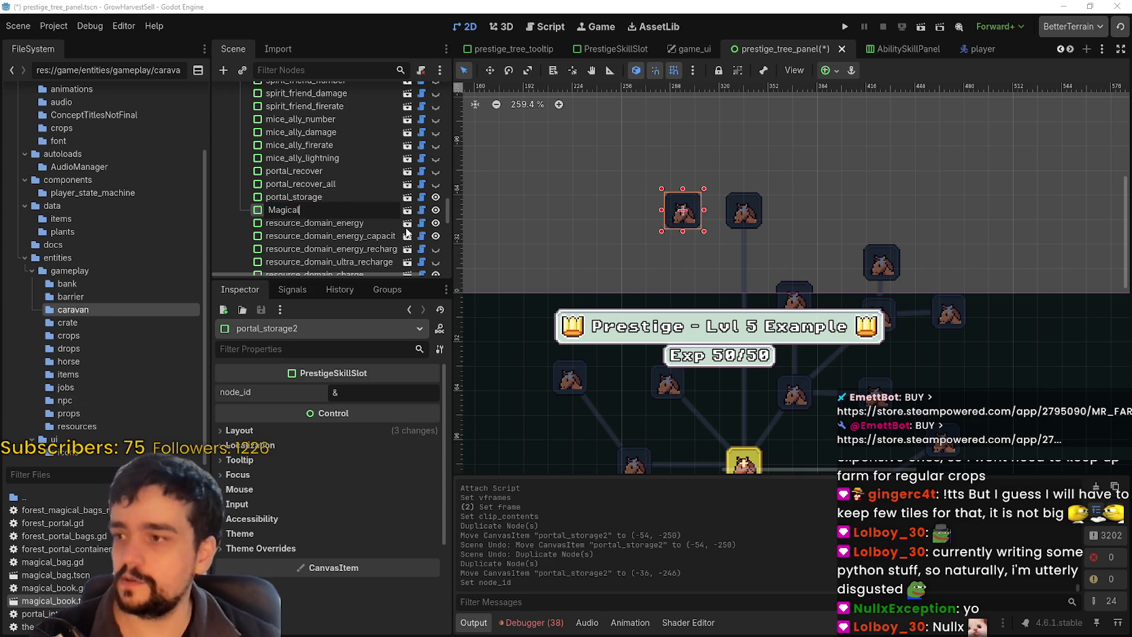
pyautogui.hotkey('ctrl', 'BackSpace')
pyautogui.write('m')
pyautogui.write('_book')
pyautogui.press('Return')
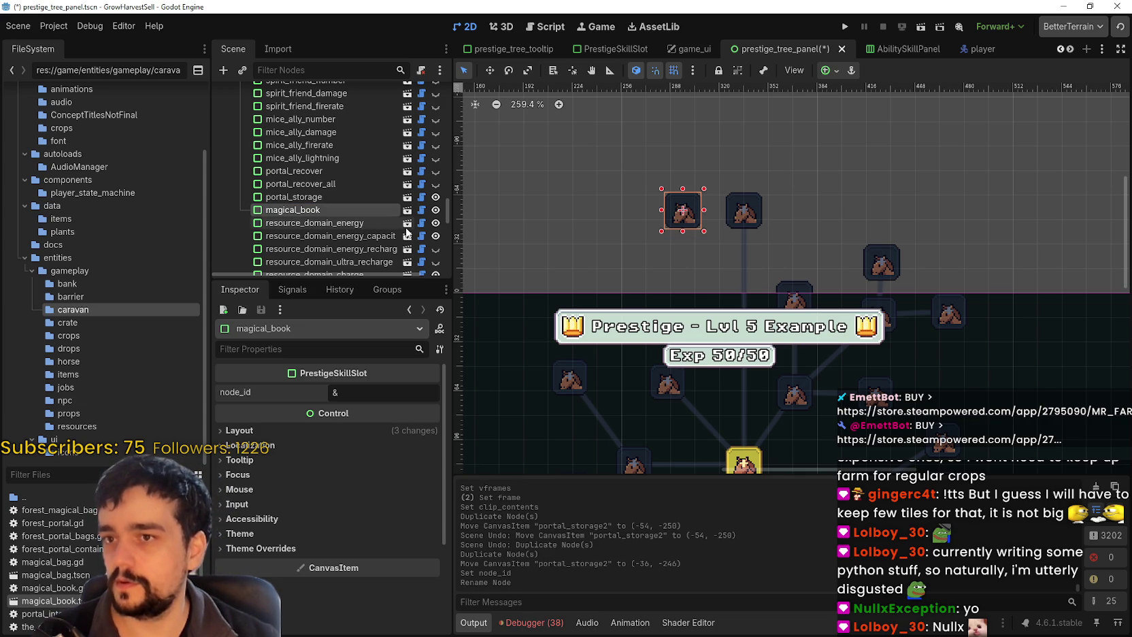
# Nudge the magical_book slot further left, set its node_id to magical_book, and save
pyautogui.moveTo(672, 223); pyautogui.dragTo(631, 226)
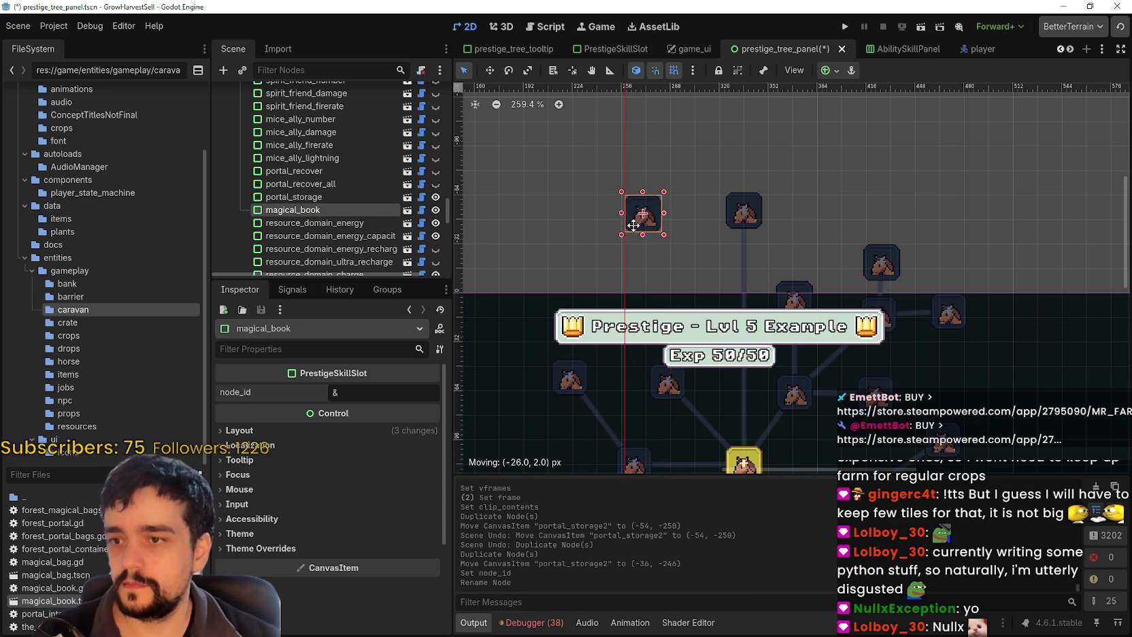
pyautogui.click(728, 213)
pyautogui.click(628, 219)
pyautogui.click(386, 398)
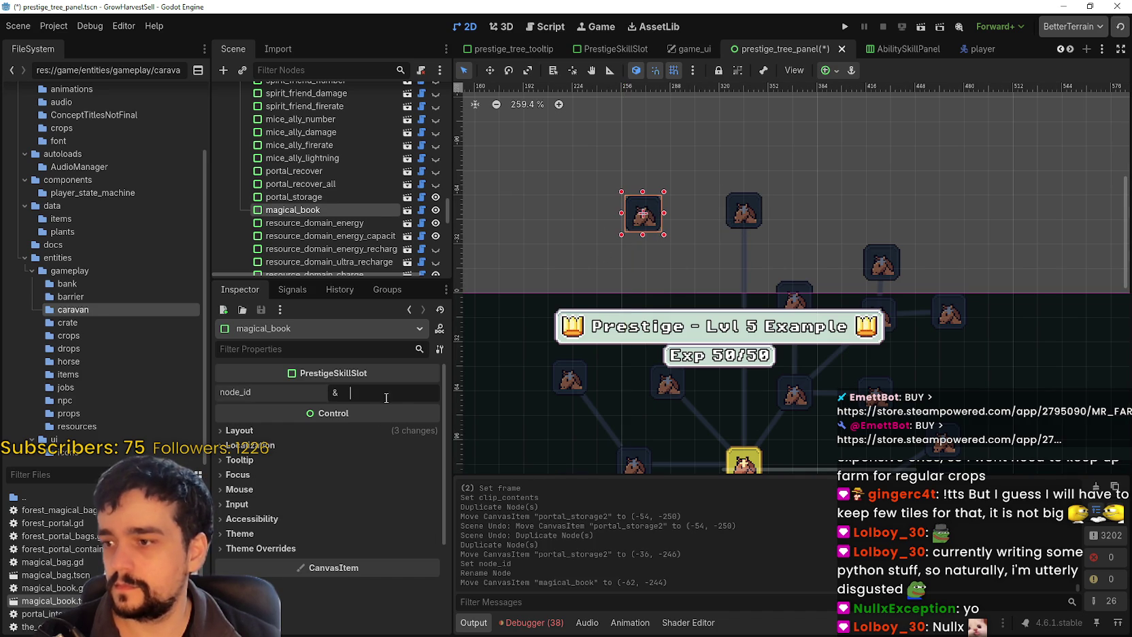
pyautogui.write('magical_book')
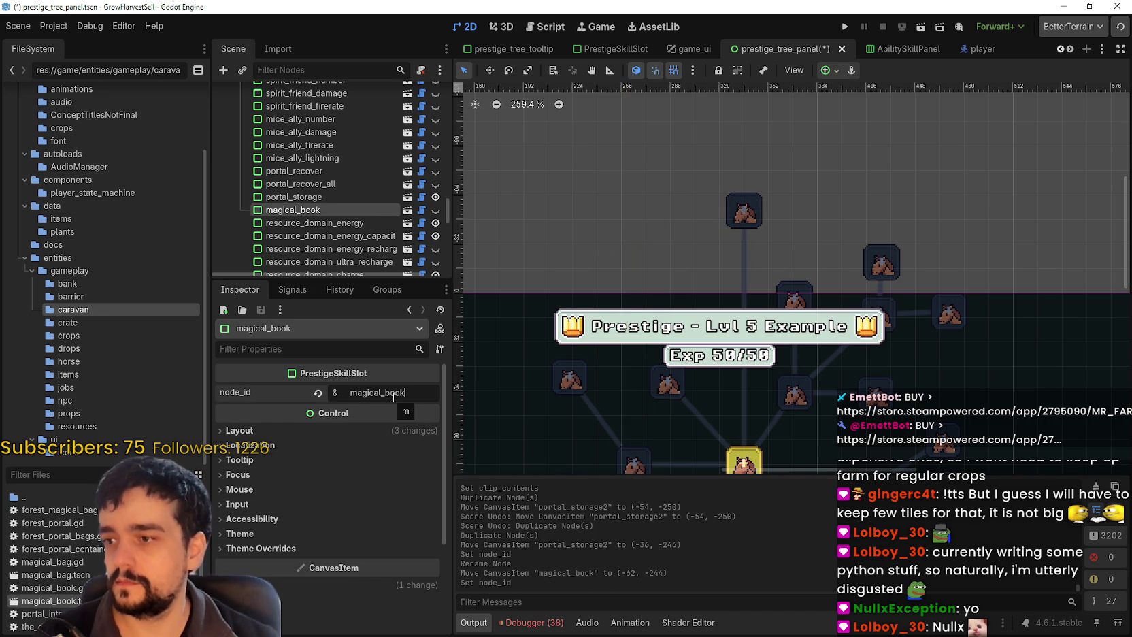
pyautogui.press('Return')
pyautogui.hotkey('ctrl', 's')
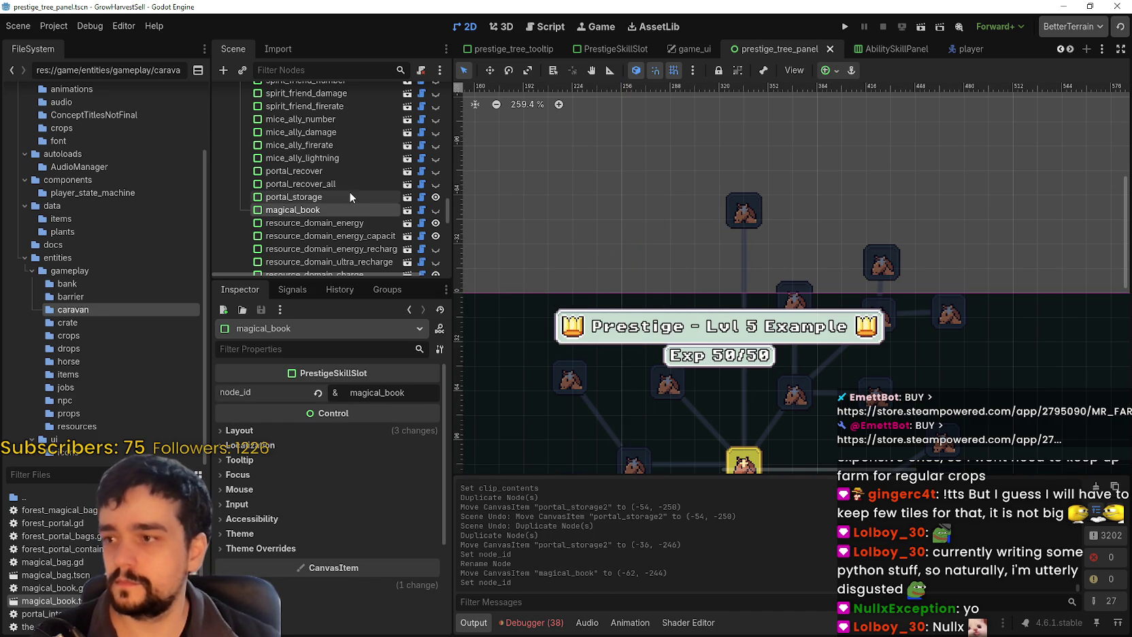
pyautogui.click(435, 209)
pyautogui.click(356, 202)
pyautogui.click(335, 210)
# Revert magical_book's node_id to empty and make the slot visible on the canvas
pyautogui.scroll(-2, 706, 242)
pyautogui.scroll(-2, 706, 244)
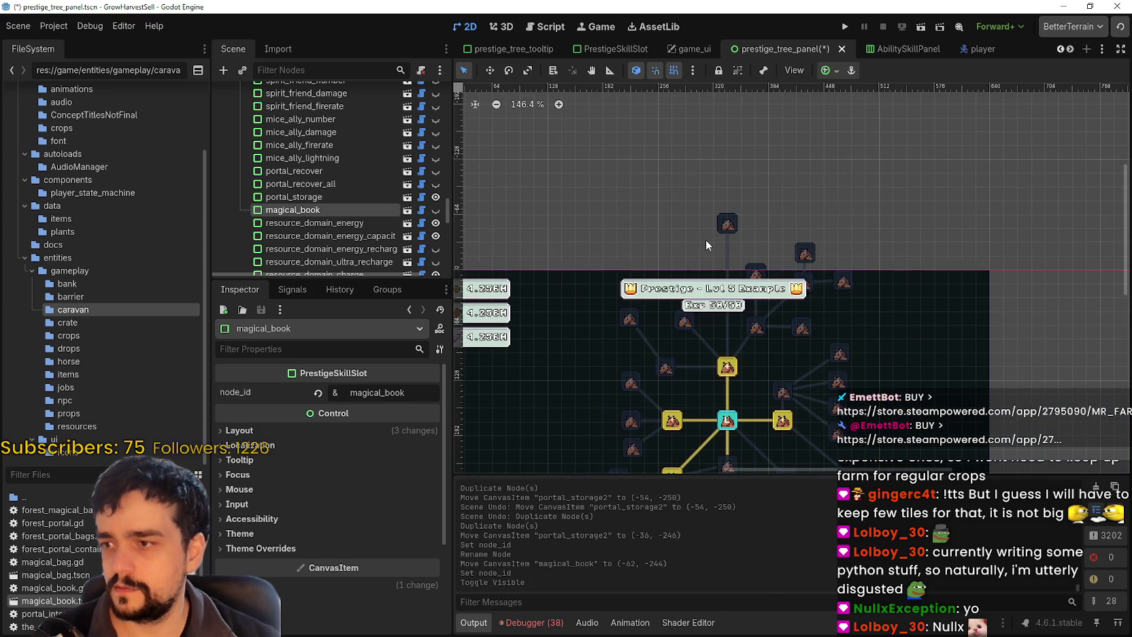
pyautogui.scroll(2, 704, 245)
pyautogui.moveTo(710, 207); pyautogui.dragTo(712, 124)
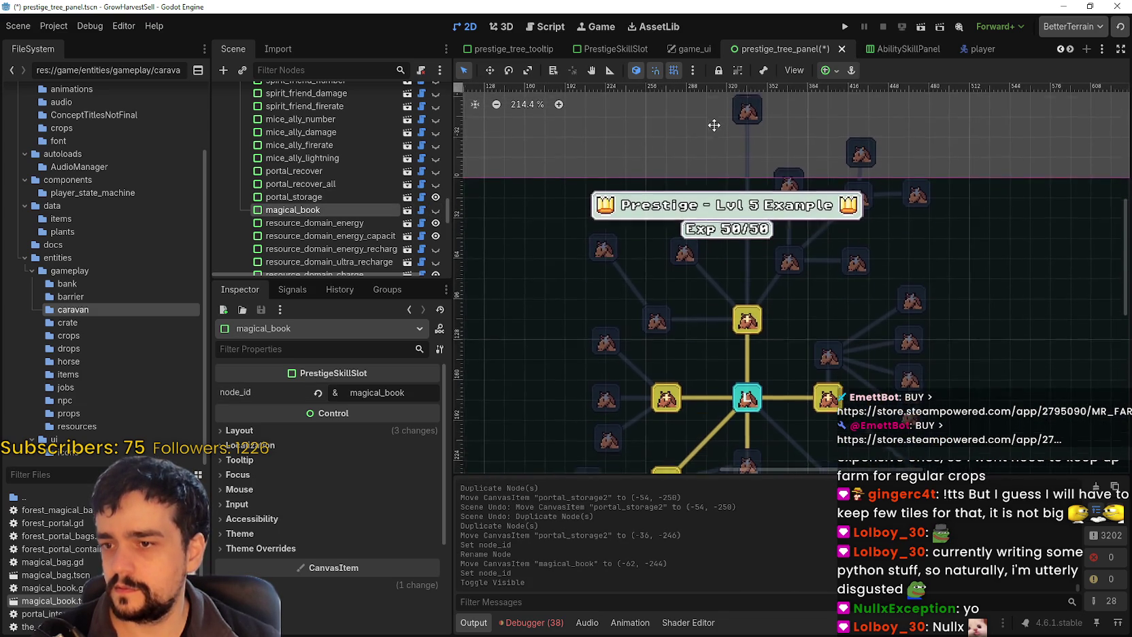
pyautogui.click(318, 392)
pyautogui.click(436, 209)
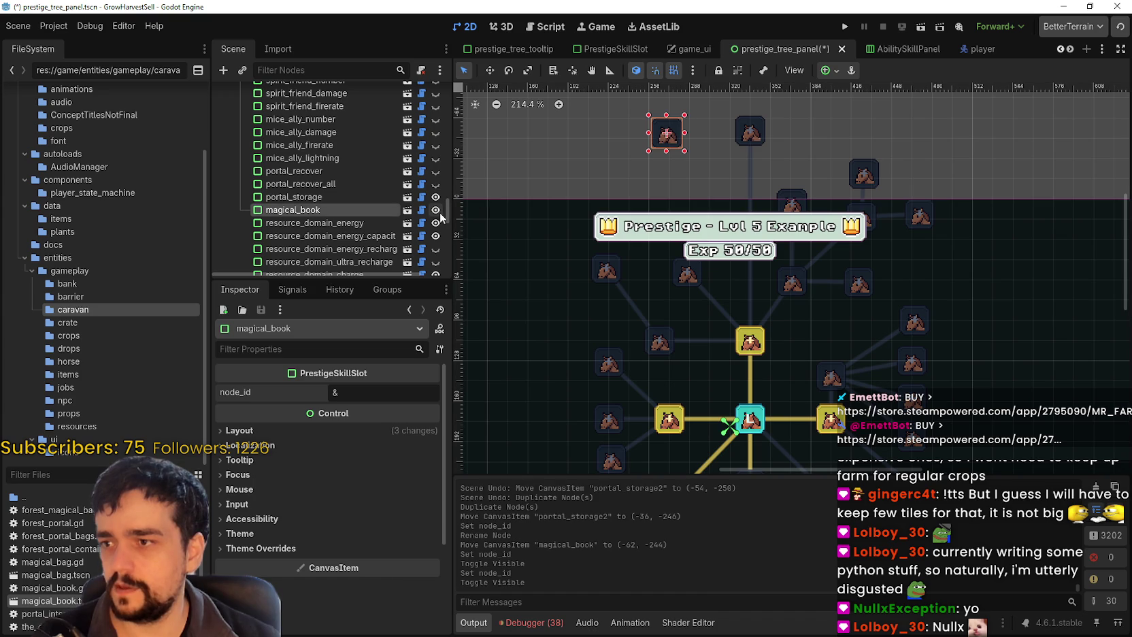
pyautogui.click(435, 209)
pyautogui.press('f')
pyautogui.click(435, 210)
pyautogui.scroll(-5, 749, 272)
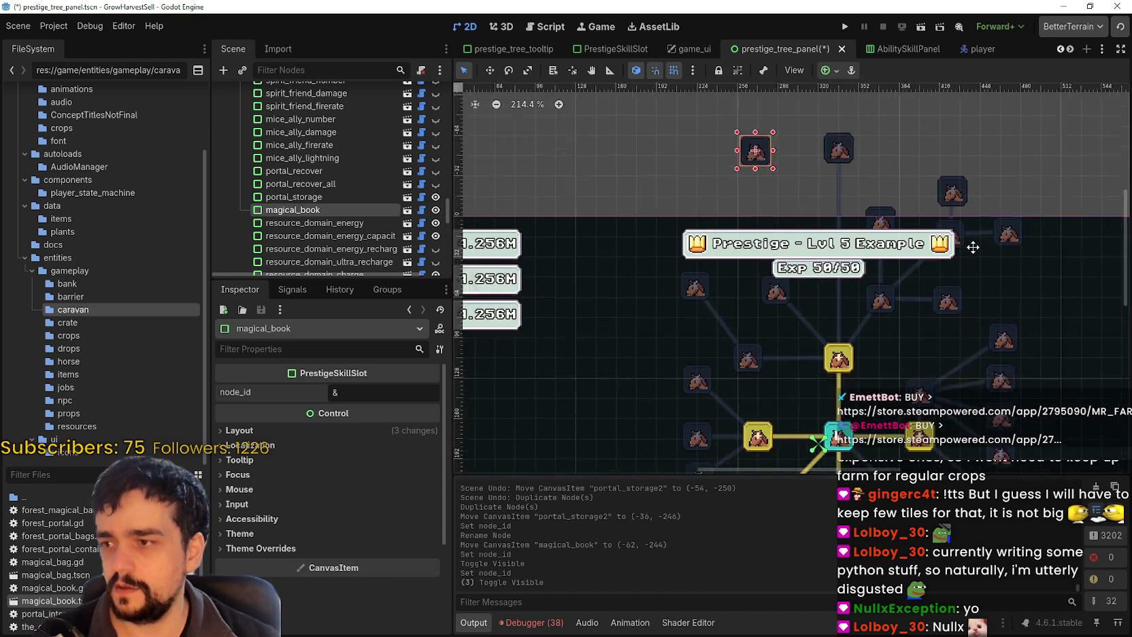
# Enter magical_book as the node_id, save the panel, and open PrestigeSkillSlot.gd
pyautogui.click(419, 397)
pyautogui.write('magical_boo')
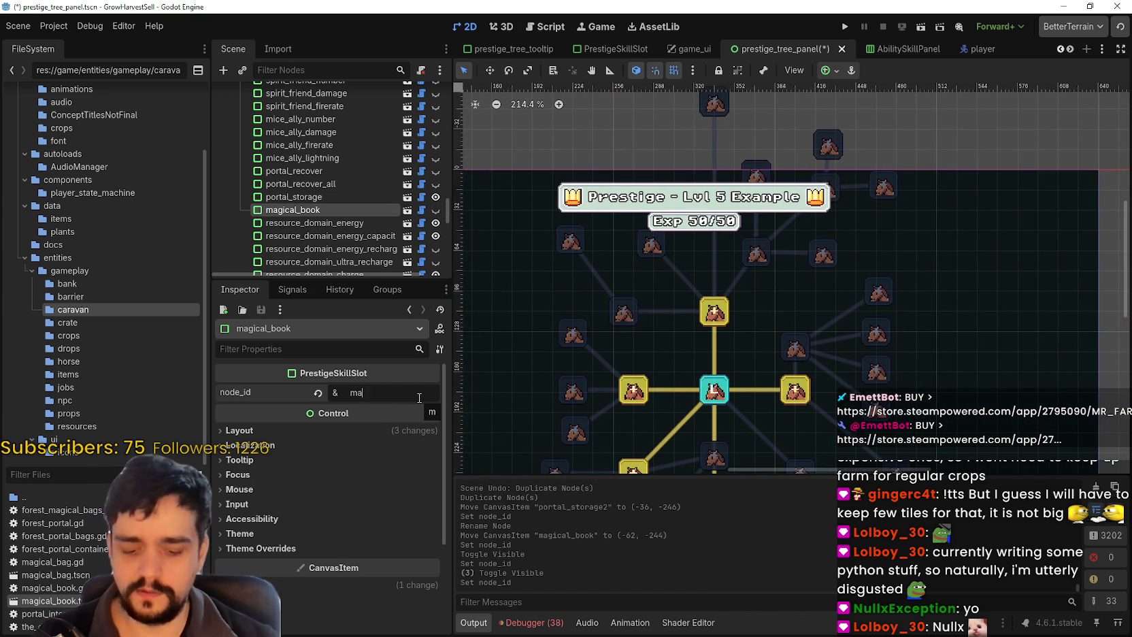
pyautogui.hotkey('ctrl', 's')
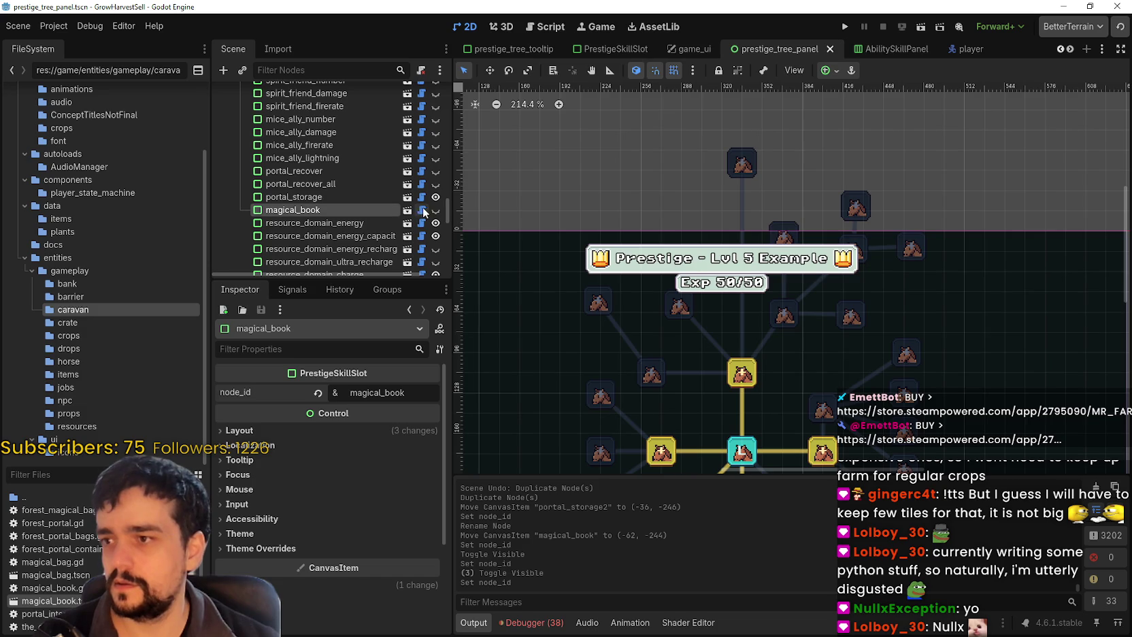
pyautogui.click(422, 210)
pyautogui.click(1100, 109)
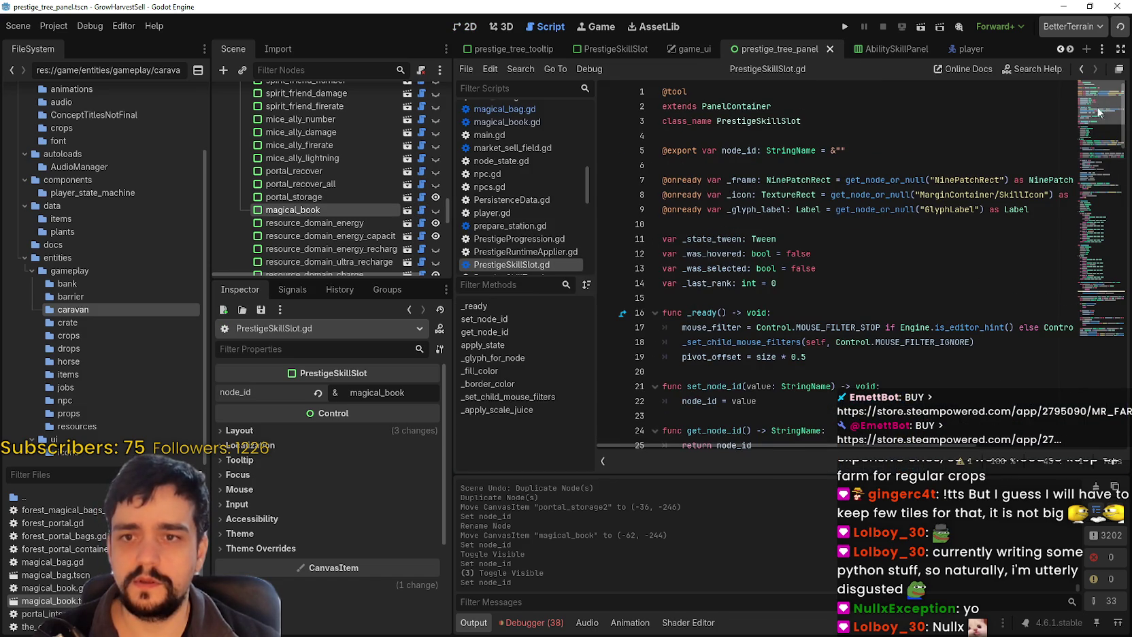
# Browse the FileSystem dock through the data, docs and game folders
pyautogui.moveTo(1096, 89); pyautogui.dragTo(1088, 345)
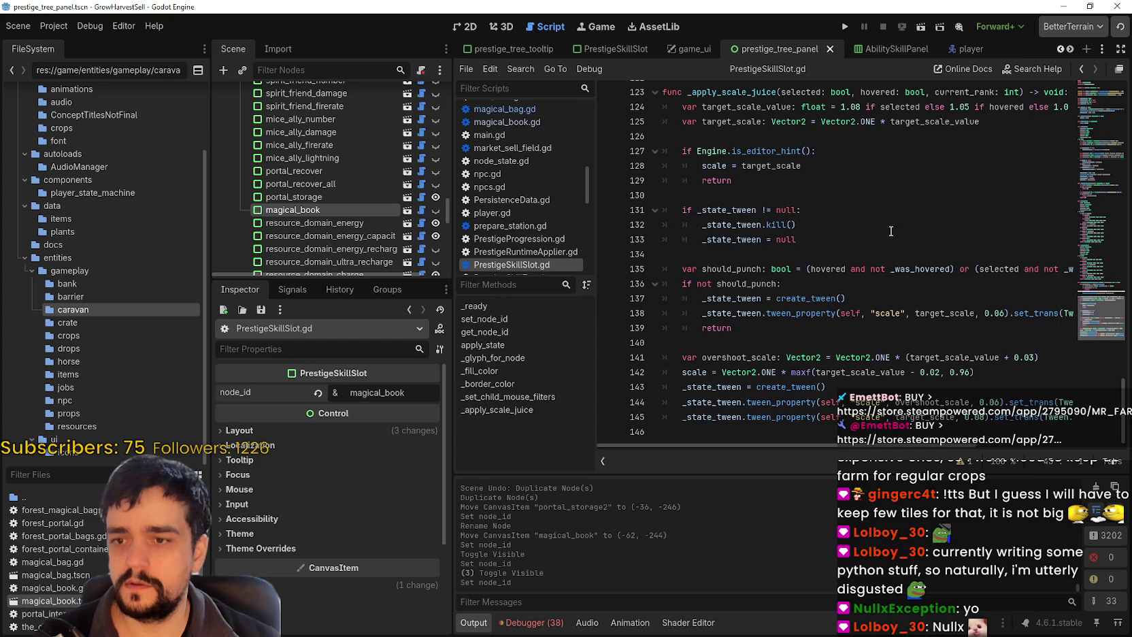
pyautogui.click(791, 225)
pyautogui.scroll(5, 120, 294)
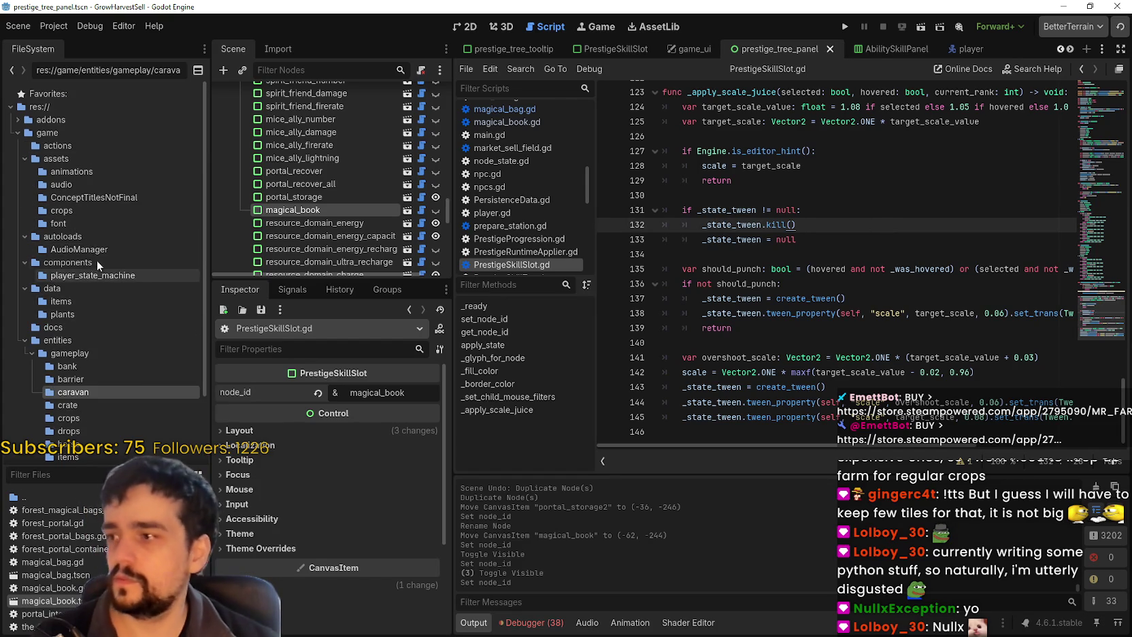
pyautogui.click(76, 299)
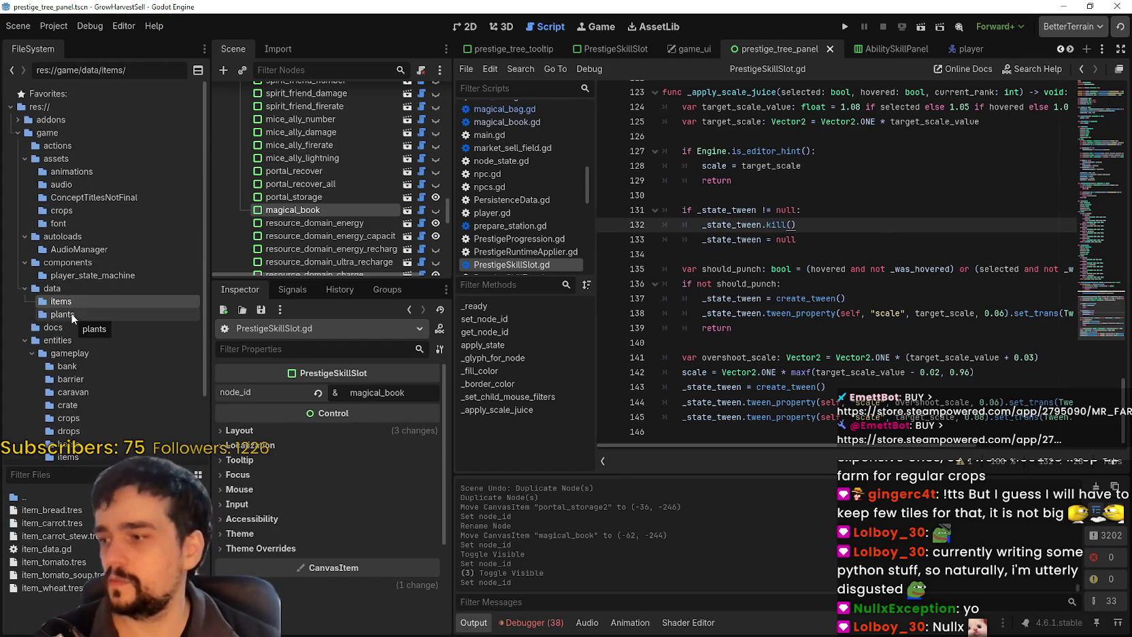
pyautogui.click(72, 314)
pyautogui.click(72, 328)
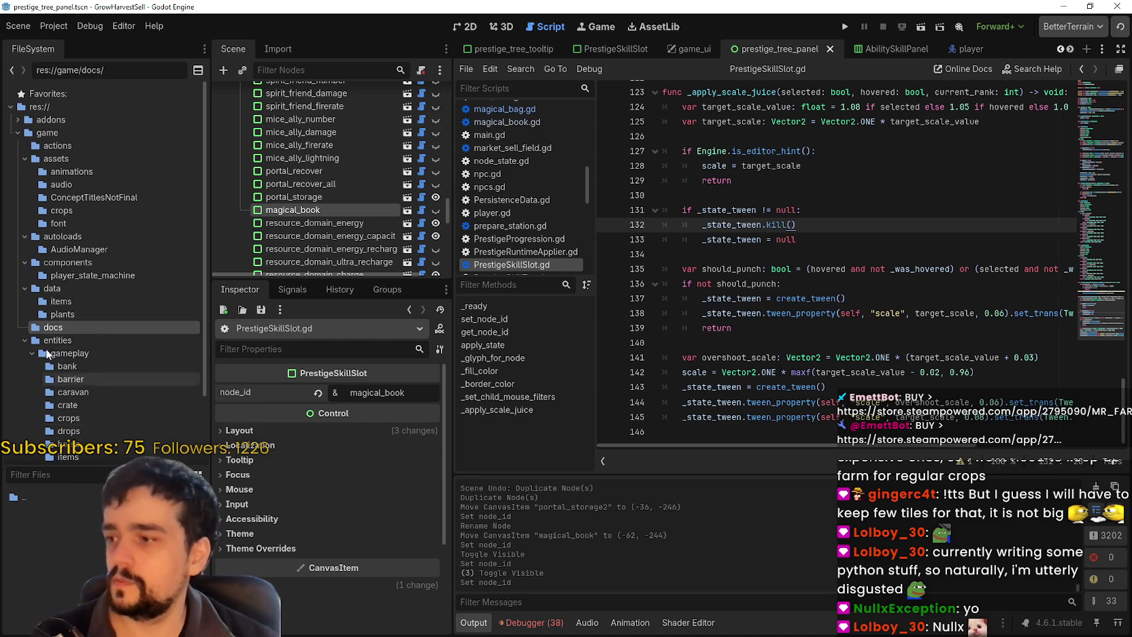
pyautogui.click(68, 275)
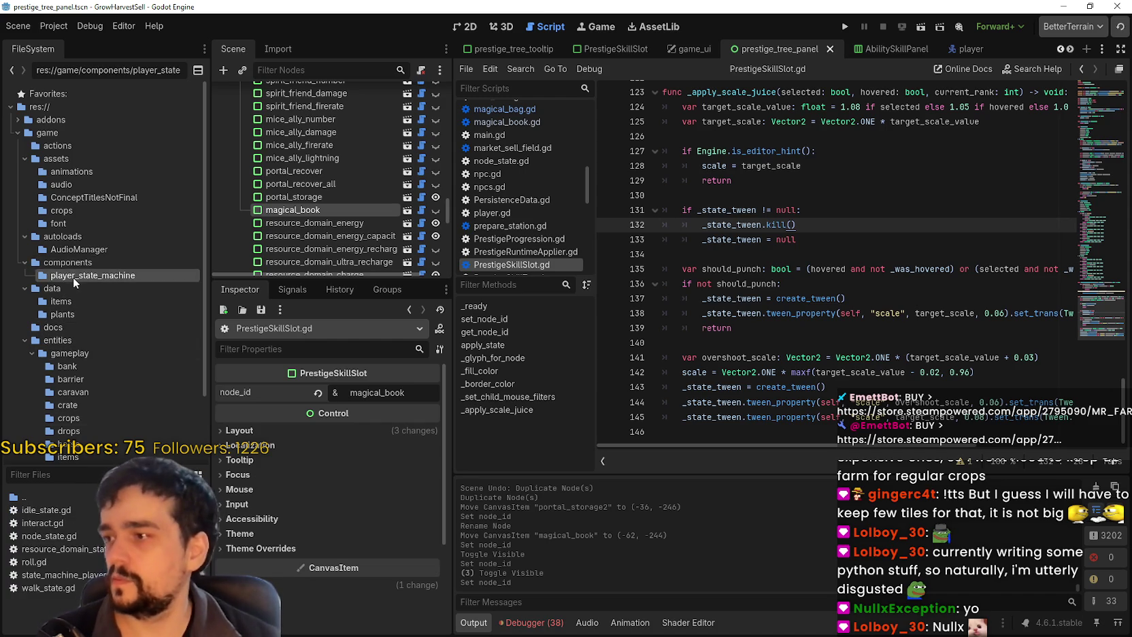
pyautogui.click(48, 132)
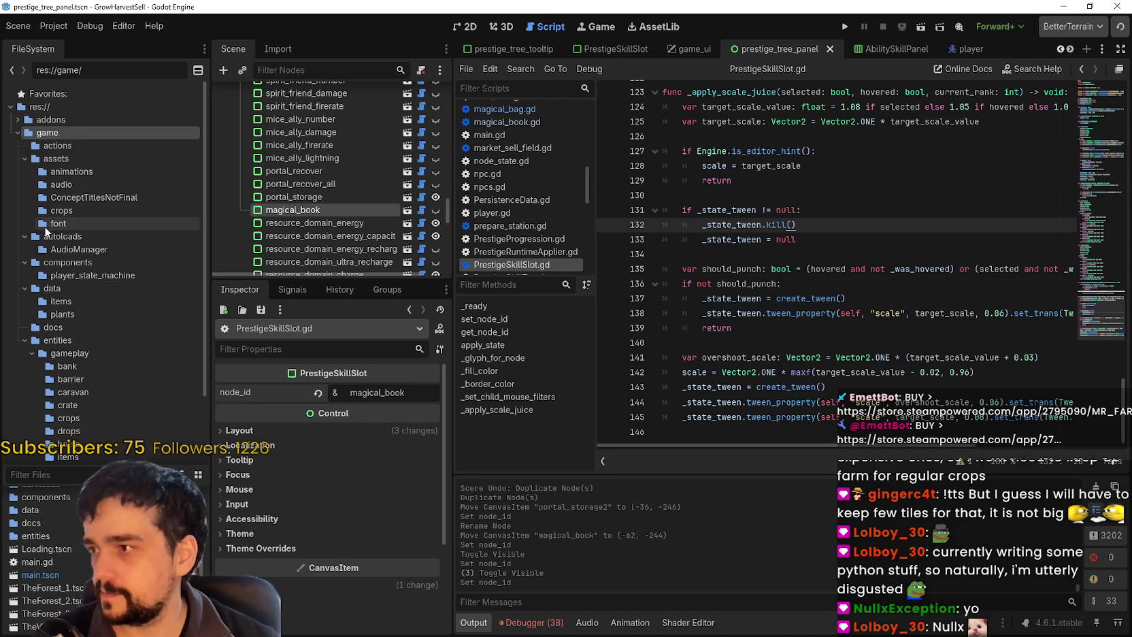
# Collapse entities, expand the autoloads folder, and bring up PrestigeSkillTree's context menu
pyautogui.scroll(-3, 13, 340)
pyautogui.click(25, 258)
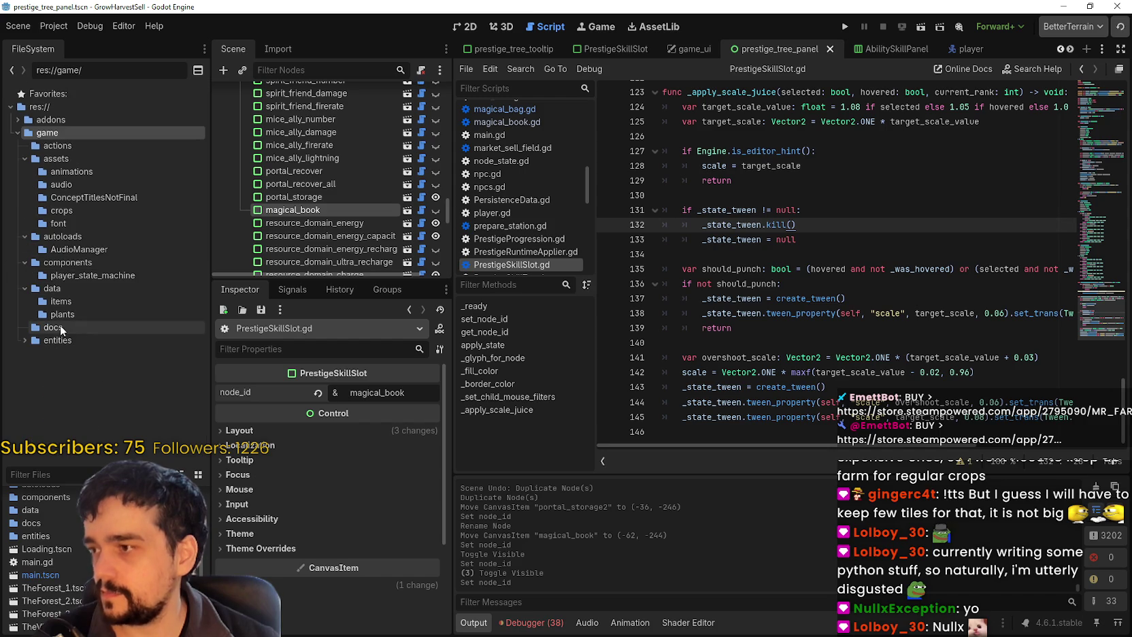
pyautogui.click(67, 316)
pyautogui.click(74, 276)
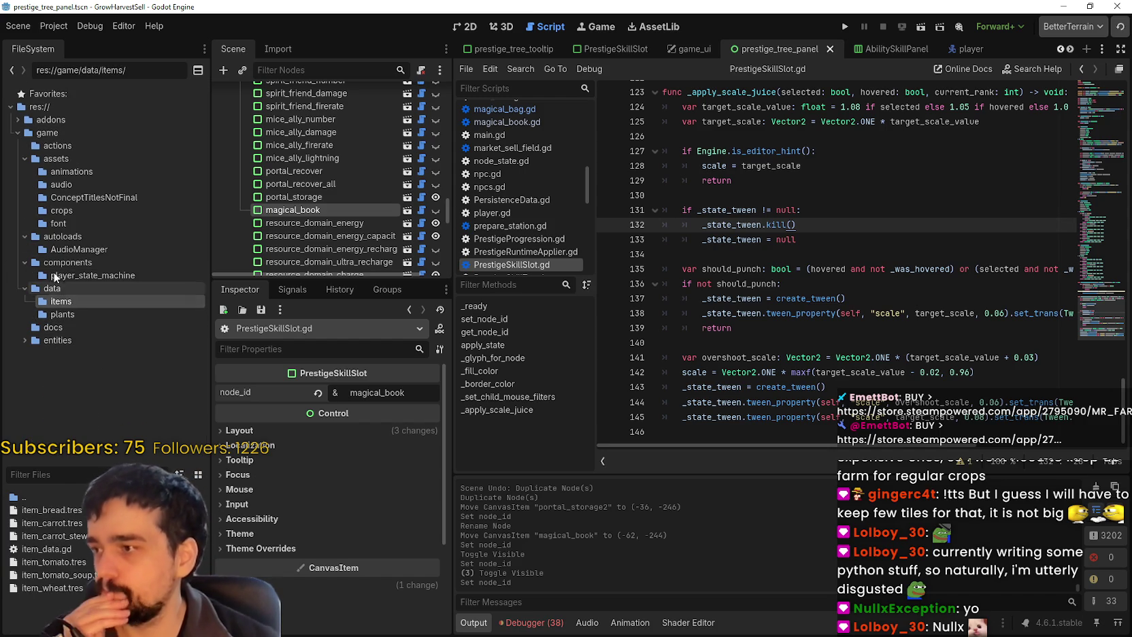
pyautogui.click(78, 249)
pyautogui.click(75, 236)
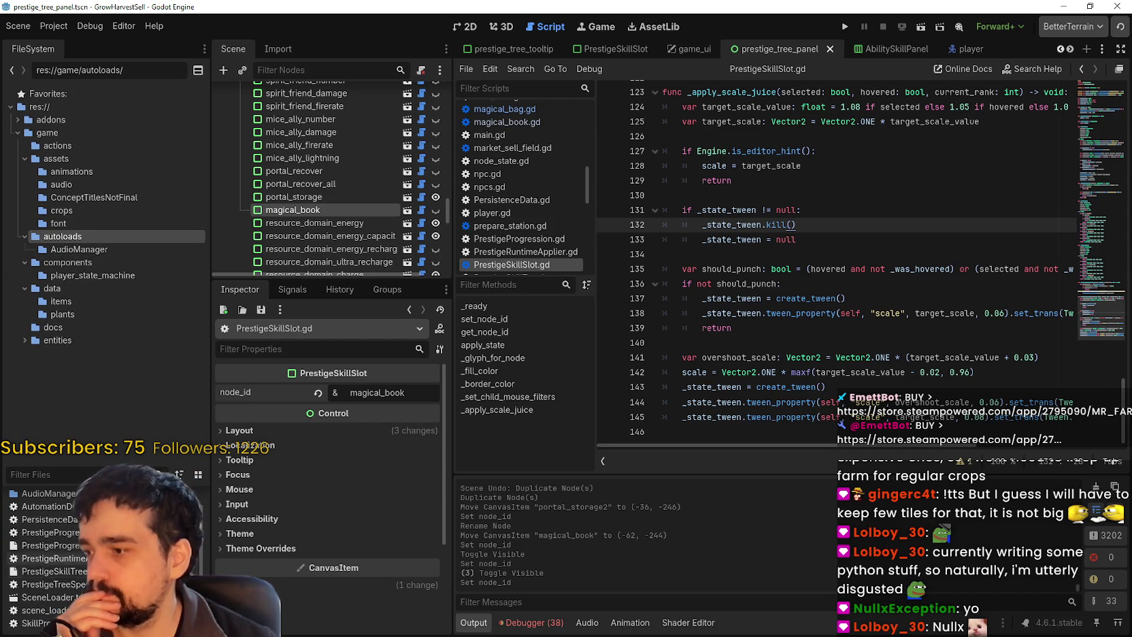
pyautogui.rightClick(79, 571)
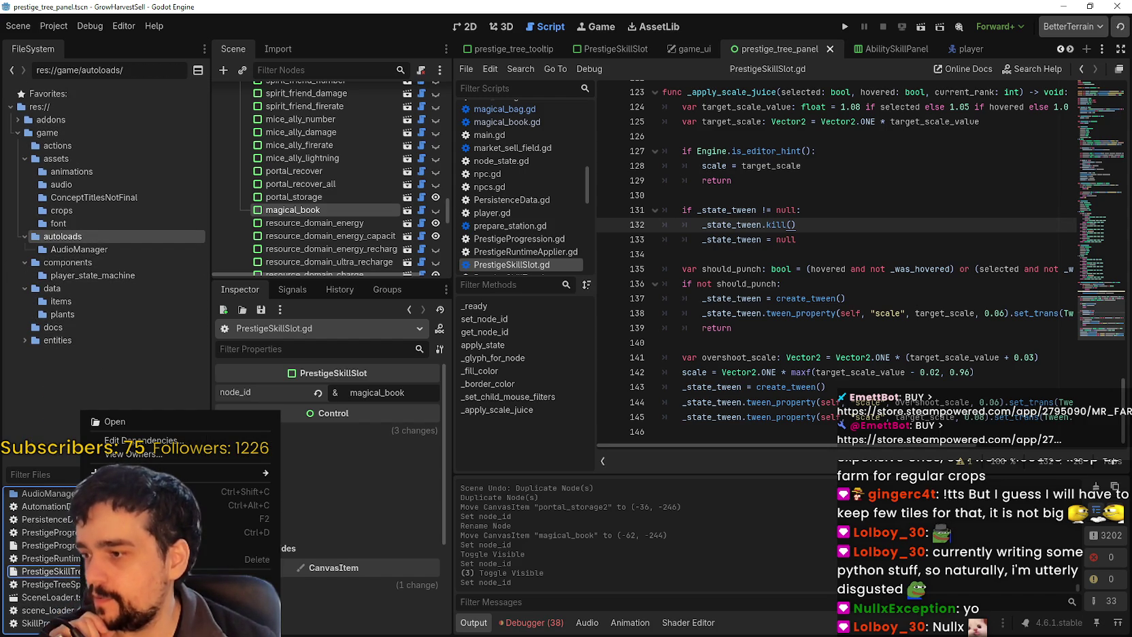
# Dismiss the menu, then use Show in File Manager on PrestigeSkillTree.json
pyautogui.press('Escape')
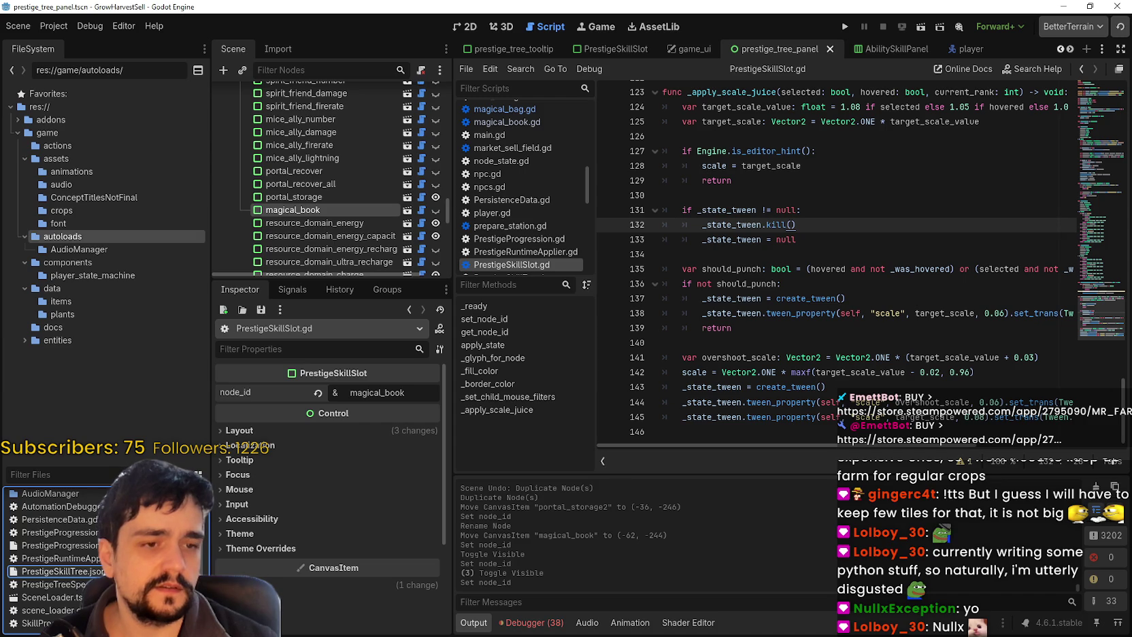
pyautogui.rightClick(136, 571)
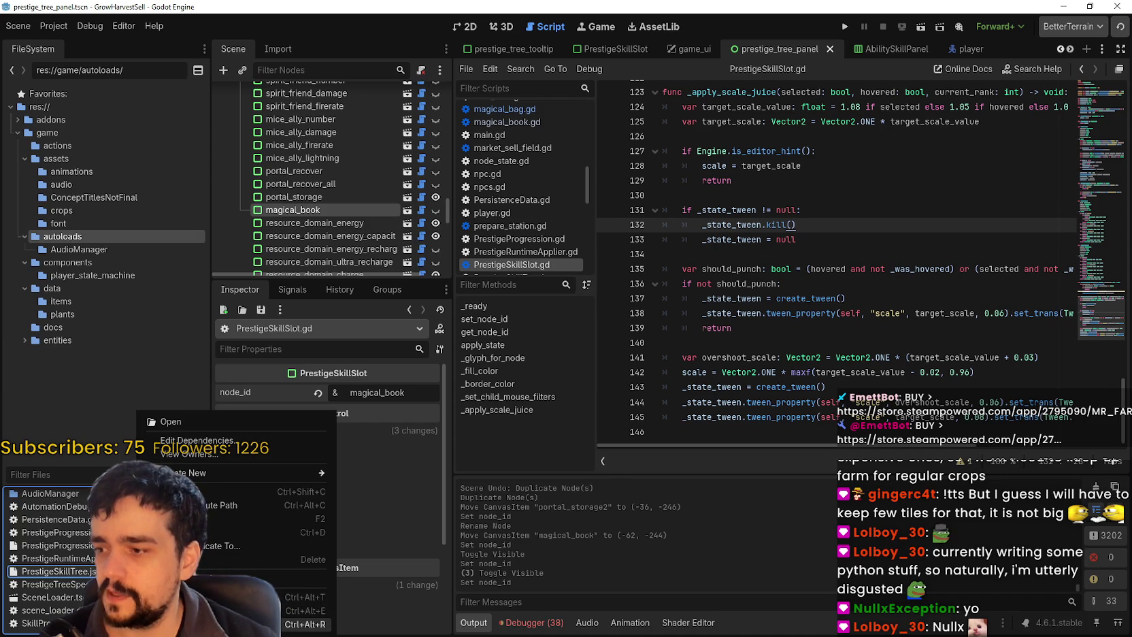
pyautogui.click(307, 597)
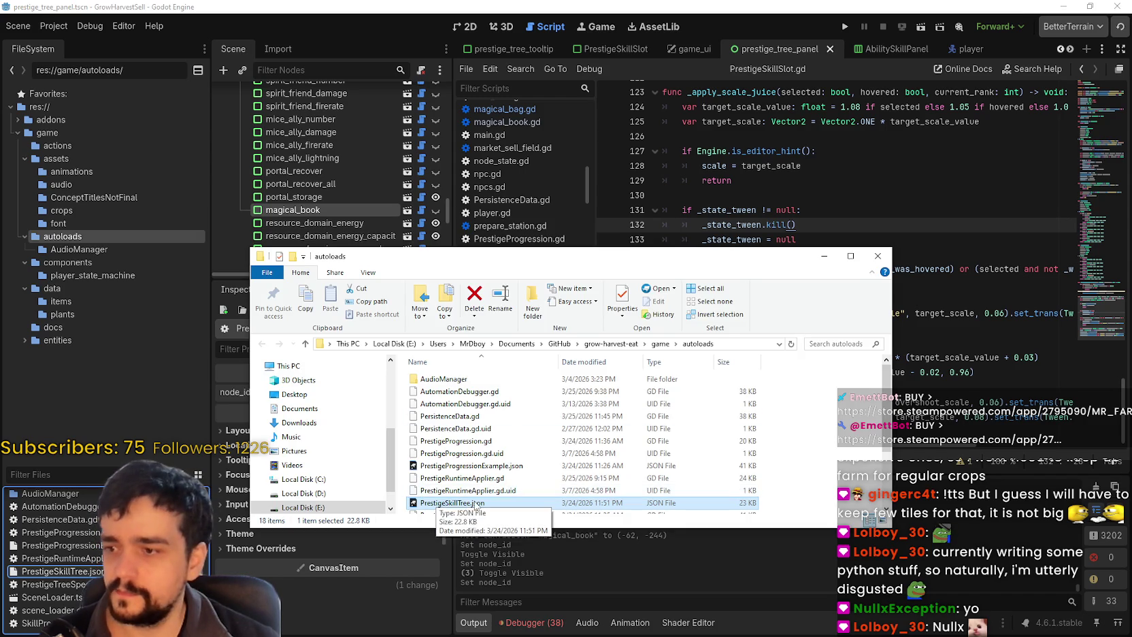
# Open PrestigeSkillTree.json with Notepad from File Explorer
pyautogui.scroll(-2, 476, 507)
pyautogui.rightClick(440, 436)
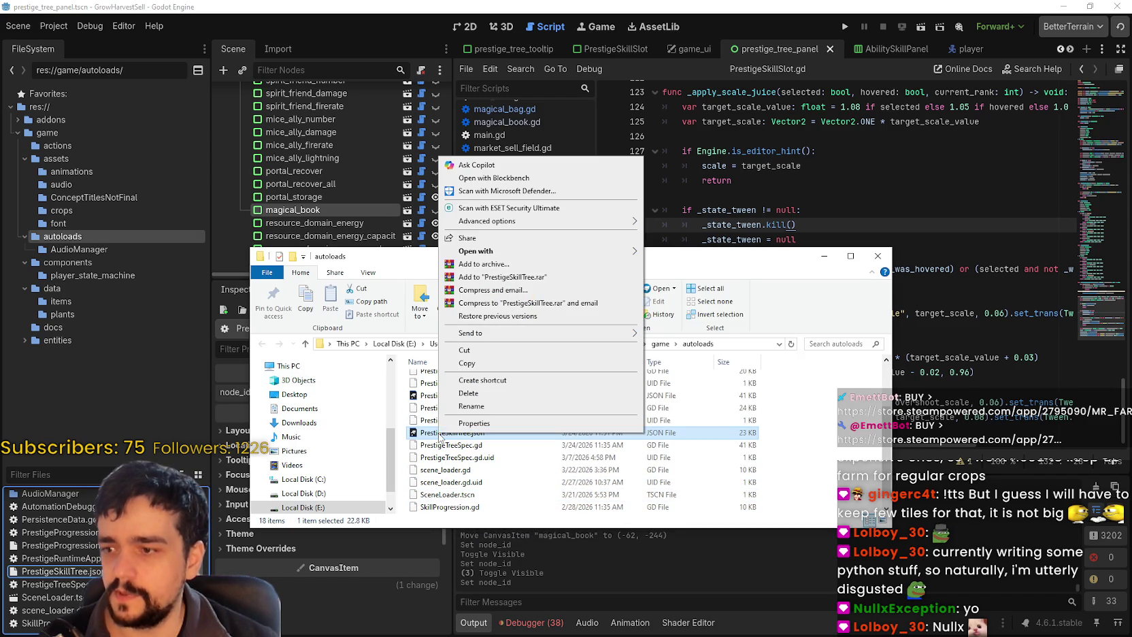
pyautogui.moveTo(623, 255)
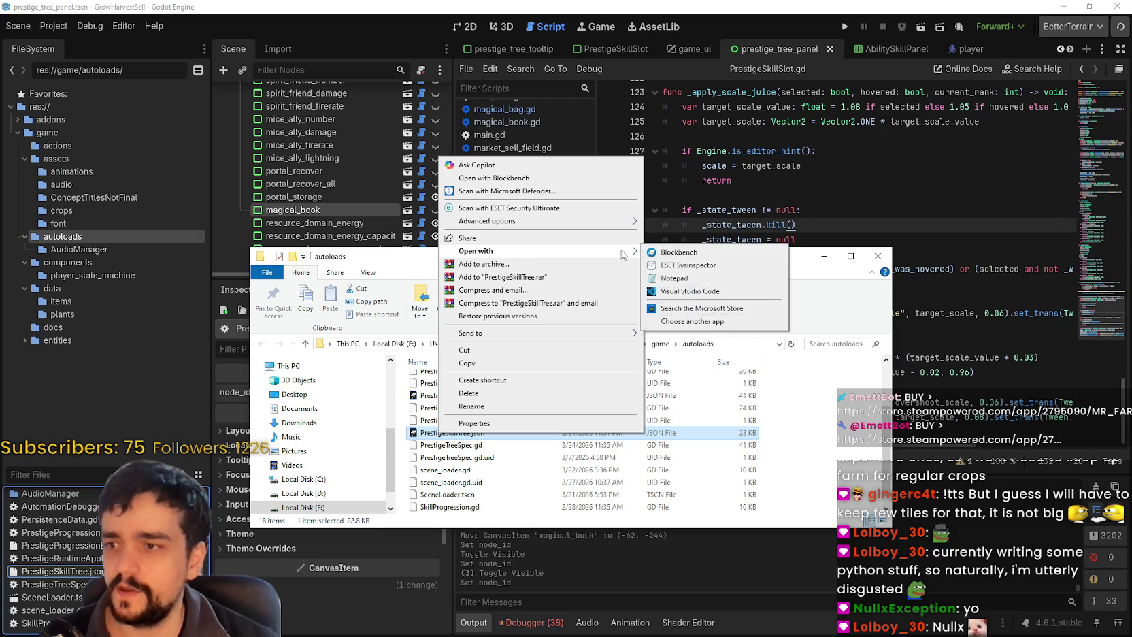
pyautogui.click(696, 279)
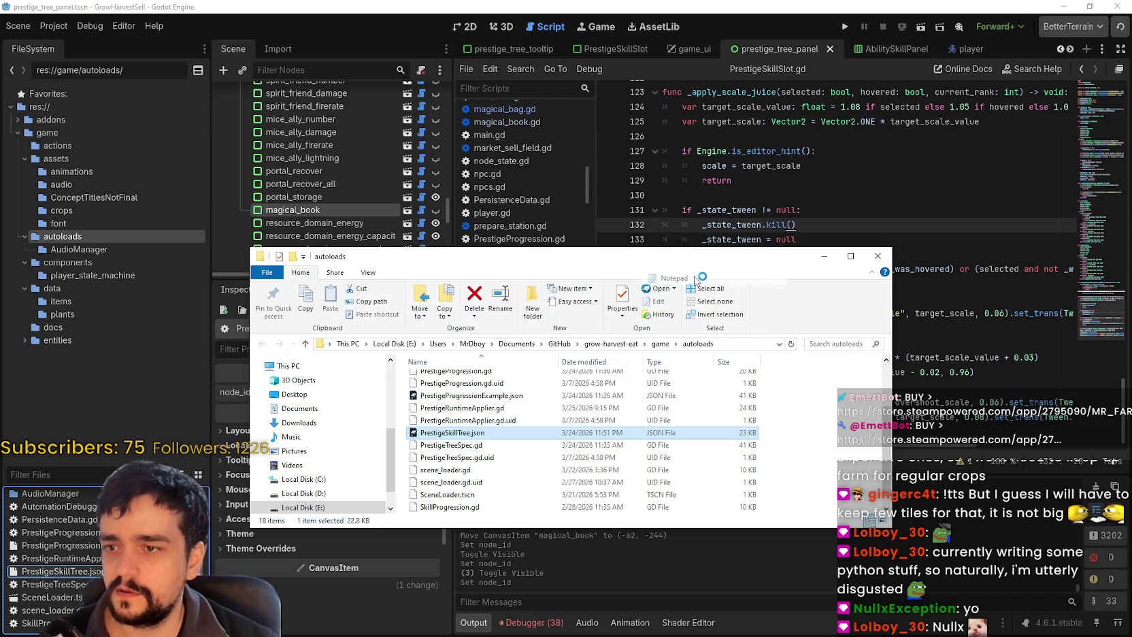
# Change the file's default .json app to Notepad in Properties, apply, and close Explorer
pyautogui.rightClick(441, 436)
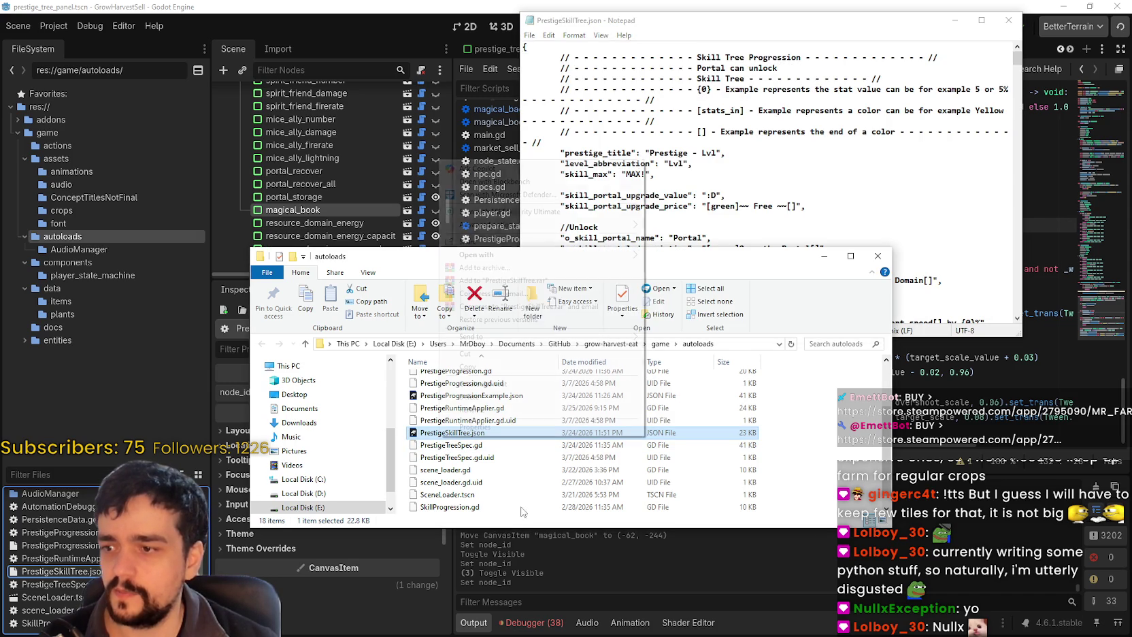
pyautogui.click(462, 431)
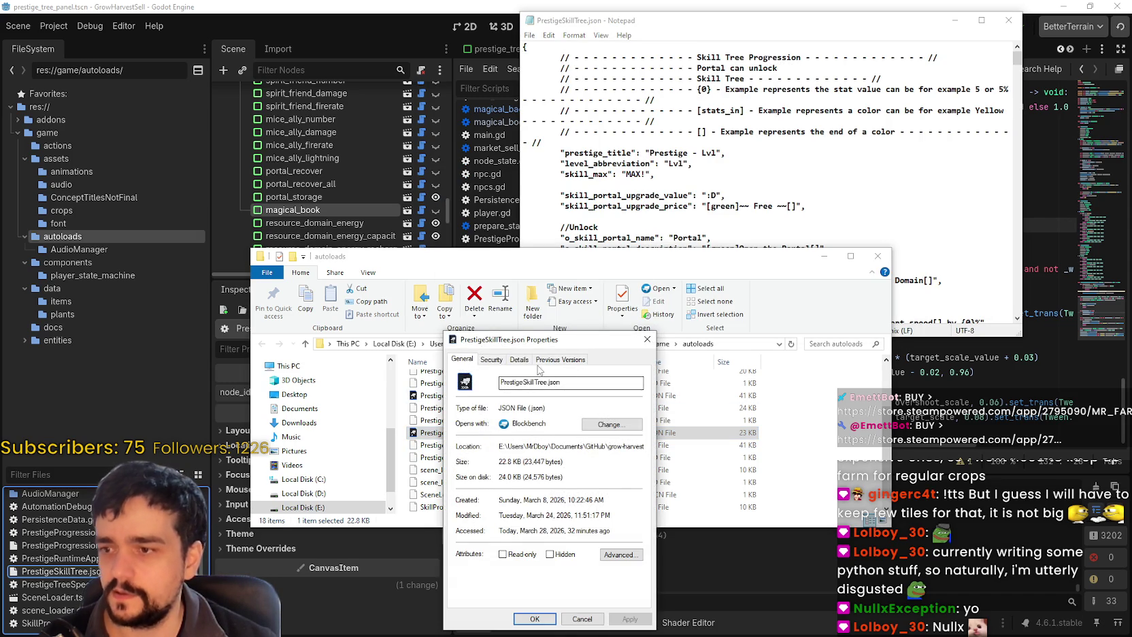
pyautogui.click(517, 360)
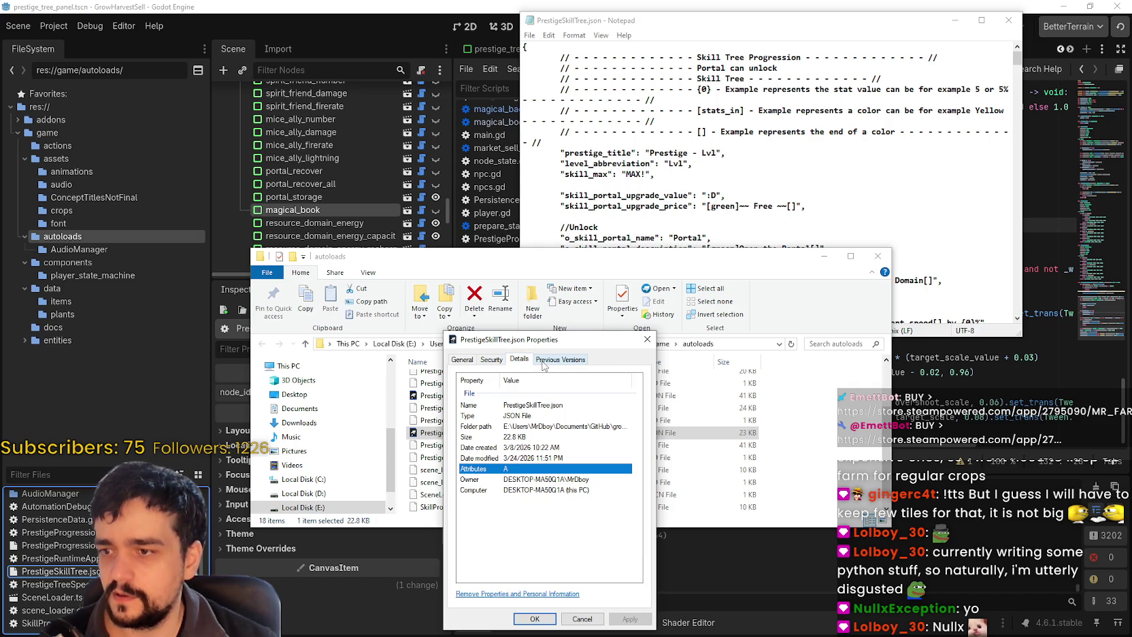
pyautogui.click(502, 361)
pyautogui.click(543, 365)
pyautogui.click(463, 360)
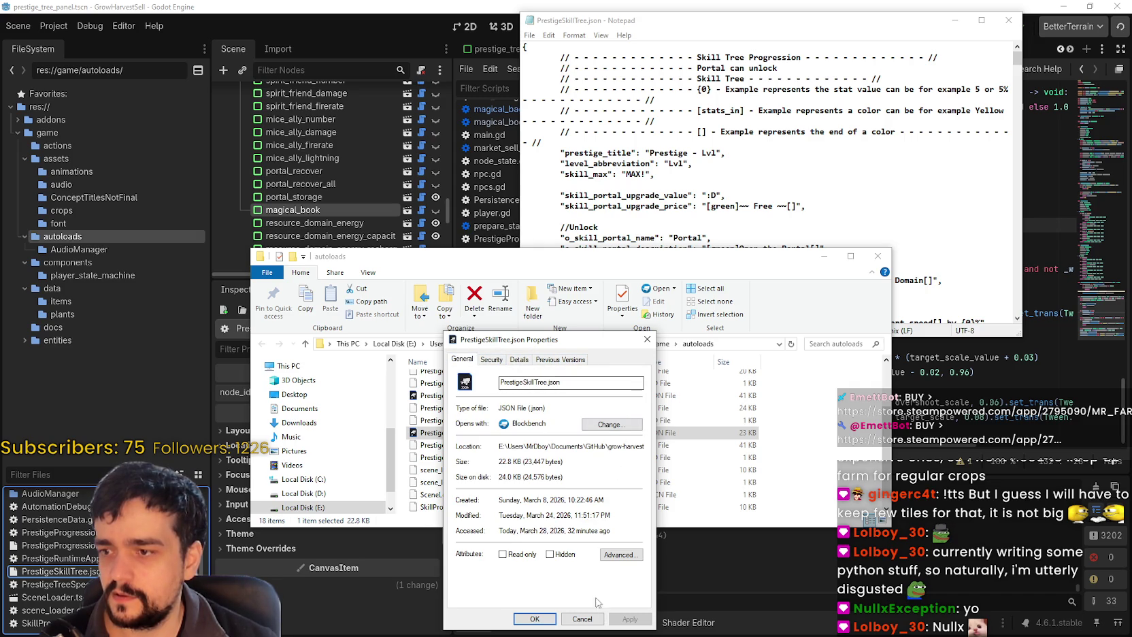
pyautogui.click(621, 427)
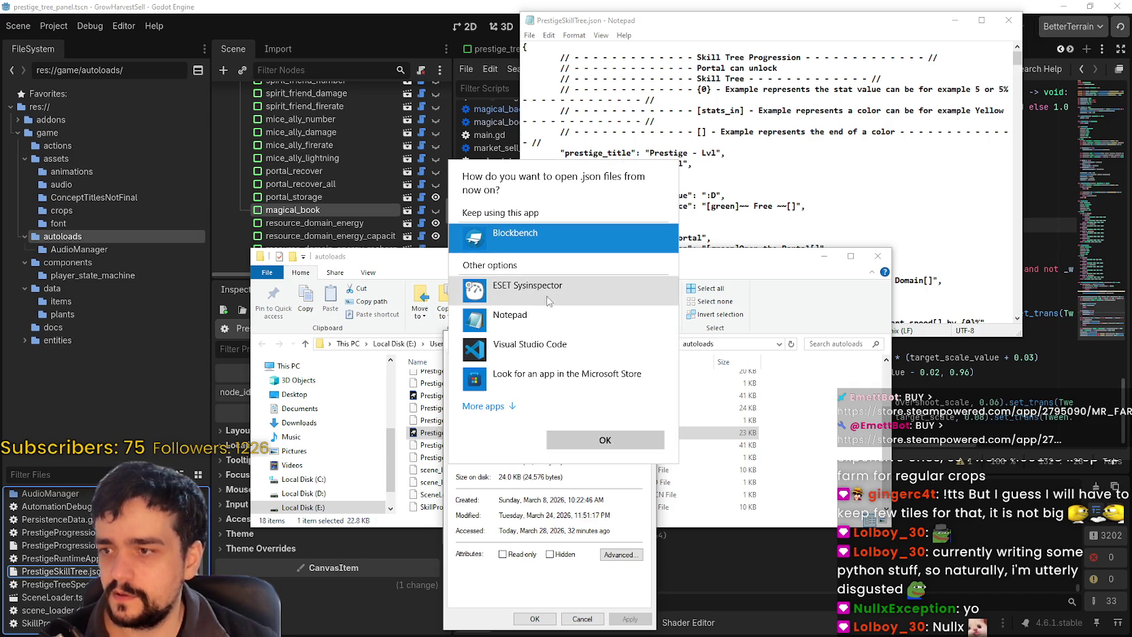
pyautogui.click(545, 316)
pyautogui.click(605, 440)
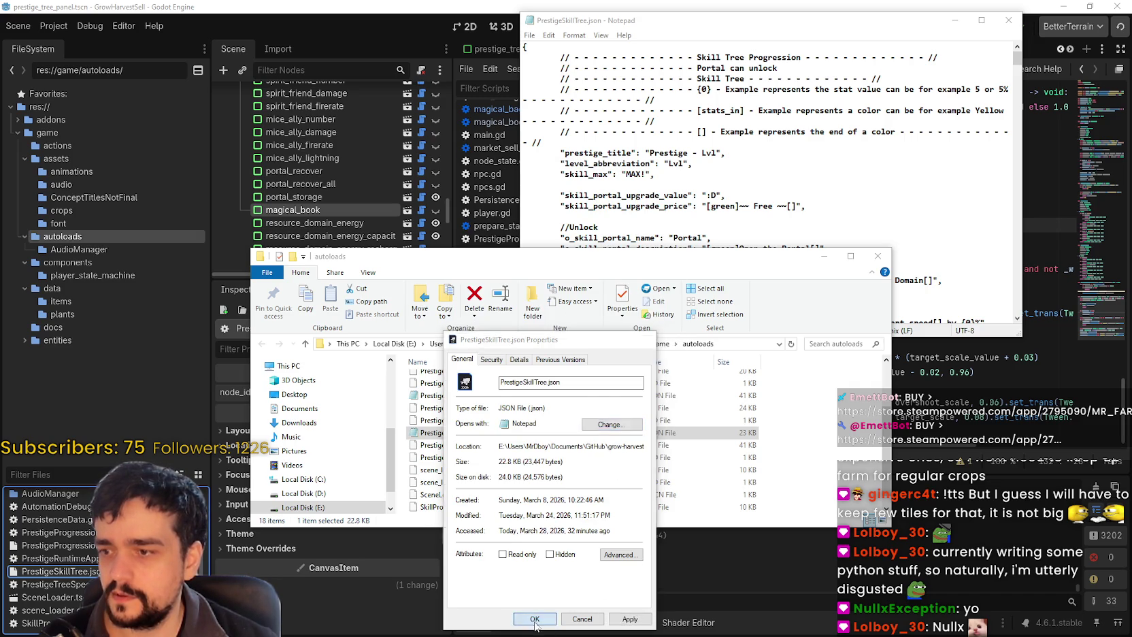
pyautogui.click(528, 621)
pyautogui.click(878, 255)
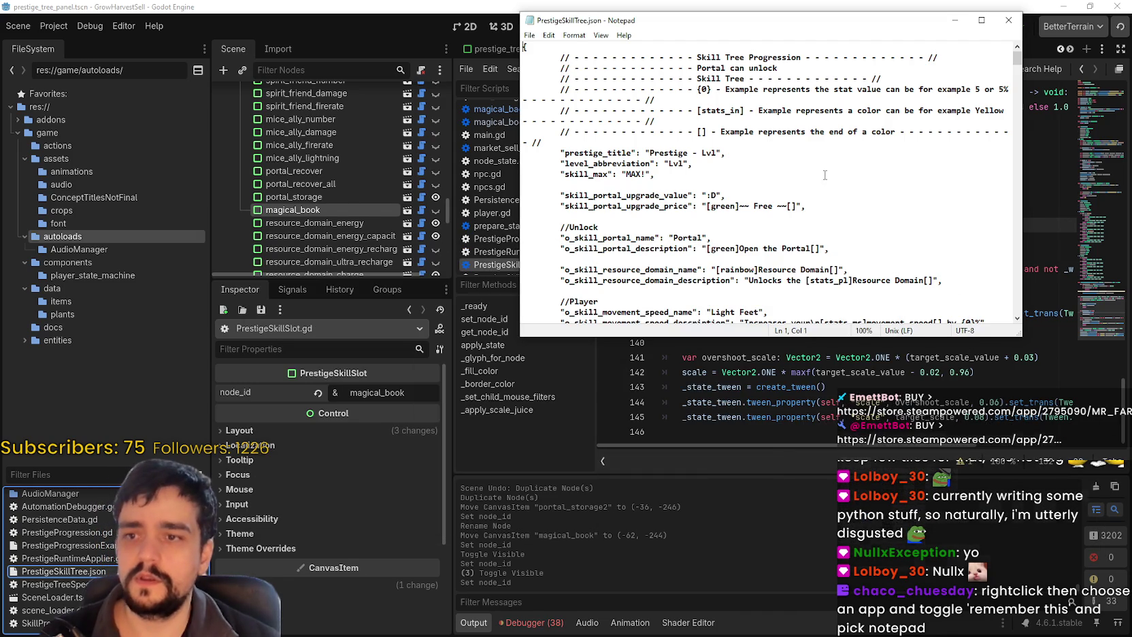
pyautogui.moveTo(752, 27); pyautogui.dragTo(752, 0)
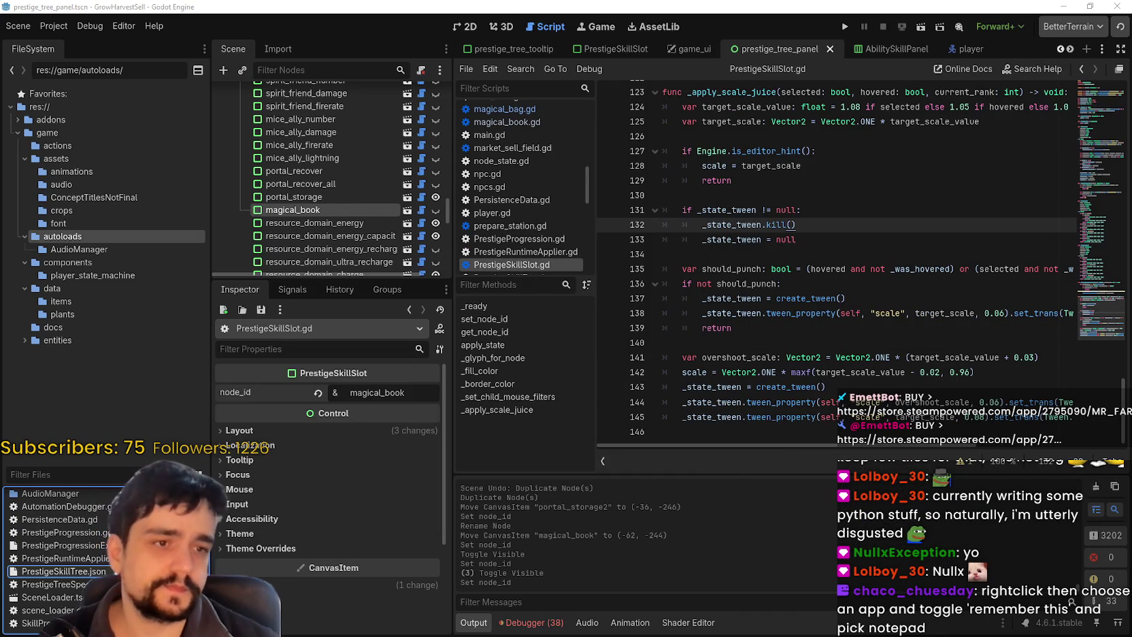
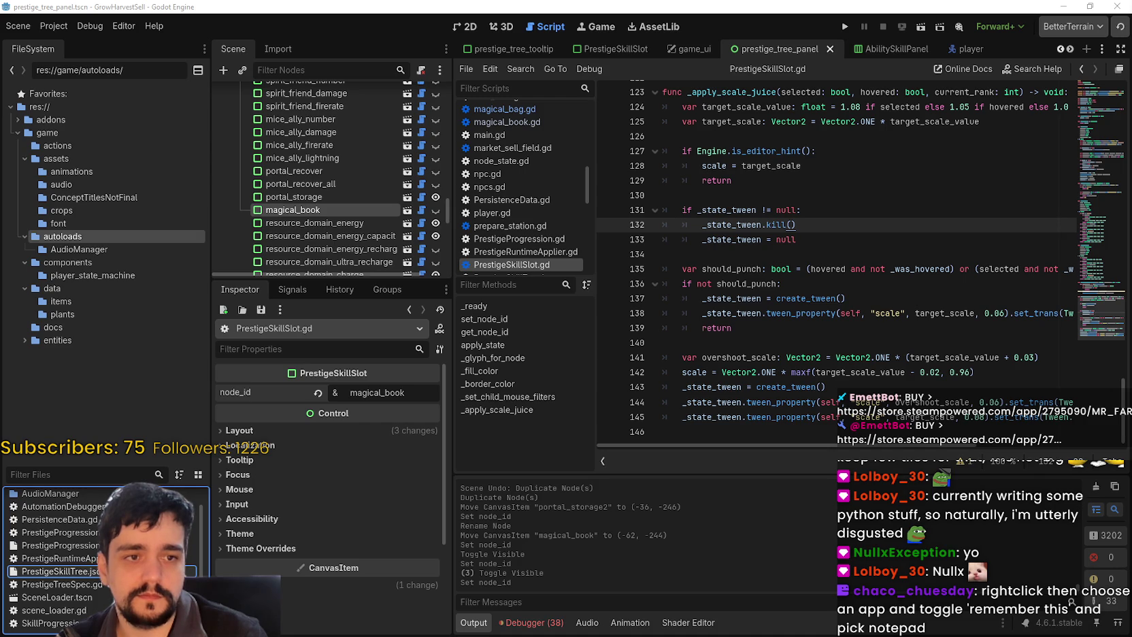
# Open PrestigeProgressionExample.json and skim through it from the top
pyautogui.click(667, 254)
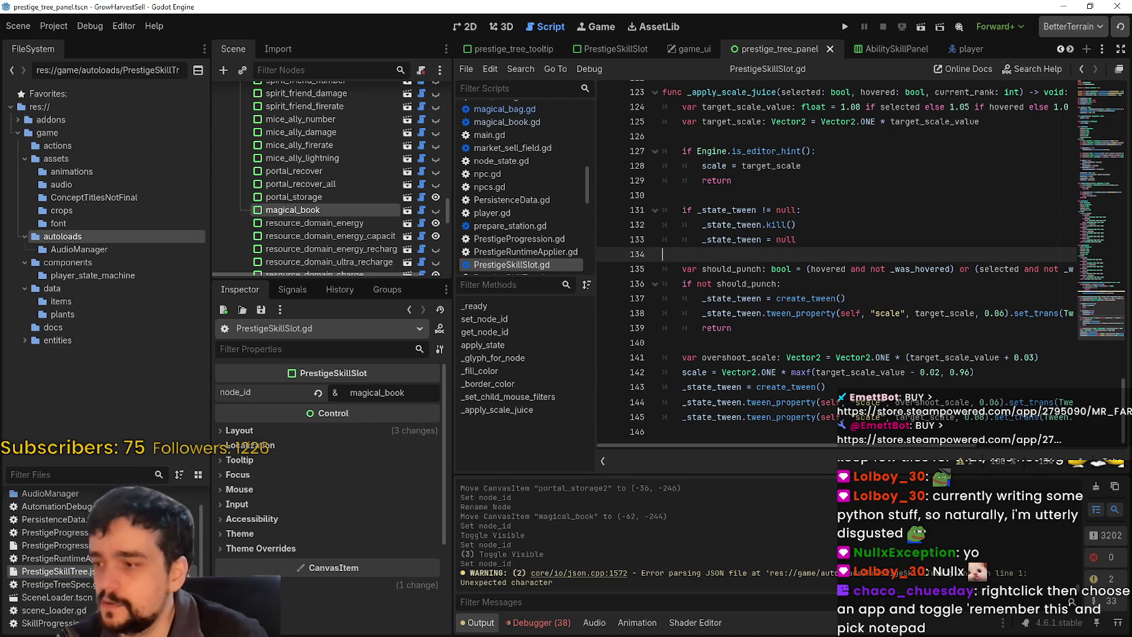
pyautogui.doubleClick(41, 545)
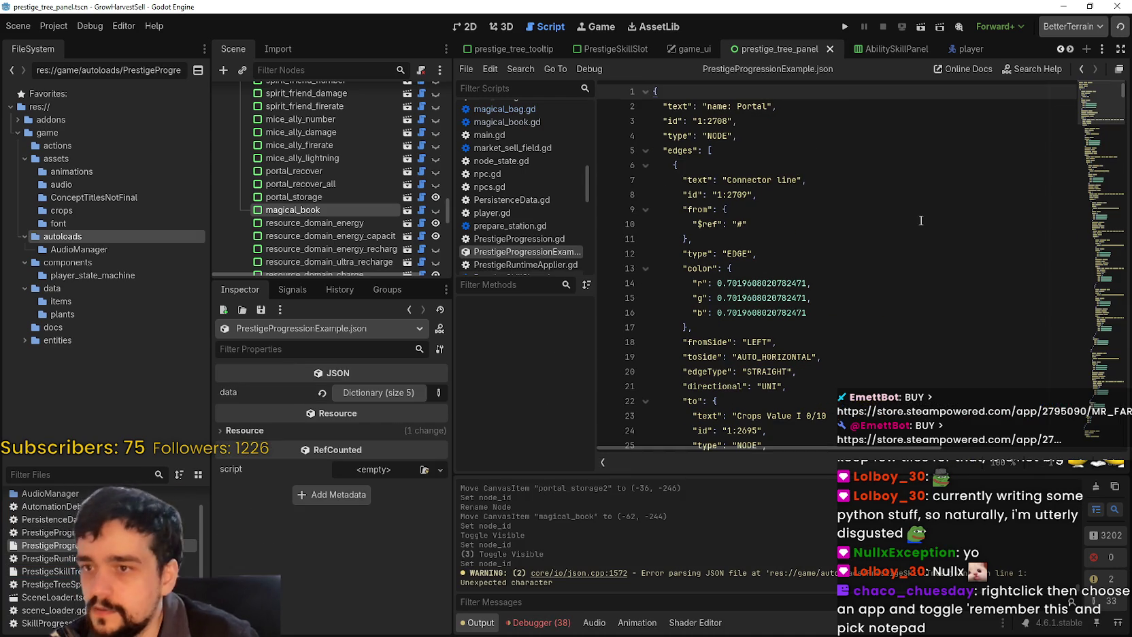
pyautogui.scroll(-1, 924, 235)
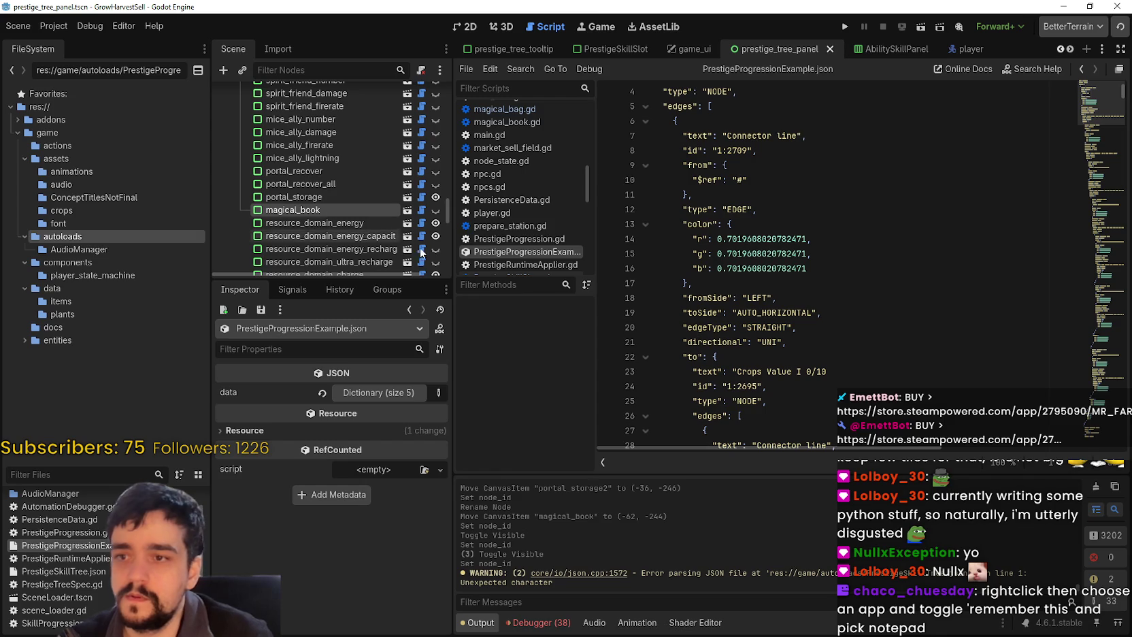
pyautogui.scroll(-6, 1085, 169)
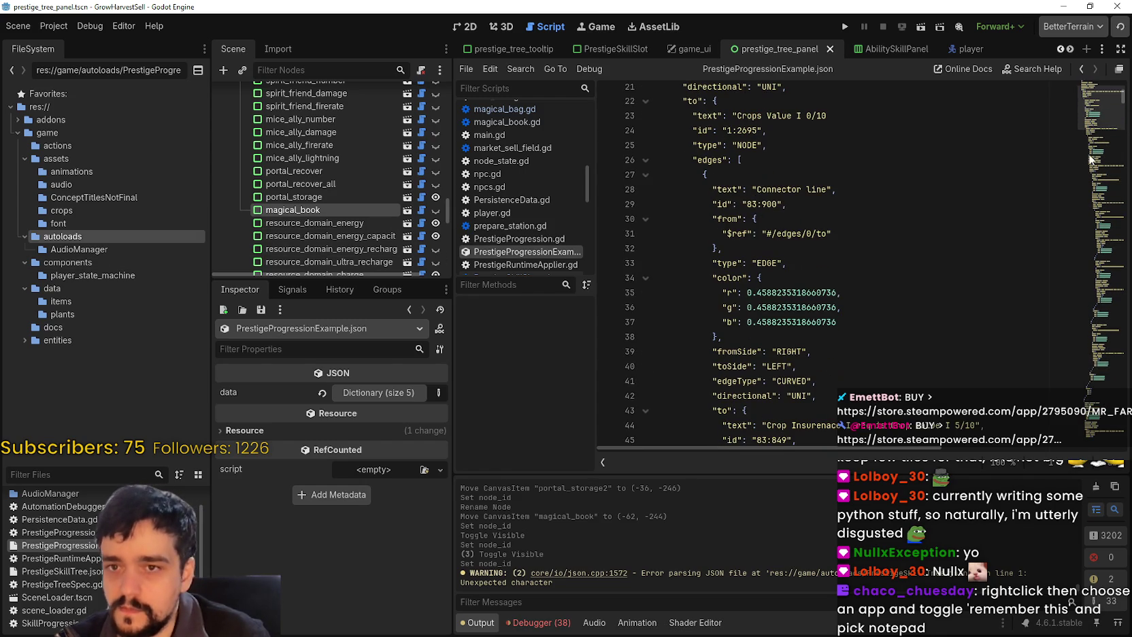
pyautogui.click(1101, 92)
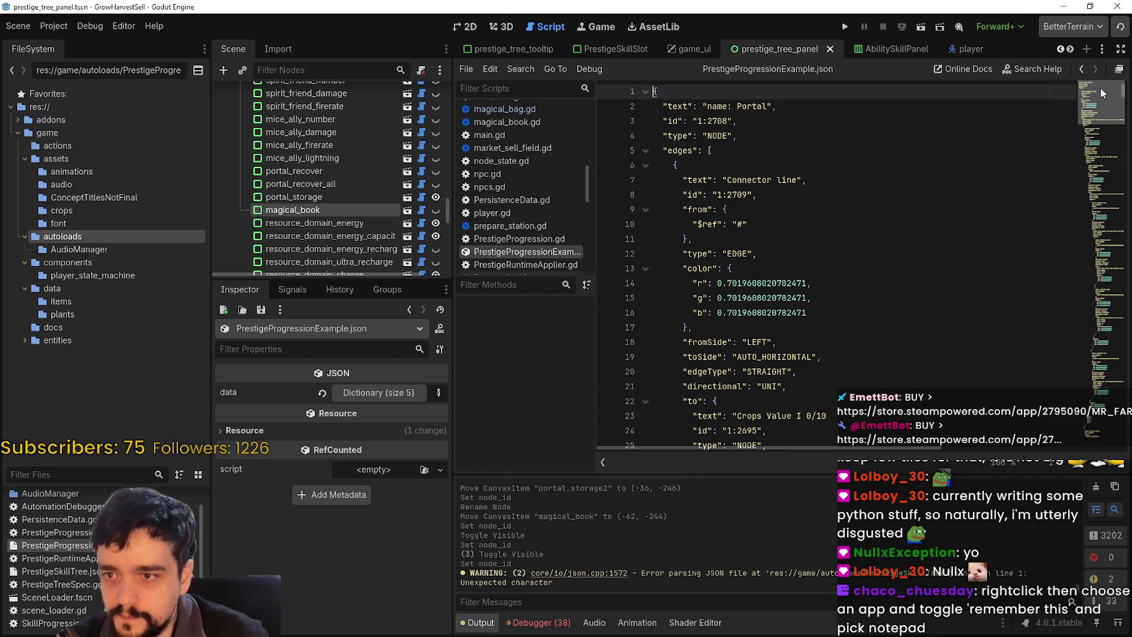
pyautogui.moveTo(1101, 99)
pyautogui.mouseDown()
pyautogui.moveTo(1094, 177)
pyautogui.moveTo(1094, 163)
pyautogui.mouseUp()
# Search the JSON for portal_storage to find the Portal Storage entry, then open PrestigeProgression.gd
pyautogui.click(898, 143)
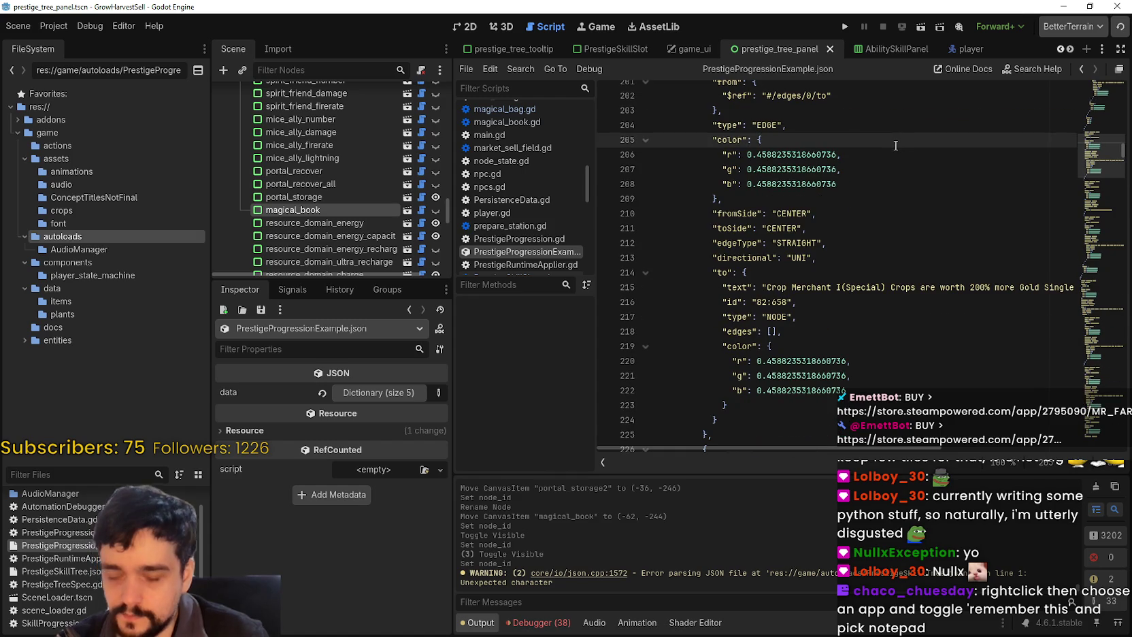
pyautogui.hotkey('ctrl', 'f')
pyautogui.write('portal_')
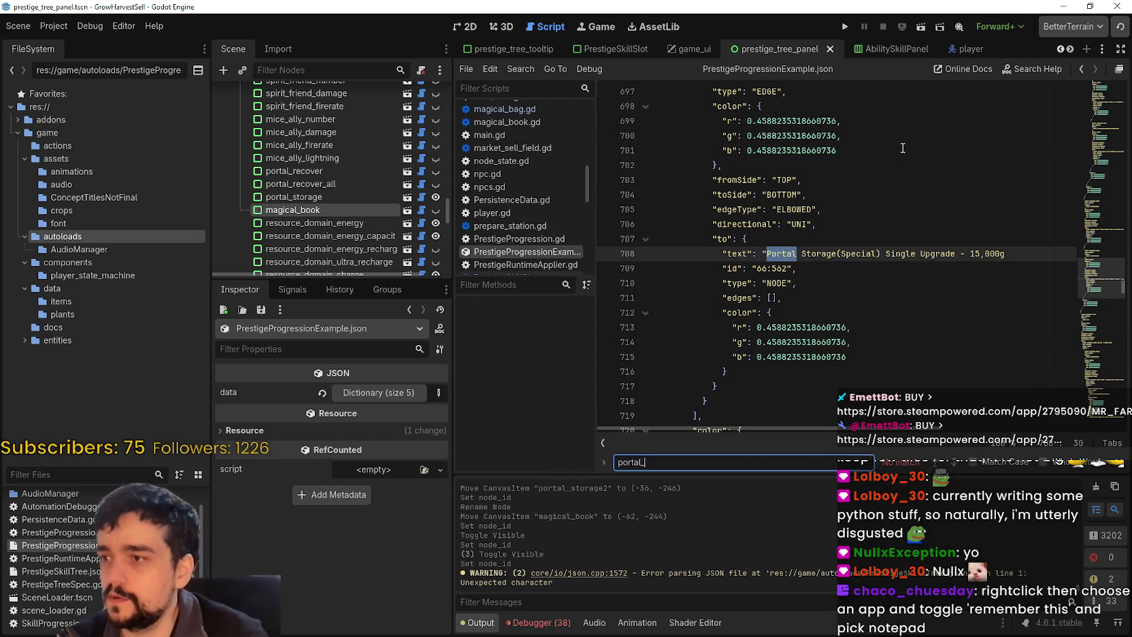
pyautogui.write('storage')
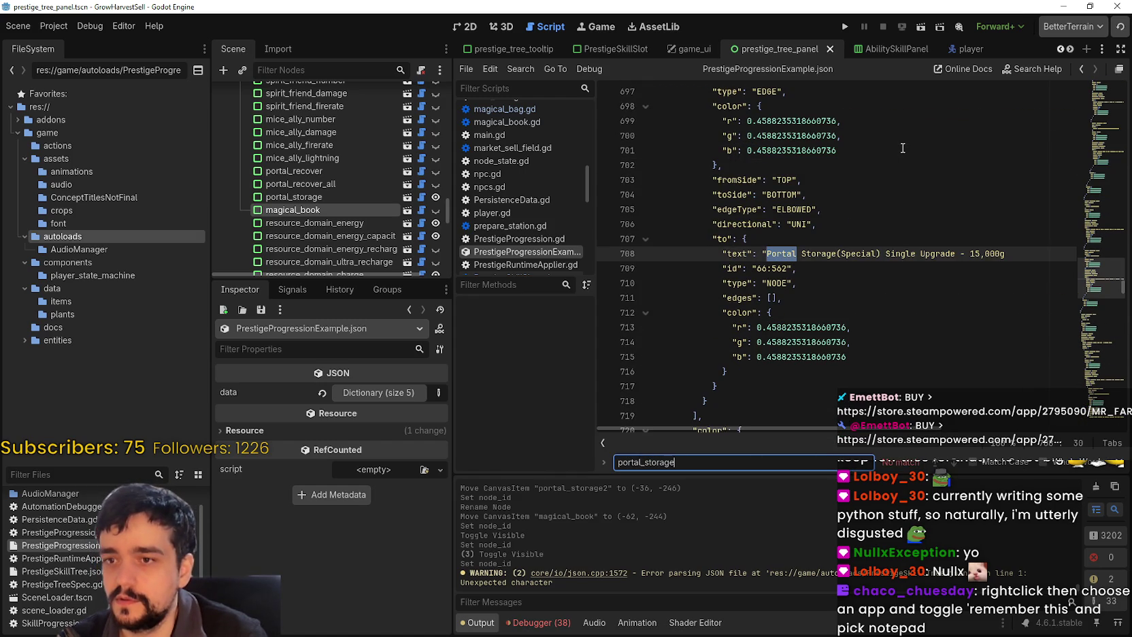
pyautogui.click(897, 260)
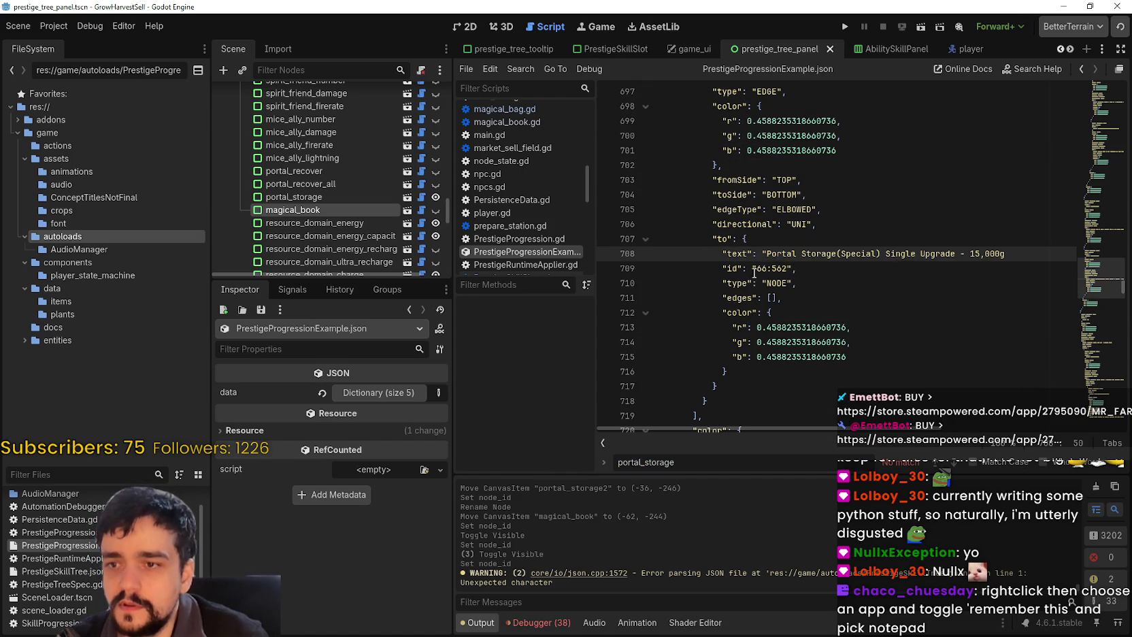
pyautogui.scroll(1, 753, 259)
pyautogui.scroll(1, 755, 256)
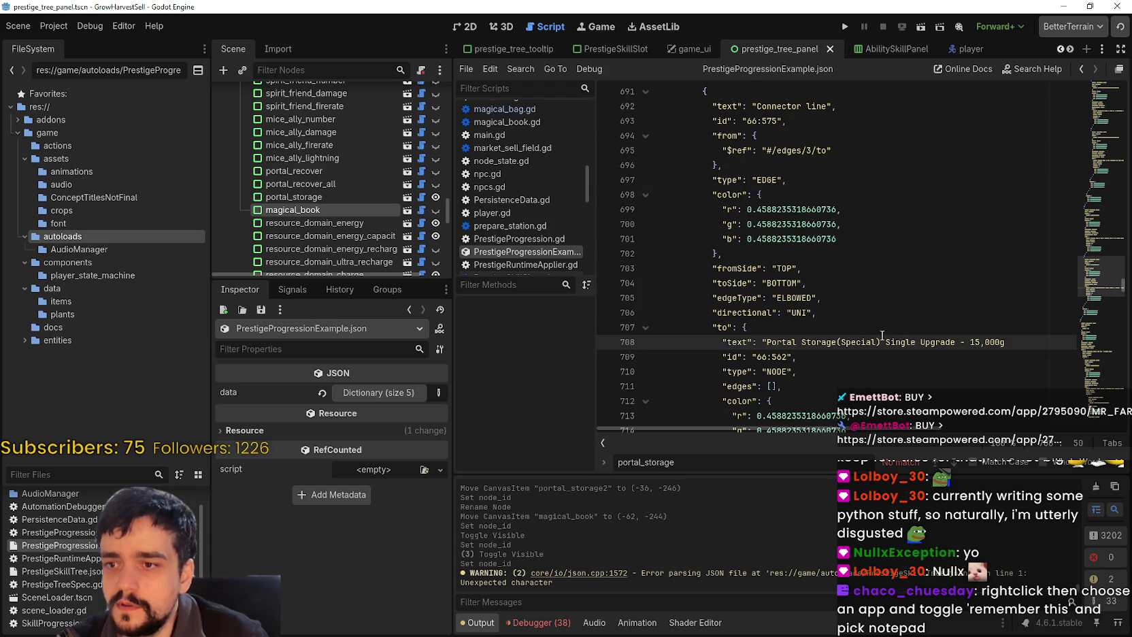
pyautogui.scroll(5, 882, 320)
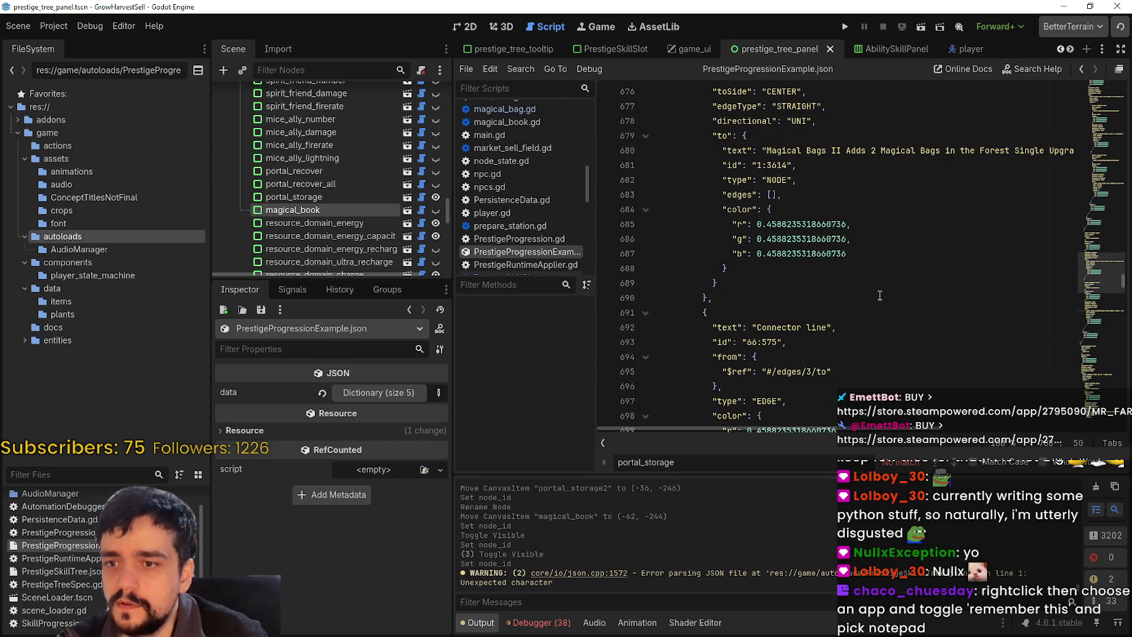
pyautogui.scroll(-8, 880, 295)
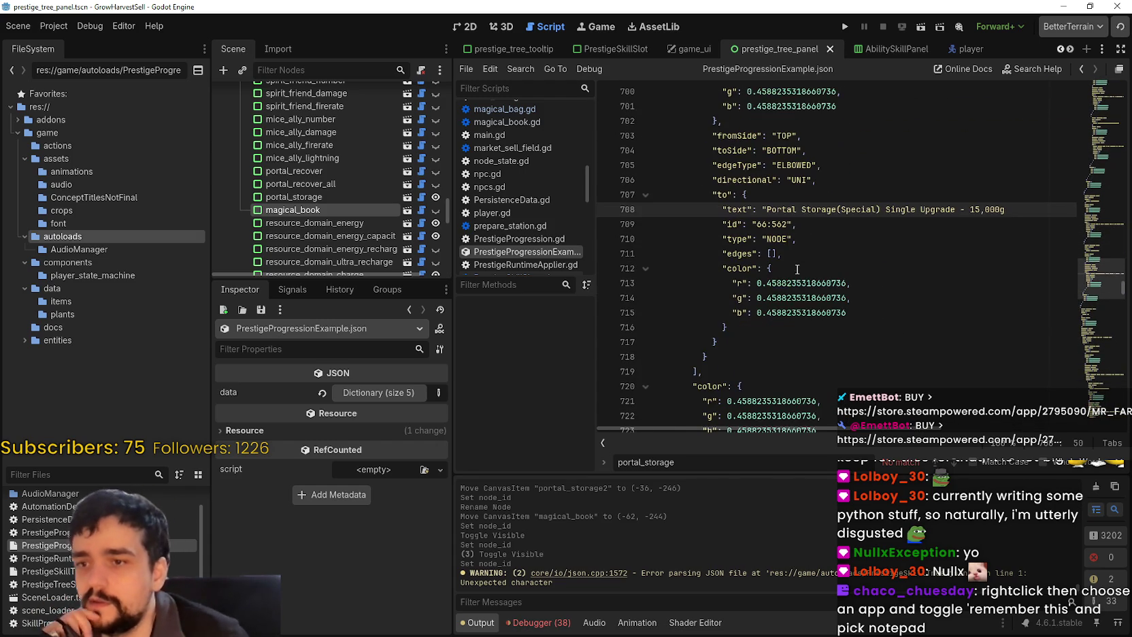
pyautogui.scroll(-1, 797, 269)
pyautogui.scroll(-1, 796, 270)
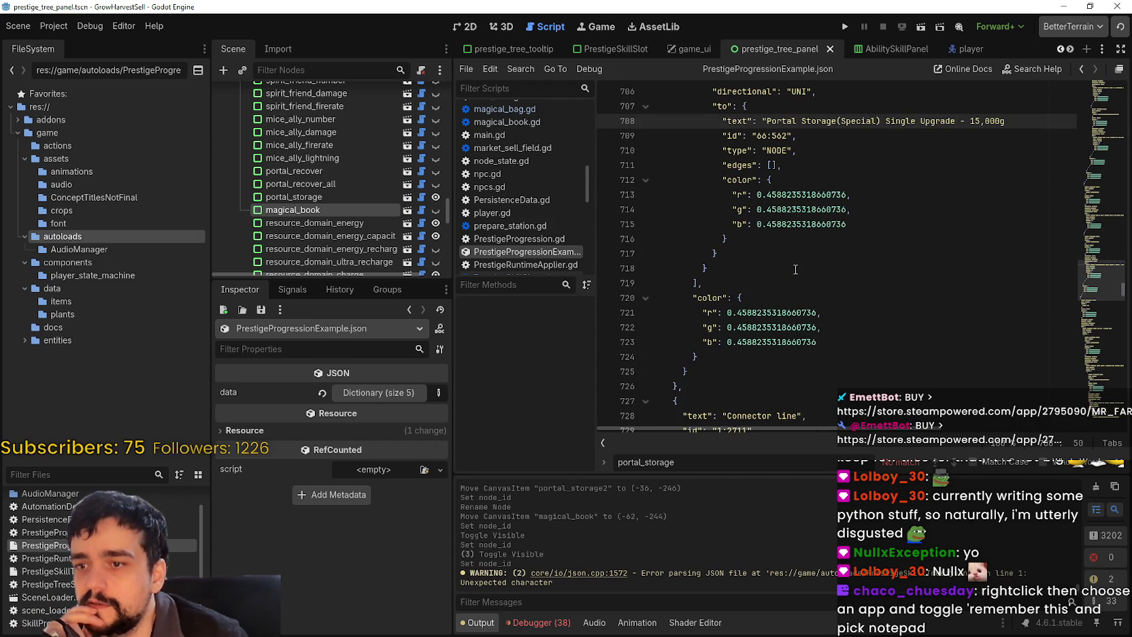
pyautogui.scroll(-2, 795, 269)
pyautogui.scroll(-3, 795, 269)
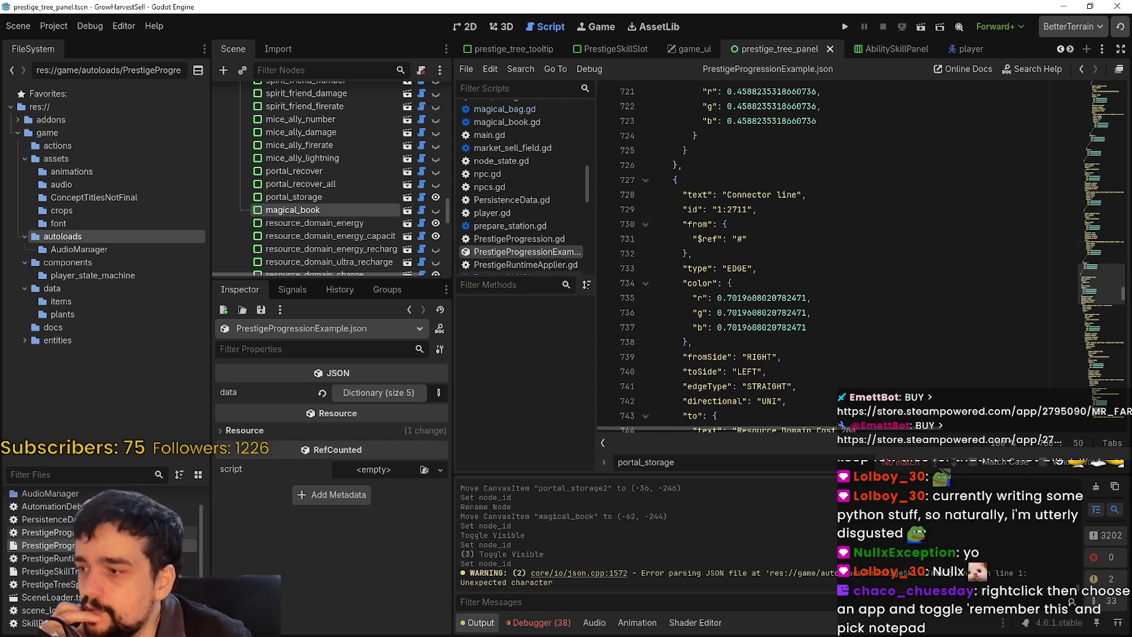
pyautogui.doubleClick(40, 532)
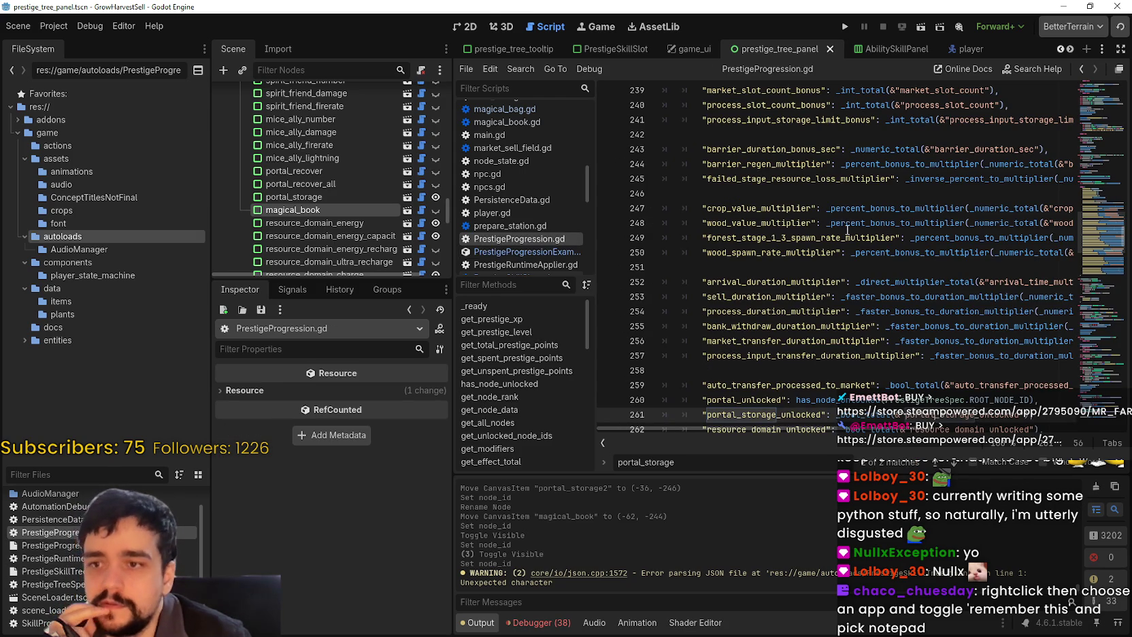
# Widen the script editor panel for reading PrestigeProgression.gd
pyautogui.scroll(-2, 846, 223)
pyautogui.moveTo(439, 262); pyautogui.dragTo(354, 262)
pyautogui.moveTo(878, 224); pyautogui.dragTo(1056, 224)
pyautogui.click(889, 253)
pyautogui.moveTo(781, 268); pyautogui.dragTo(433, 267)
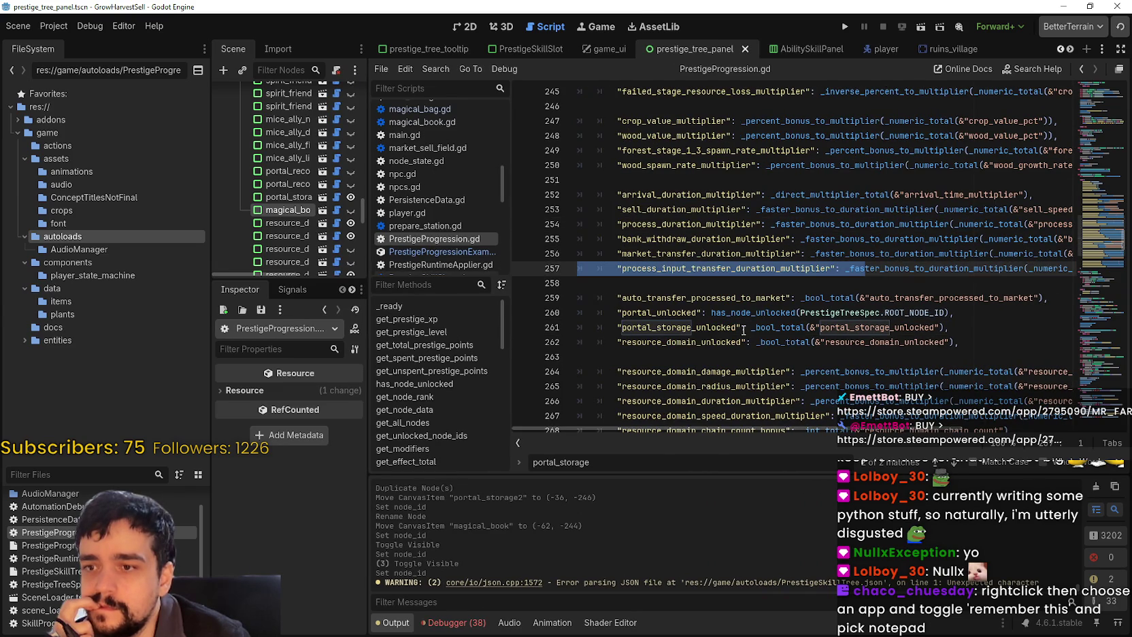
# Look up portal_storage_unlocked to reach the _bool_total definition, then go back to PrestigeRuntimeApplier.gd
pyautogui.click(787, 327)
pyautogui.doubleClick(895, 328)
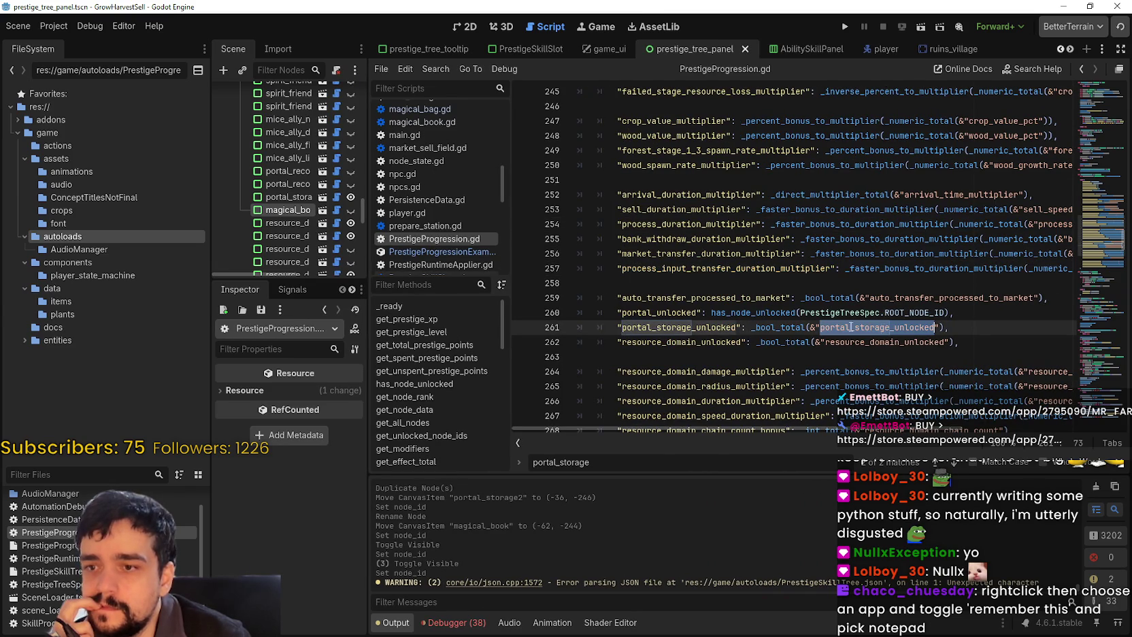
pyautogui.rightClick(788, 329)
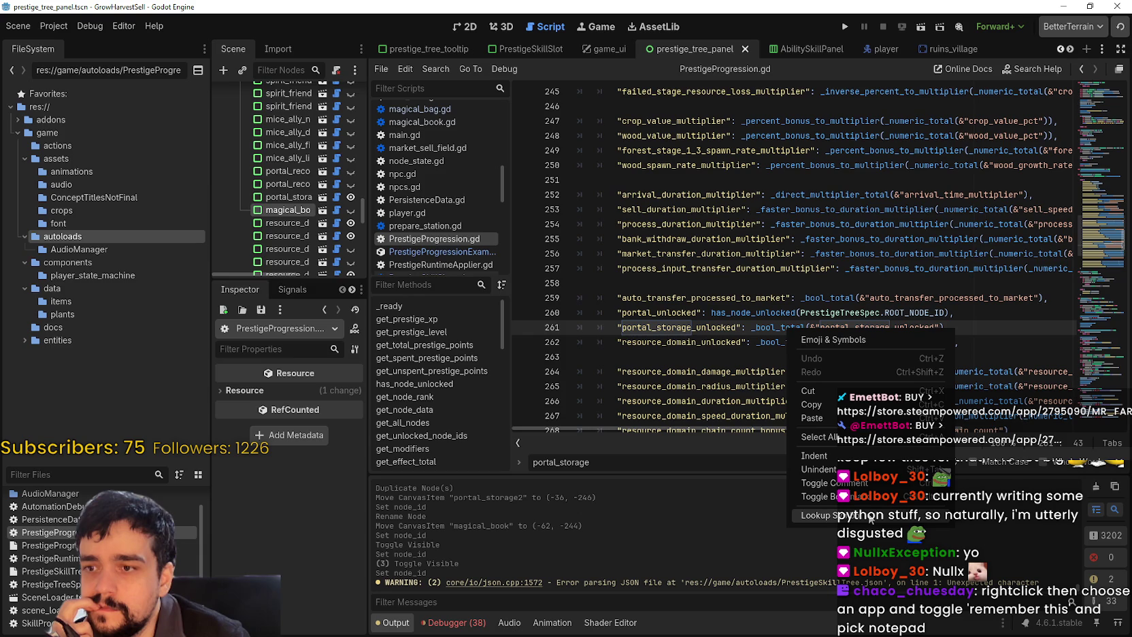
pyautogui.click(869, 516)
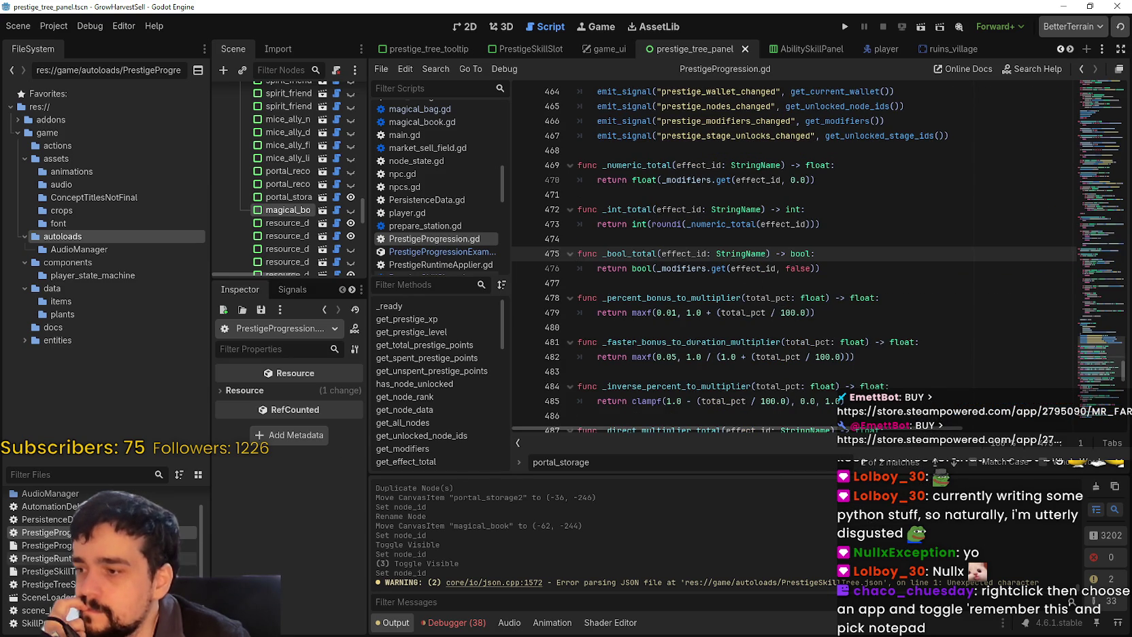
pyautogui.hotkey('alt', 'Left')
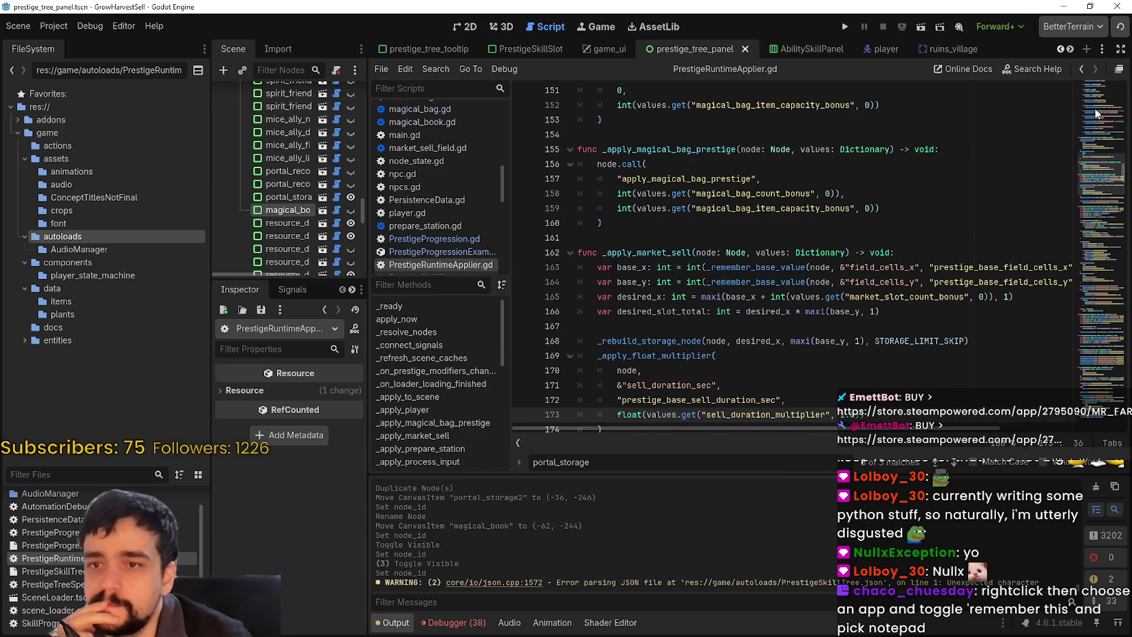
# Scroll through PrestigeRuntimeApplier.gd's functions, then open PrestigeTreeSpec.gd from the FileSystem
pyautogui.scroll(15, 1089, 138)
pyautogui.scroll(10, 1089, 139)
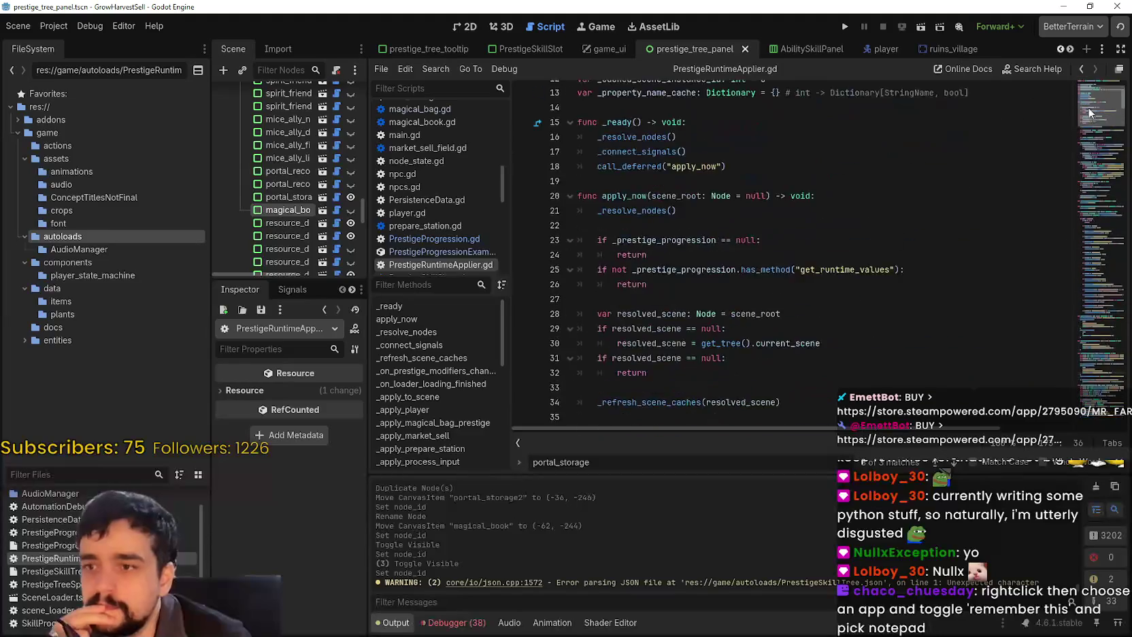
pyautogui.scroll(-20, 1082, 169)
pyautogui.moveTo(1083, 180)
pyautogui.mouseDown()
pyautogui.moveTo(1068, 227)
pyautogui.moveTo(1080, 213)
pyautogui.mouseUp()
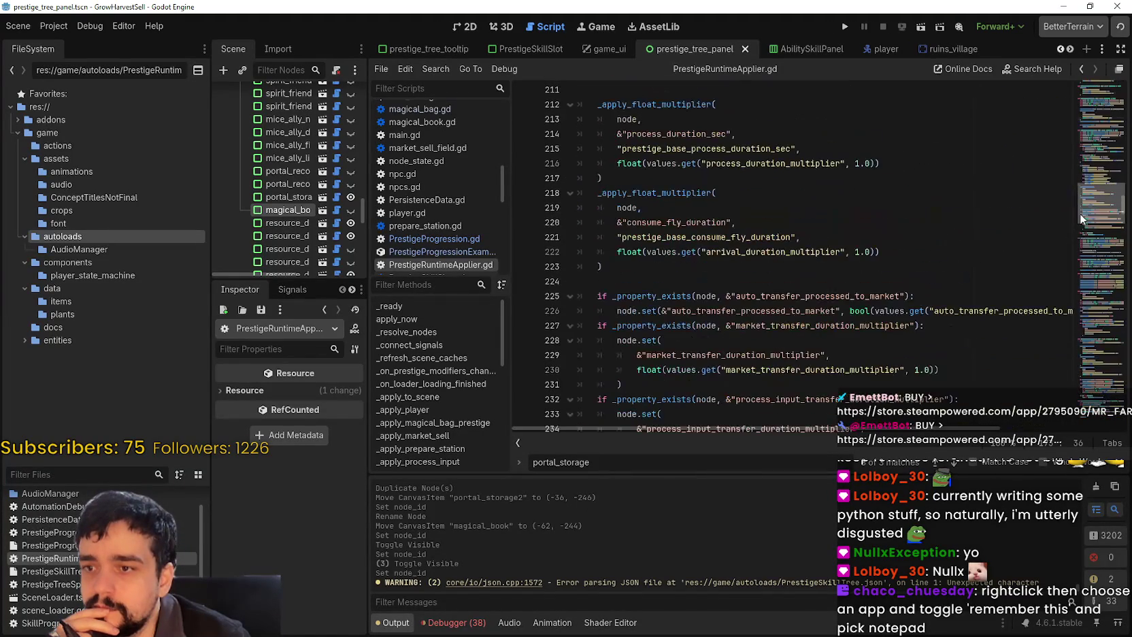
pyautogui.scroll(2, 1073, 238)
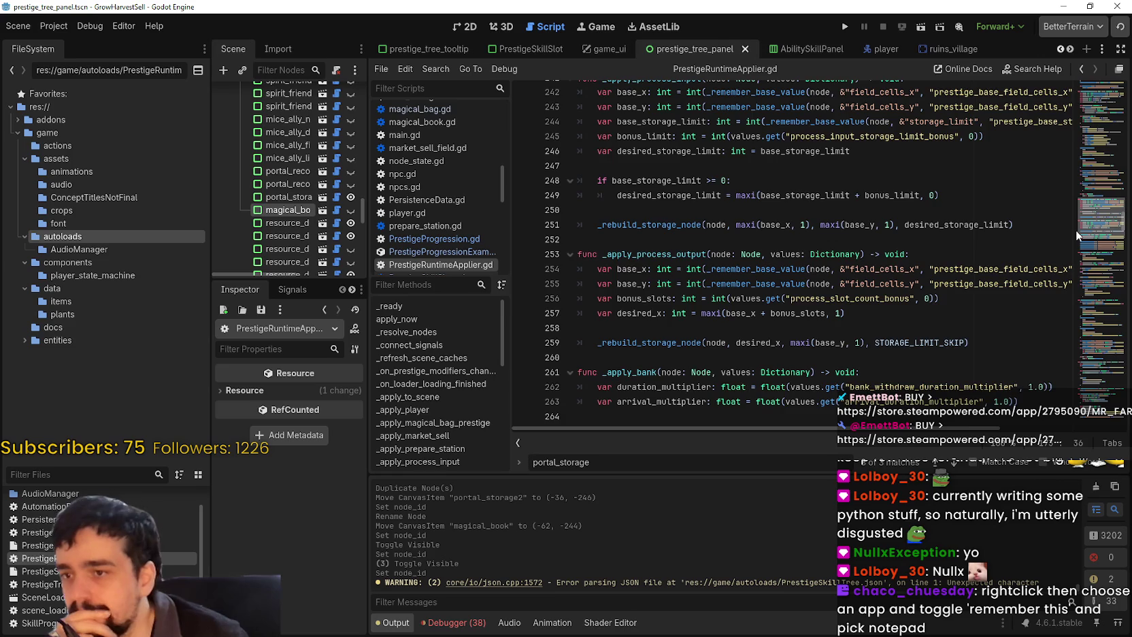
pyautogui.scroll(-6, 1075, 236)
pyautogui.scroll(-7, 1073, 240)
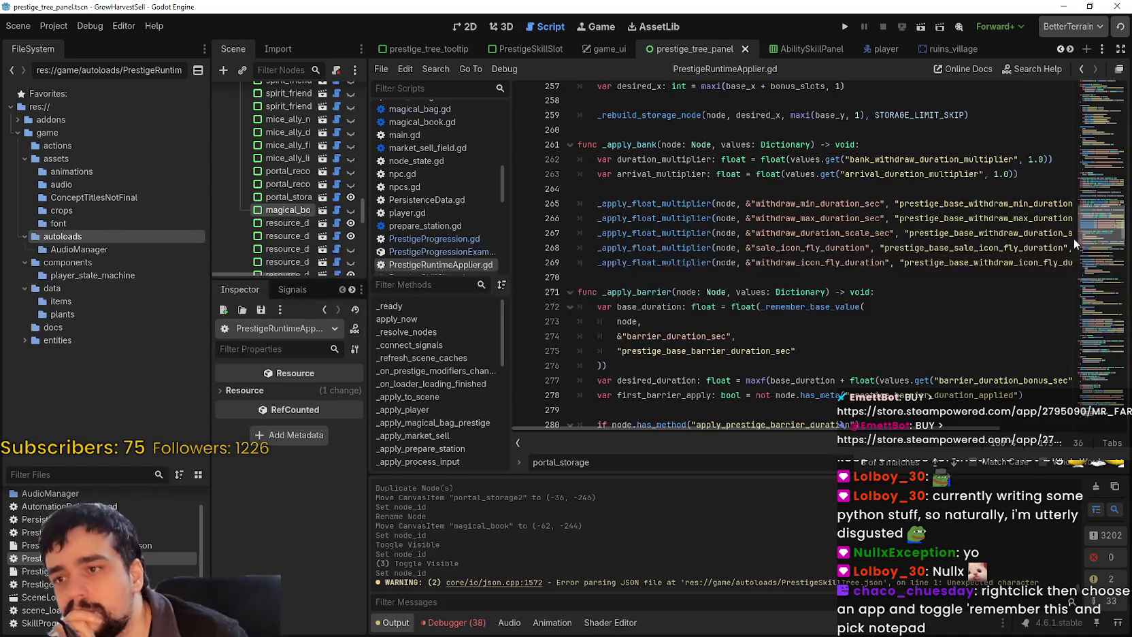
pyautogui.scroll(-2, 1062, 258)
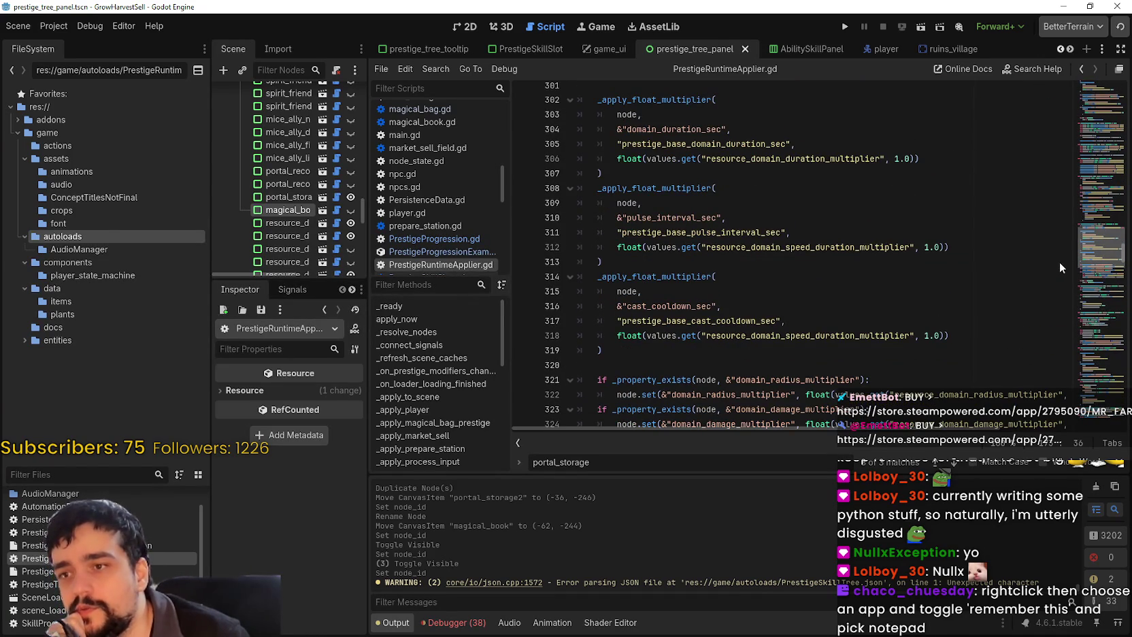
pyautogui.scroll(-20, 1051, 273)
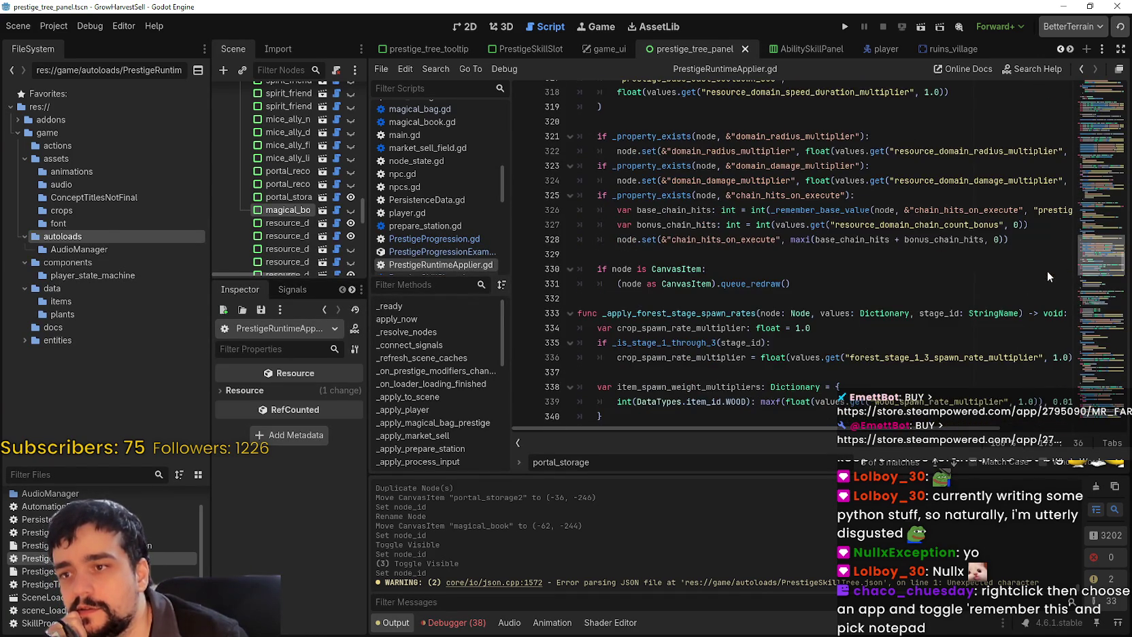
pyautogui.scroll(-20, 1039, 312)
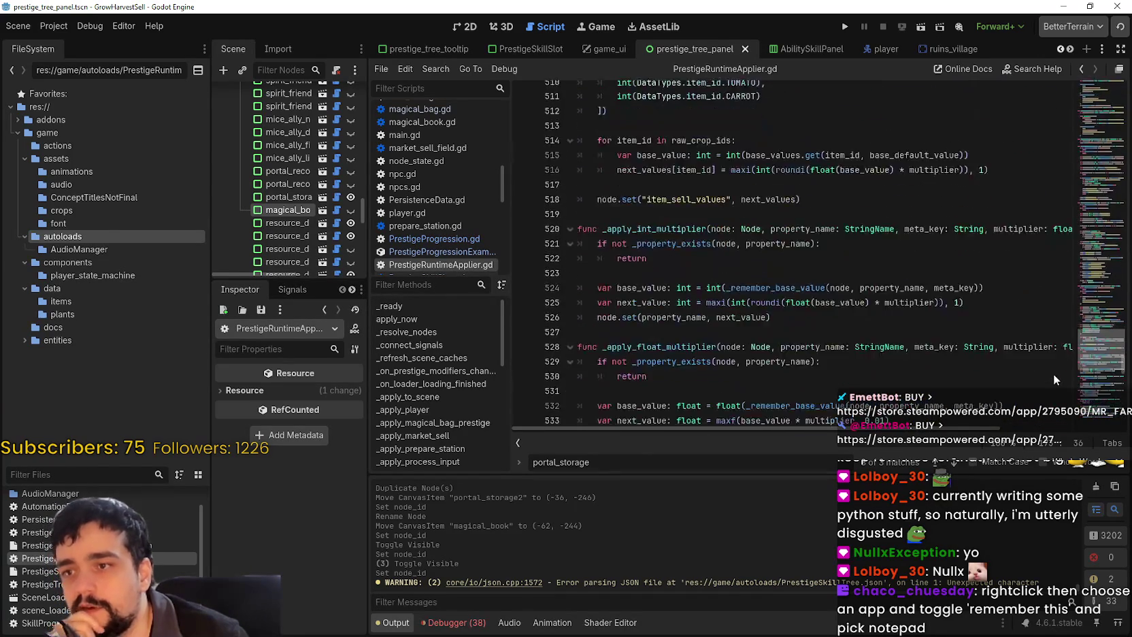
pyautogui.scroll(-20, 1055, 376)
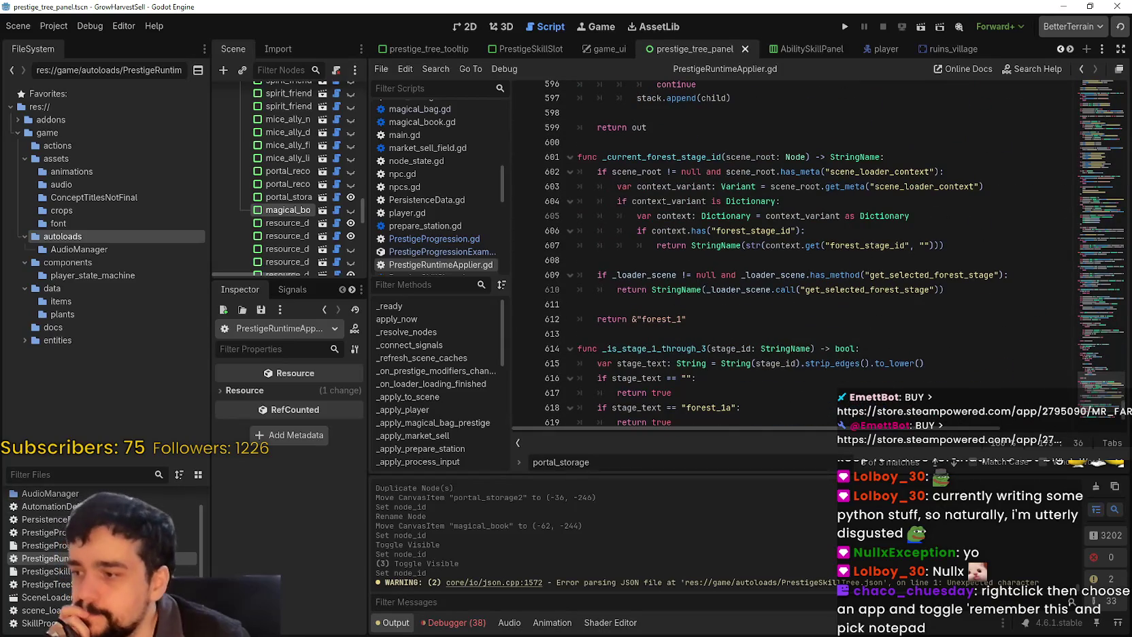
pyautogui.doubleClick(47, 583)
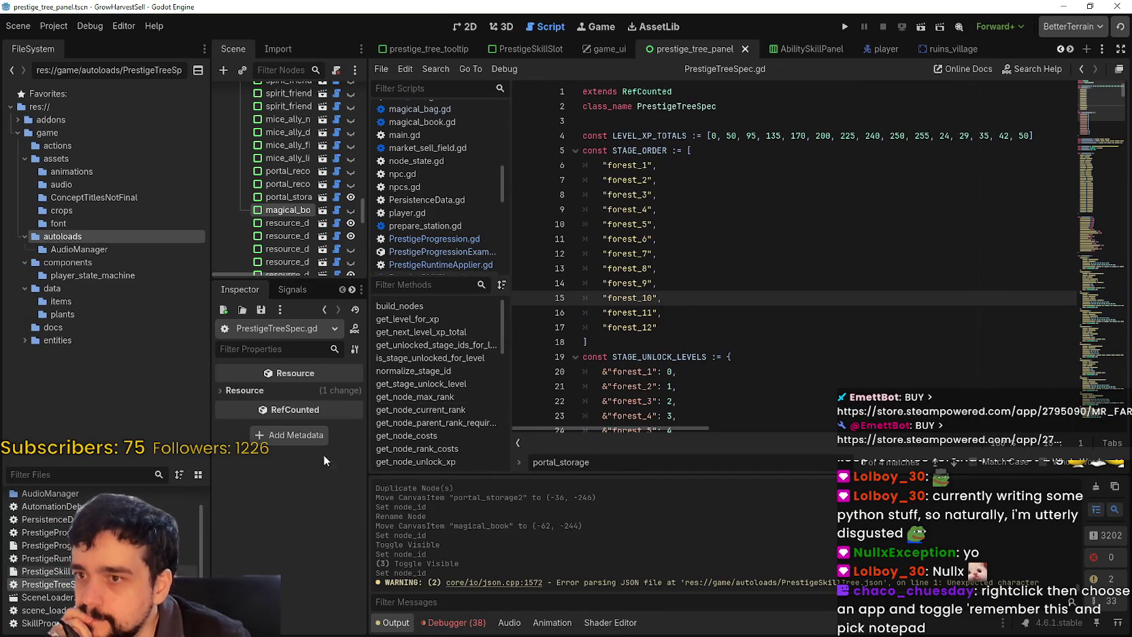
# Step through portal_storage matches to its SINGLE_NODE_IDS entry on line 82 and select it
pyautogui.click(701, 317)
pyautogui.press('Down')
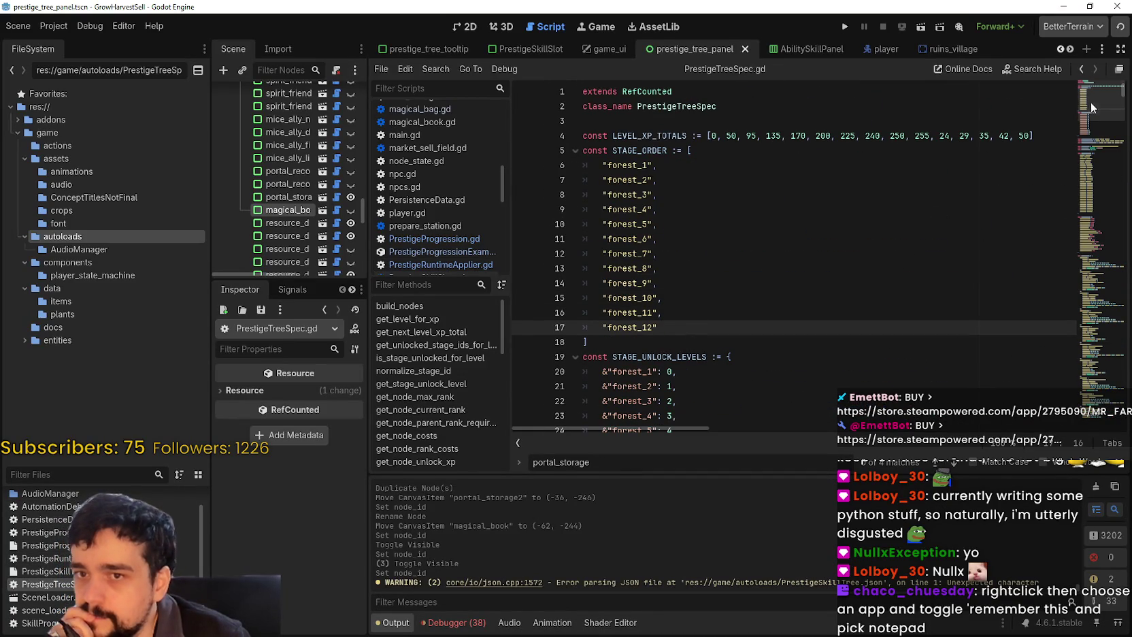
pyautogui.scroll(-10, 1085, 112)
pyautogui.scroll(3, 1091, 114)
pyautogui.moveTo(1090, 113); pyautogui.dragTo(1087, 134)
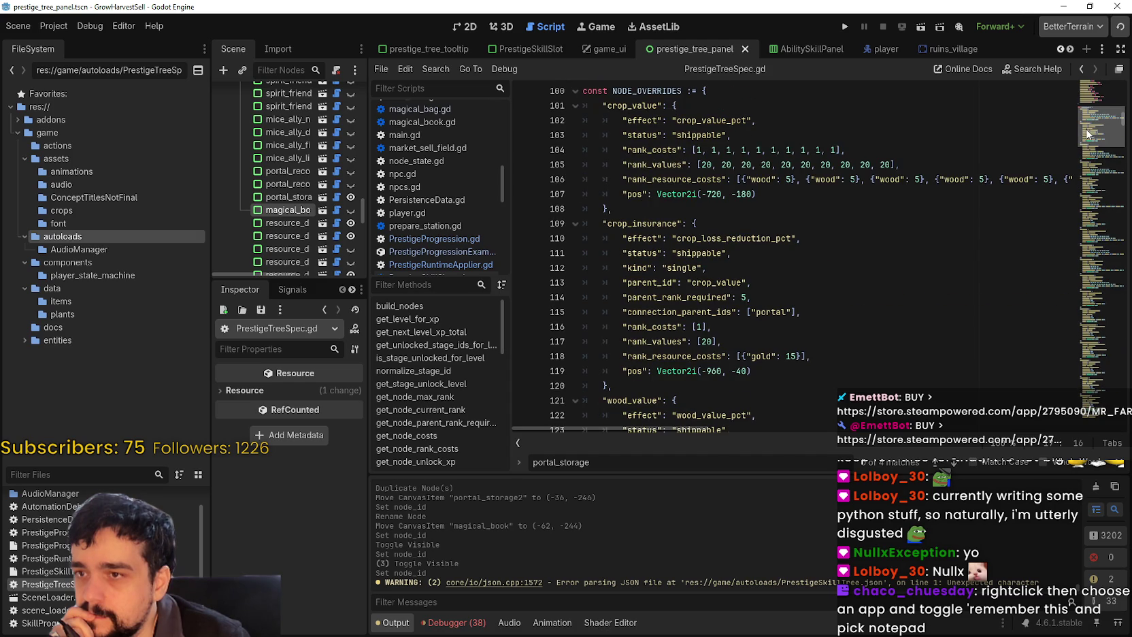
pyautogui.moveTo(1087, 130); pyautogui.dragTo(1063, 191)
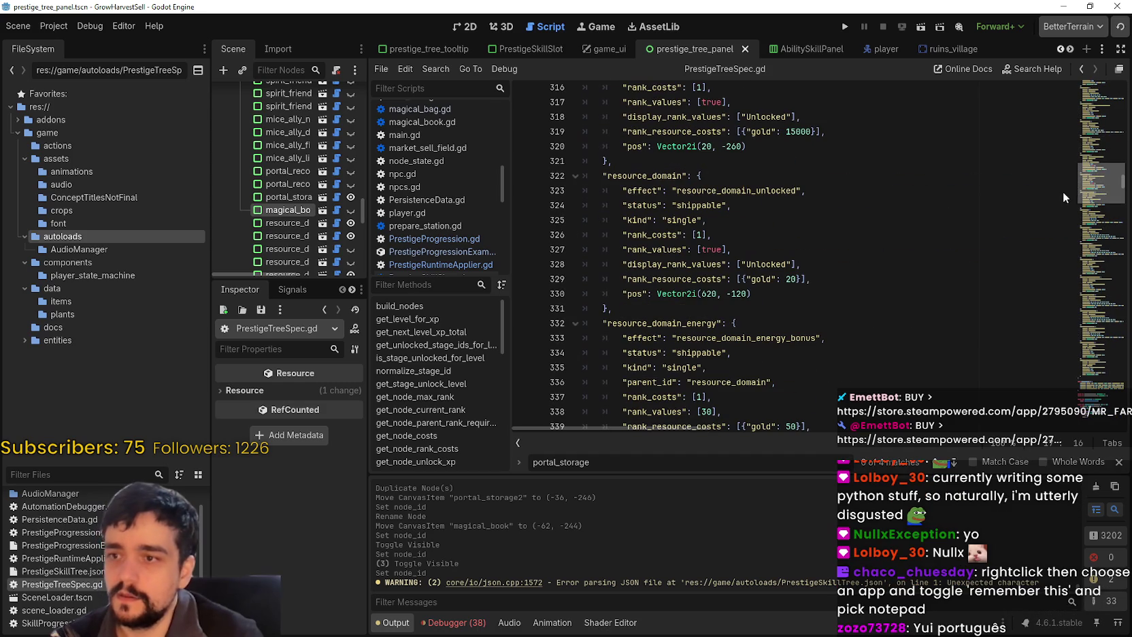
pyautogui.click(900, 264)
pyautogui.click(953, 460)
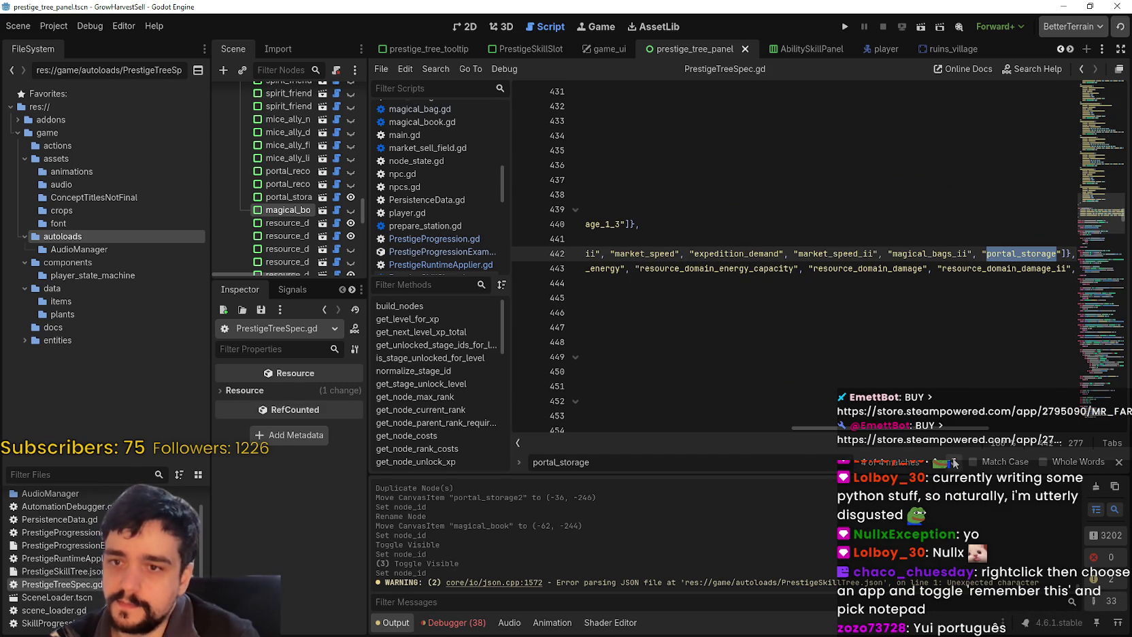
pyautogui.moveTo(828, 429)
pyautogui.mouseDown()
pyautogui.moveTo(548, 431)
pyautogui.moveTo(986, 431)
pyautogui.moveTo(589, 432)
pyautogui.mouseUp()
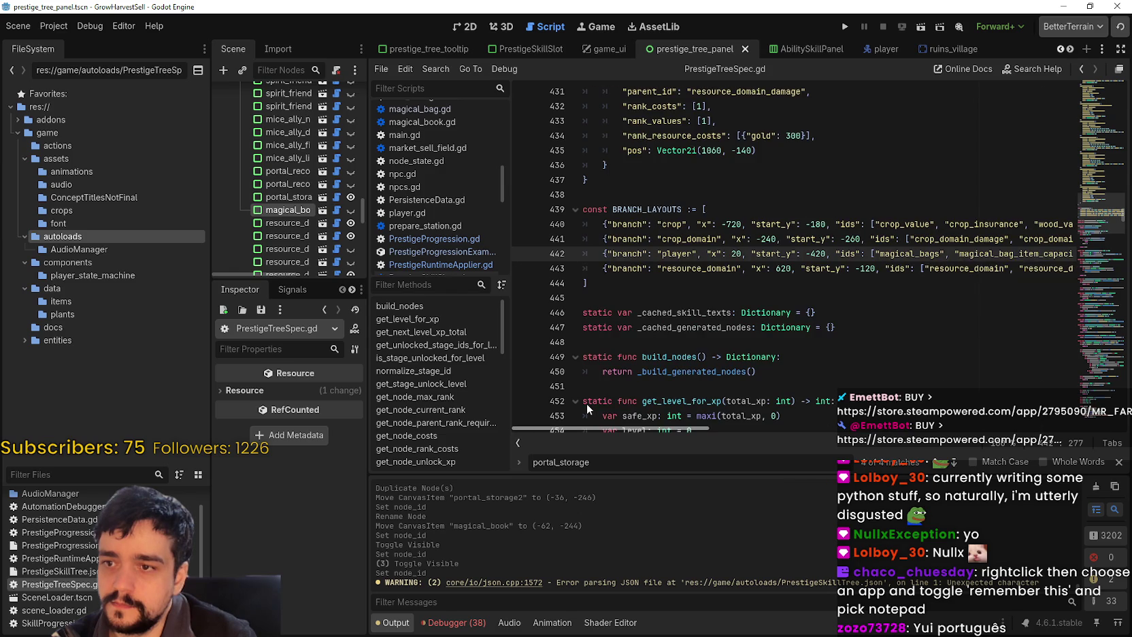
pyautogui.click(954, 462)
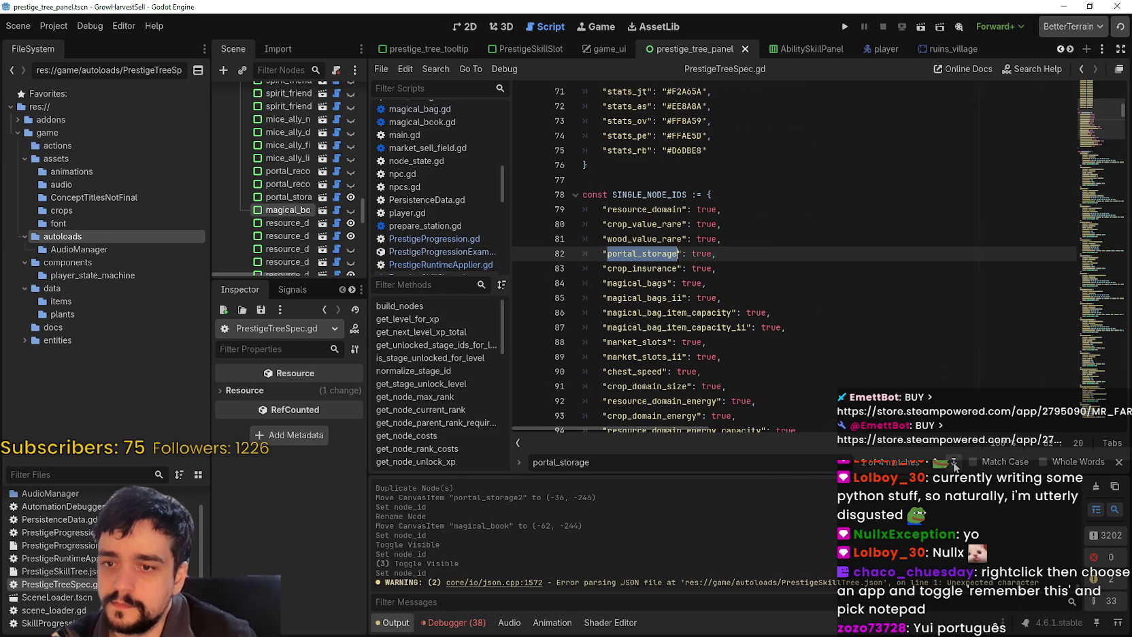
pyautogui.moveTo(742, 249); pyautogui.dragTo(598, 256)
# Duplicate line 82 as "magical_book": true in SINGLE_NODE_IDS and save the script
pyautogui.click(761, 251)
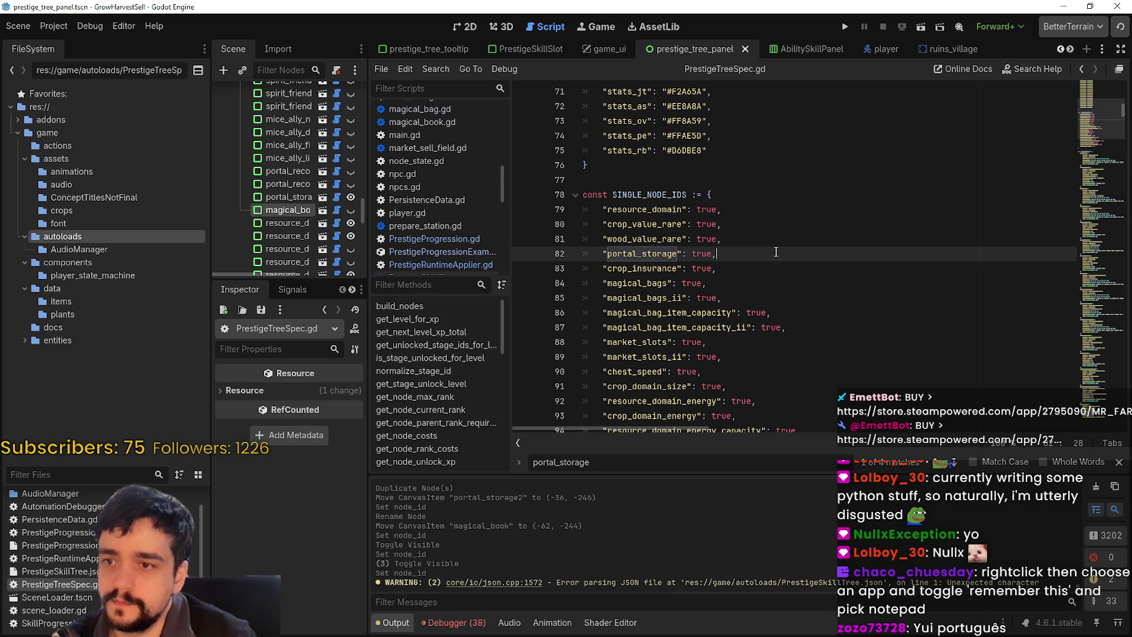
pyautogui.hotkey('ctrl', 'shift', 'd')
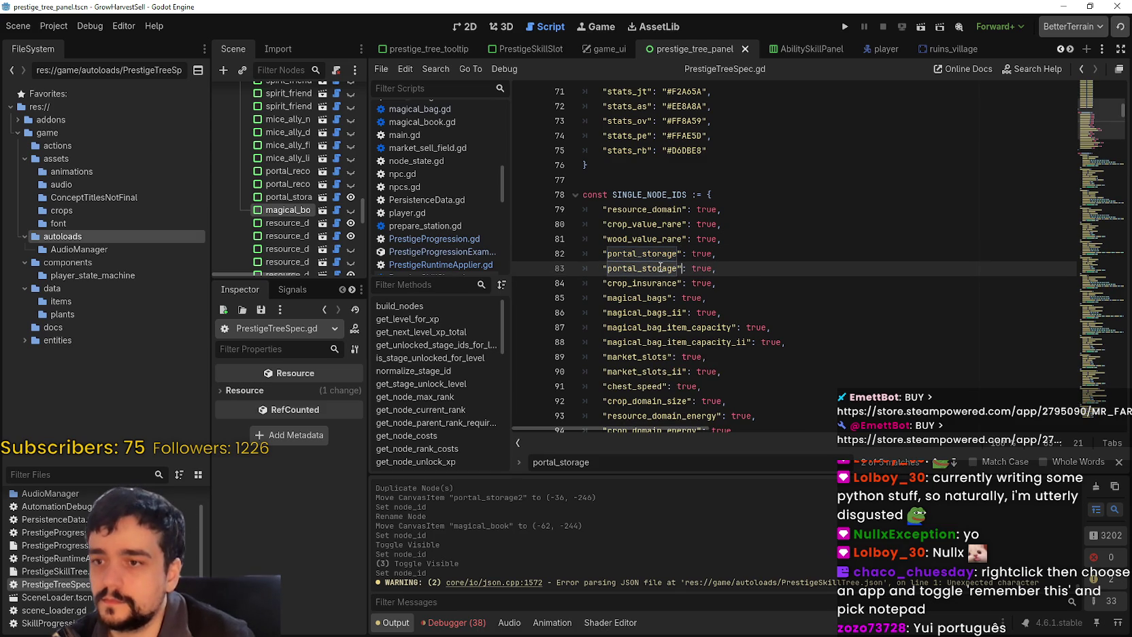
pyautogui.click(676, 267)
pyautogui.moveTo(676, 266); pyautogui.dragTo(607, 268)
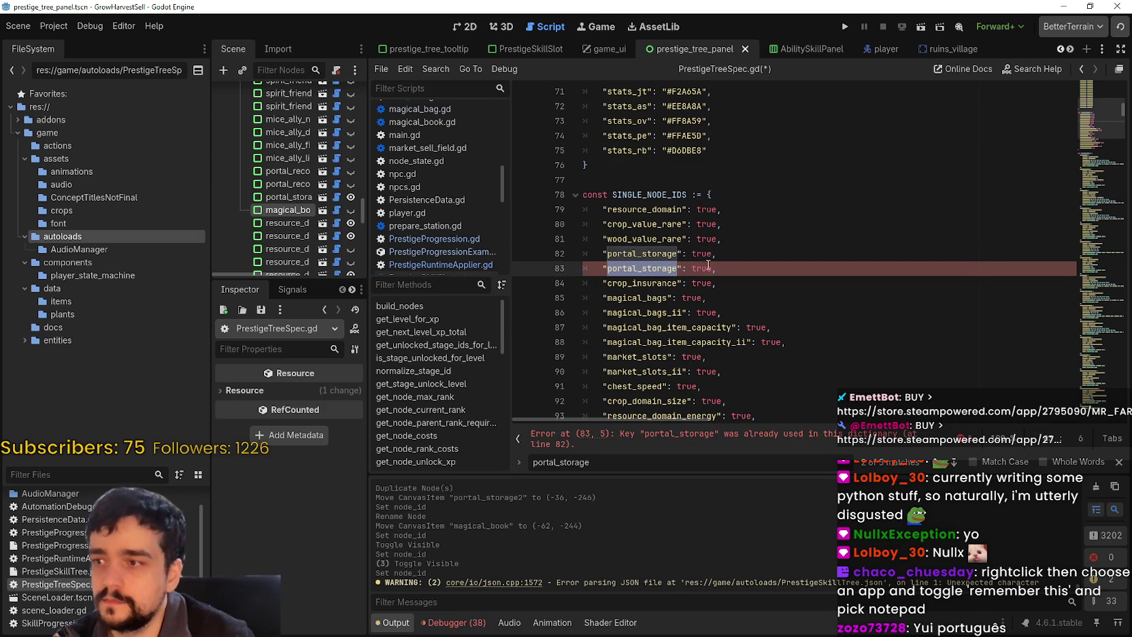
pyautogui.write('magical_bo')
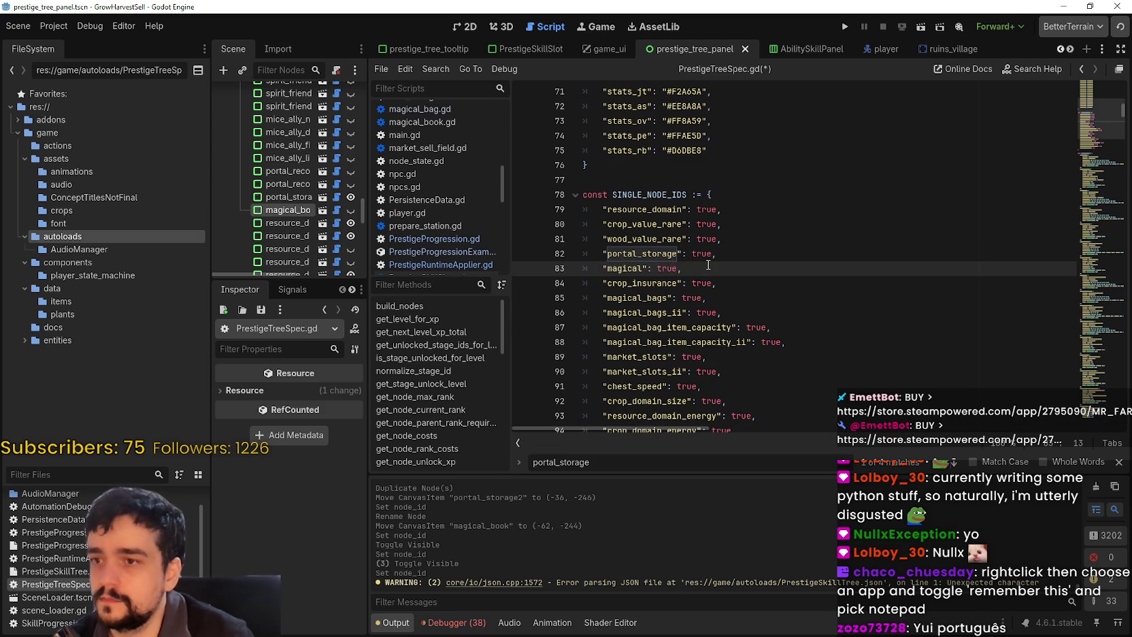
pyautogui.write('ok')
pyautogui.click(722, 266)
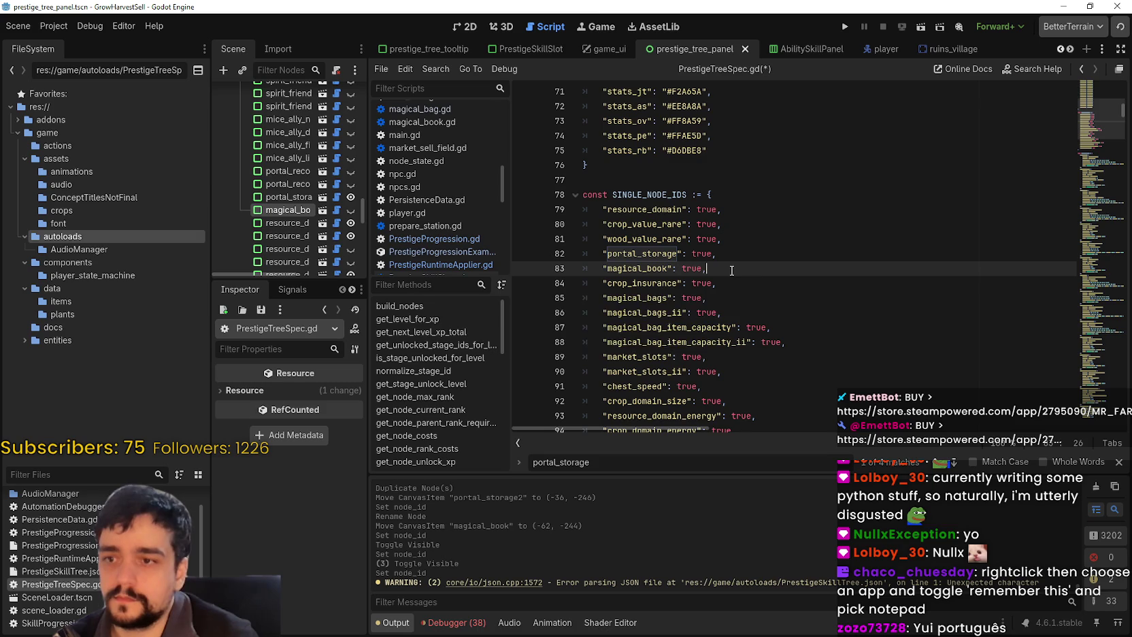
pyautogui.hotkey('ctrl', 's')
pyautogui.click(954, 463)
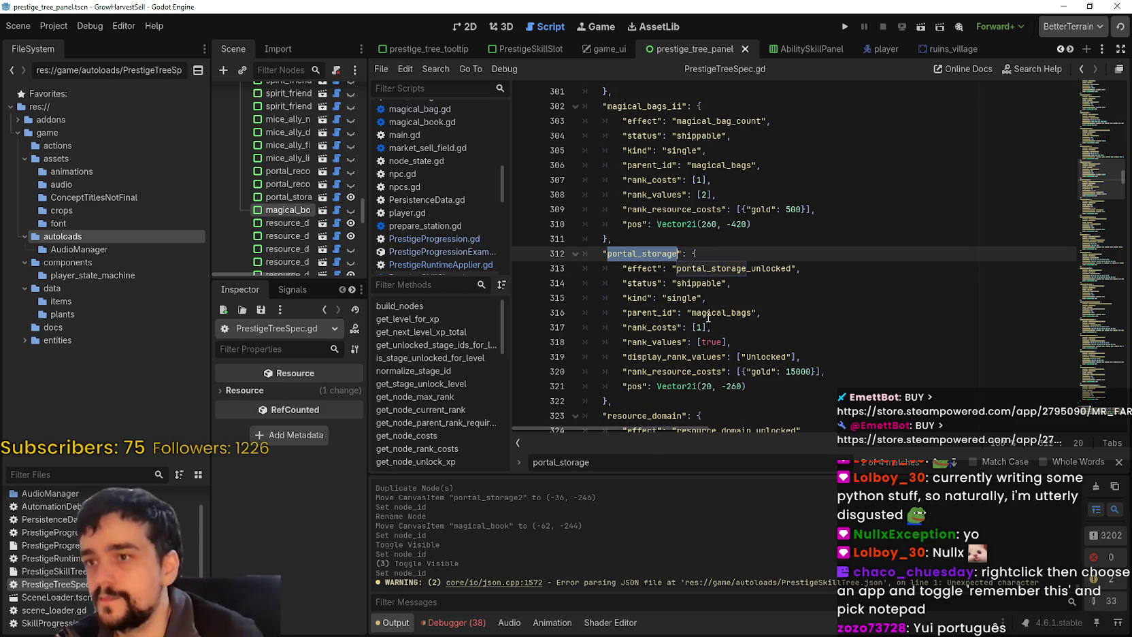
pyautogui.scroll(-1, 708, 317)
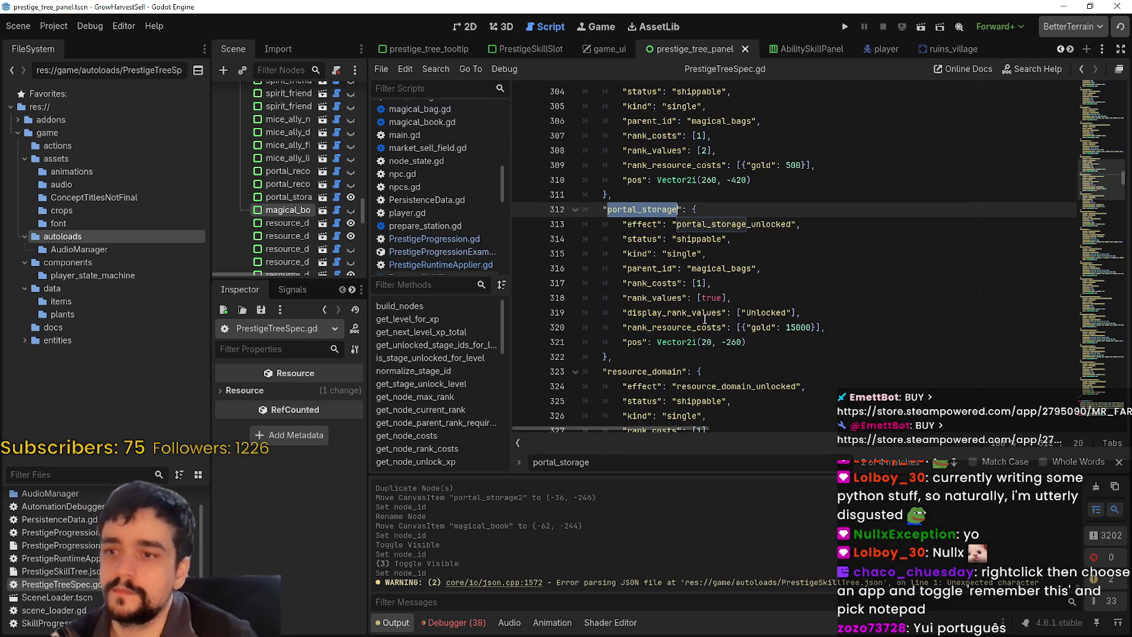
# Paste a copy of the portal_storage block below it and rename its key to magical_book
pyautogui.click(606, 357)
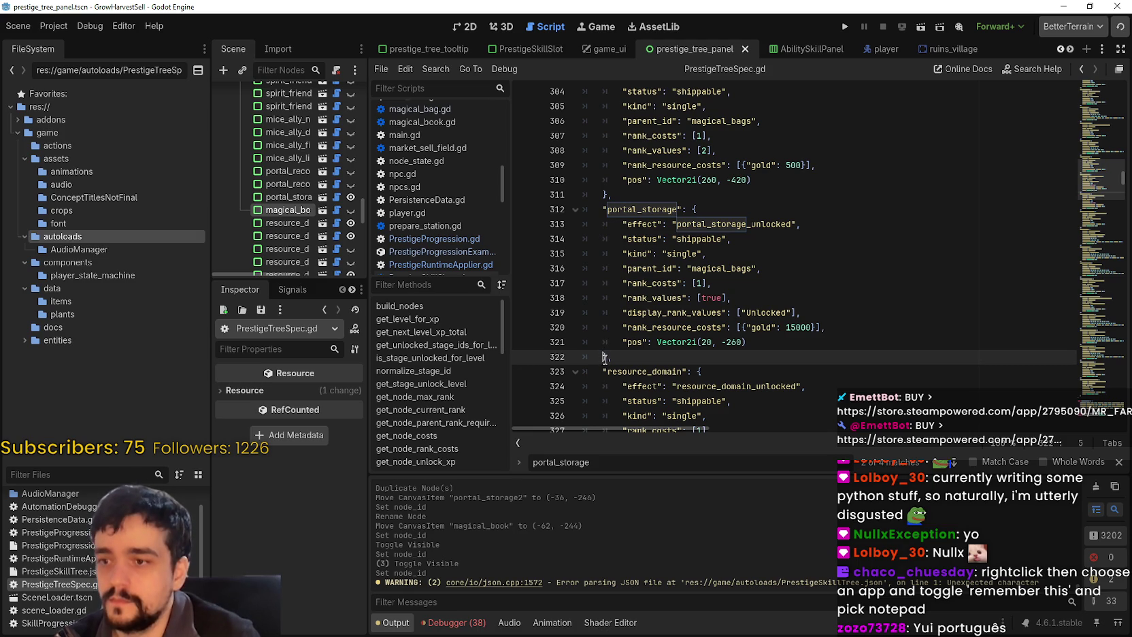
pyautogui.click(618, 358)
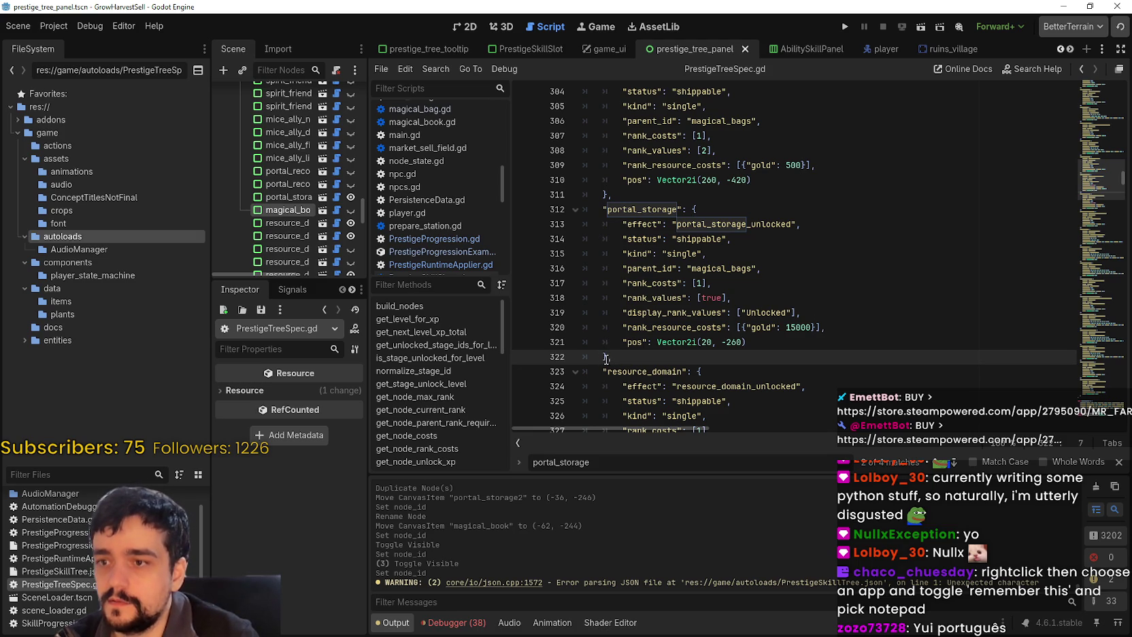
pyautogui.moveTo(612, 358); pyautogui.dragTo(564, 209)
pyautogui.hotkey('ctrl', 'c')
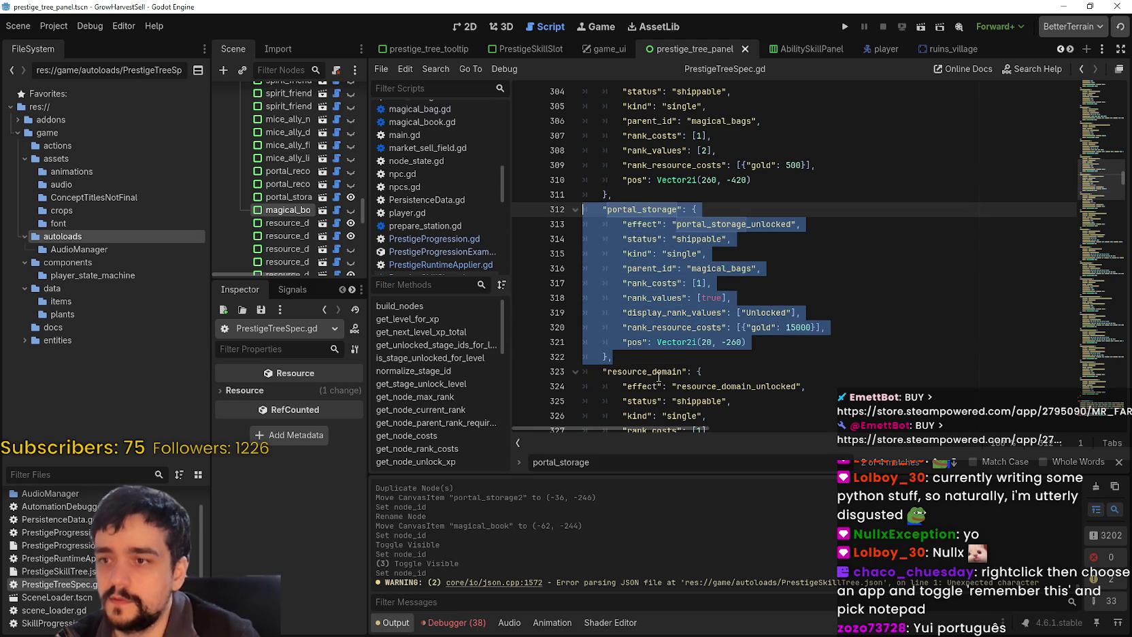
pyautogui.click(647, 363)
pyautogui.press('Return')
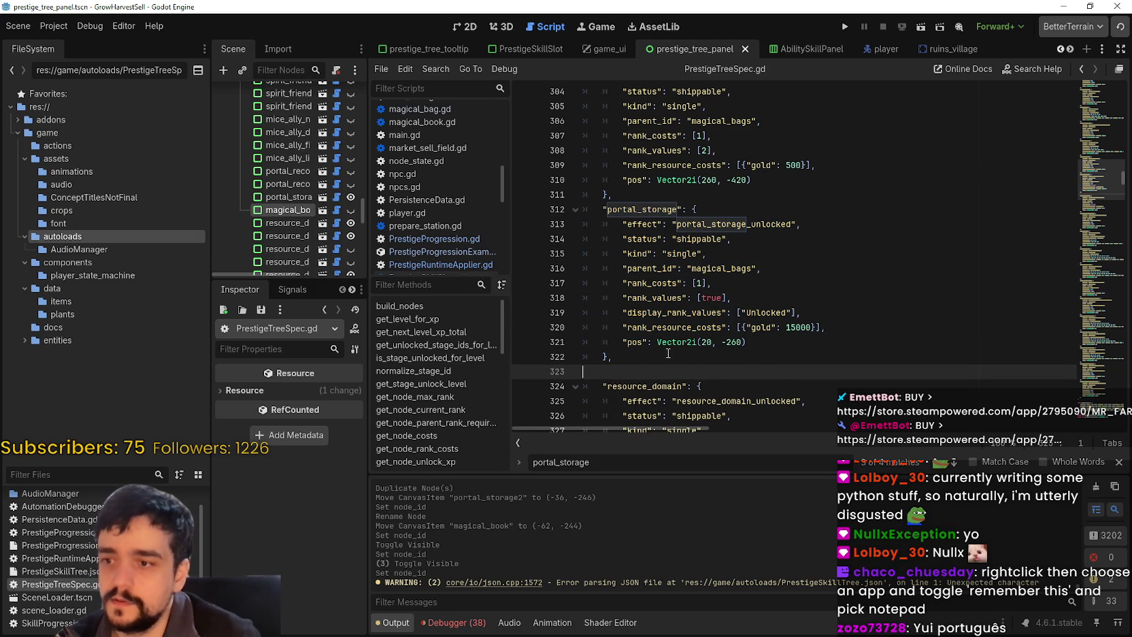
pyautogui.hotkey('ctrl', 'v')
pyautogui.moveTo(678, 268); pyautogui.dragTo(612, 275)
pyautogui.tripleClick(642, 272)
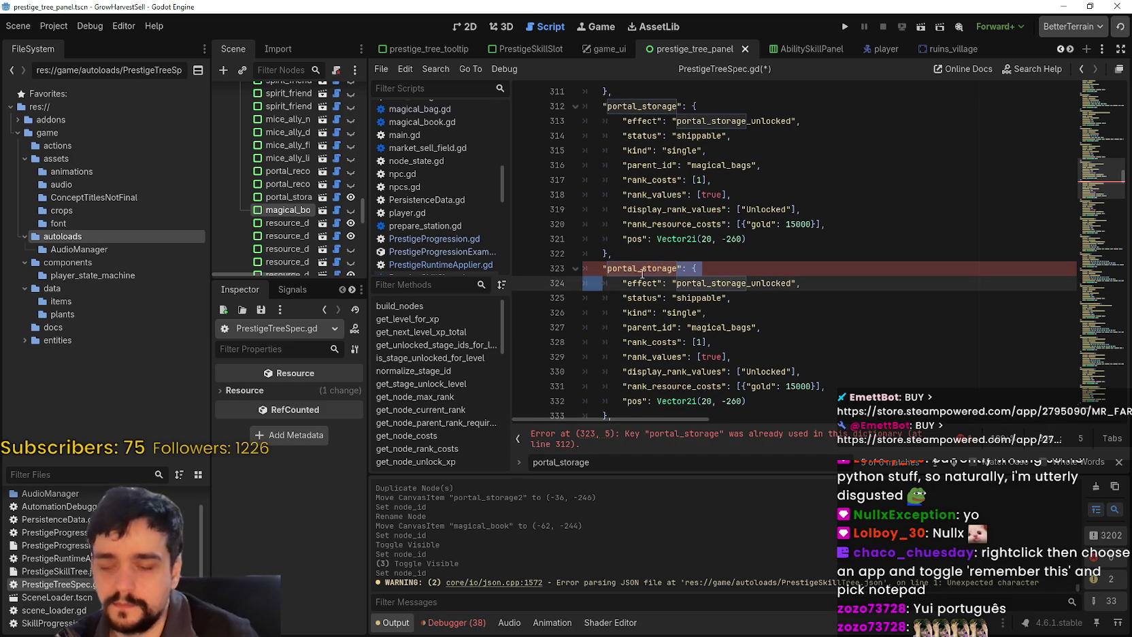
pyautogui.doubleClick(654, 267)
pyautogui.write('magical_book')
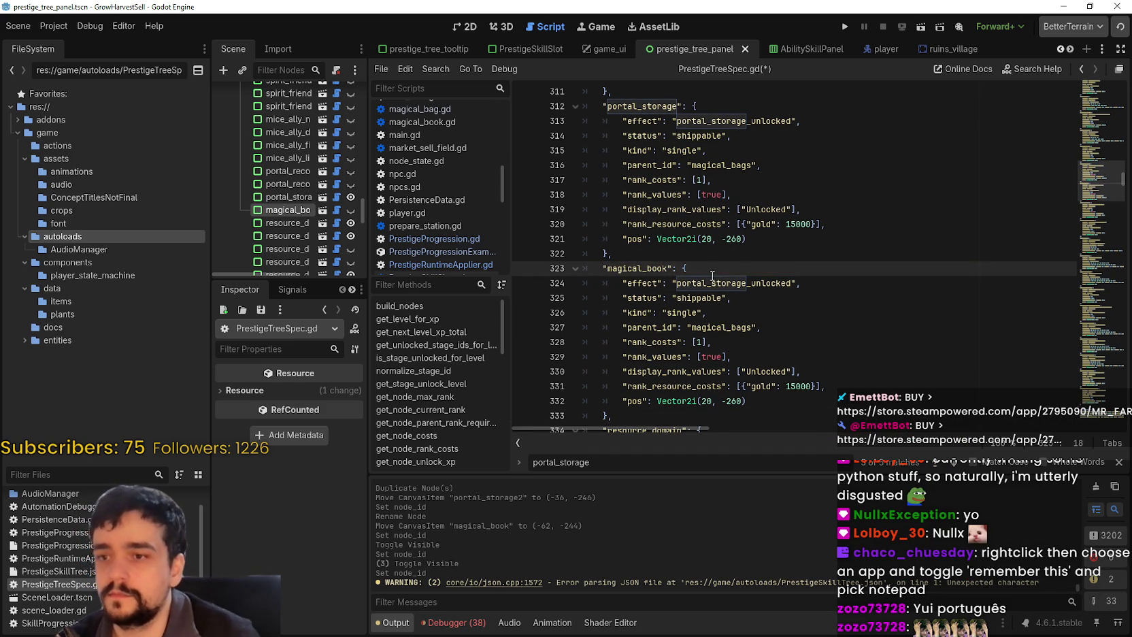
# Rename the copied effect to magical_book and set its parent_id to portal_storage, then save
pyautogui.moveTo(742, 284); pyautogui.dragTo(751, 284)
pyautogui.click(758, 284)
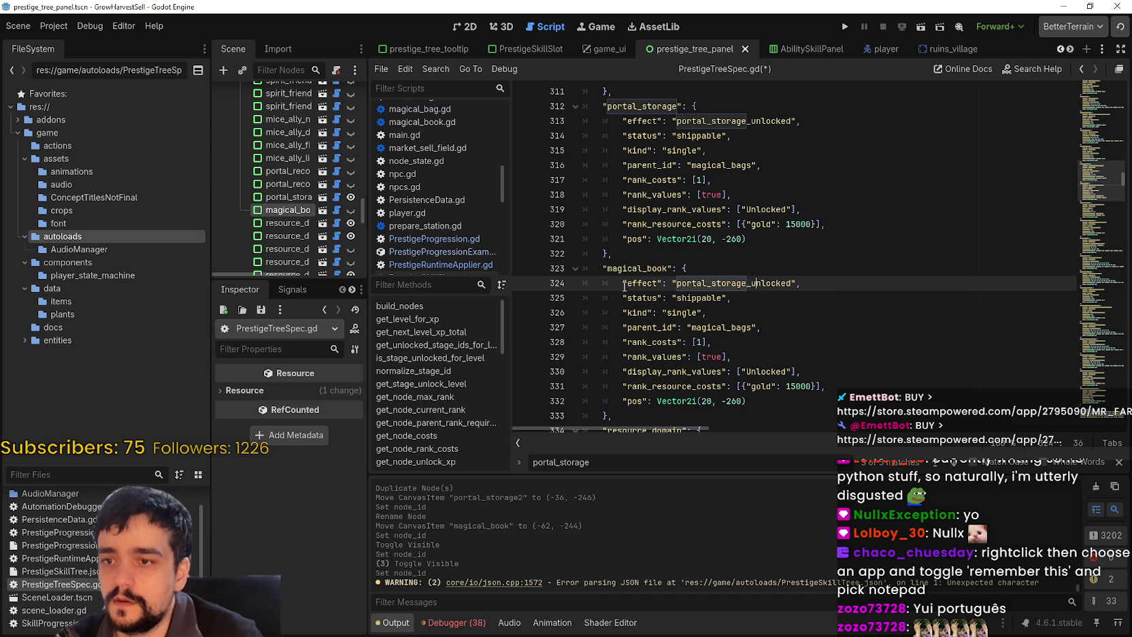
pyautogui.moveTo(742, 283); pyautogui.dragTo(677, 284)
pyautogui.click(678, 284)
pyautogui.moveTo(747, 284); pyautogui.dragTo(677, 283)
pyautogui.write('magical_boo')
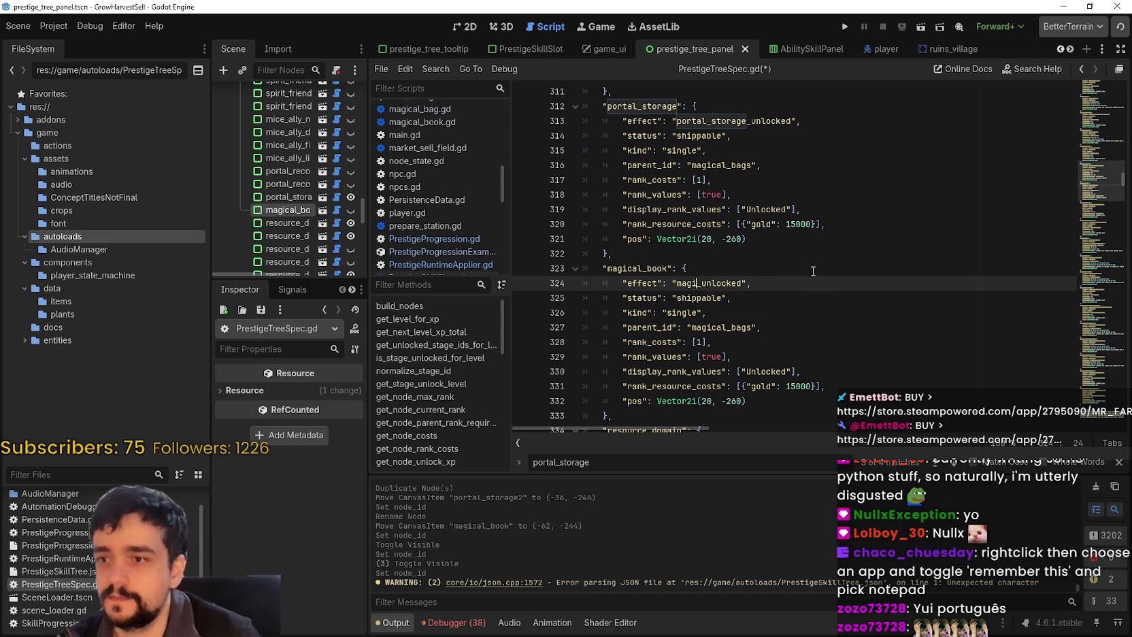
pyautogui.write('k')
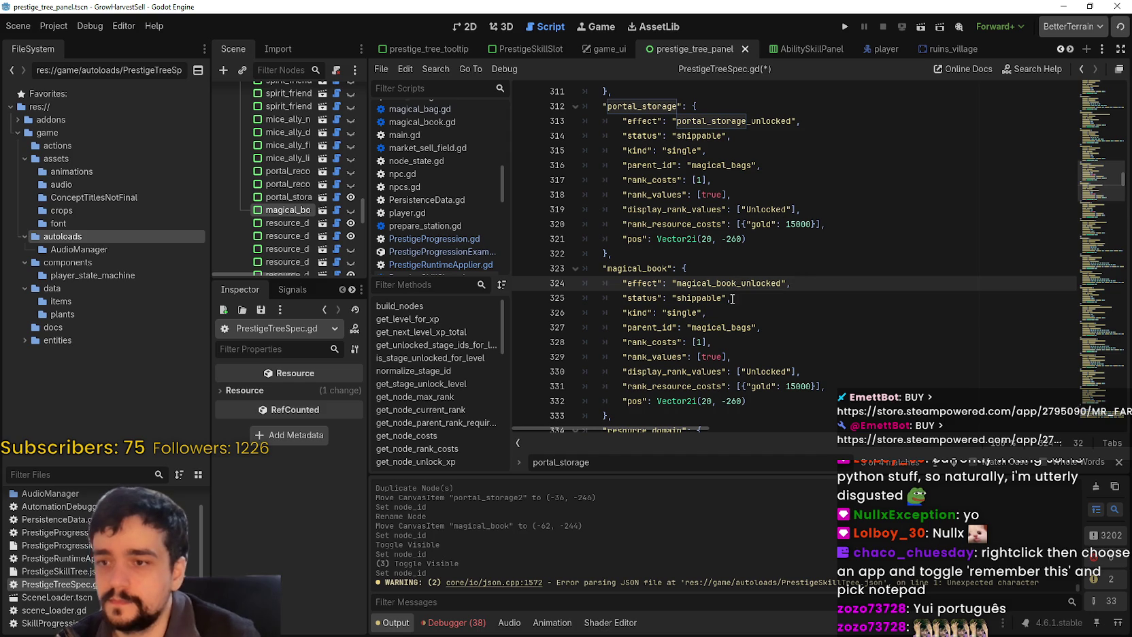
pyautogui.click(771, 309)
pyautogui.doubleClick(679, 312)
pyautogui.click(750, 327)
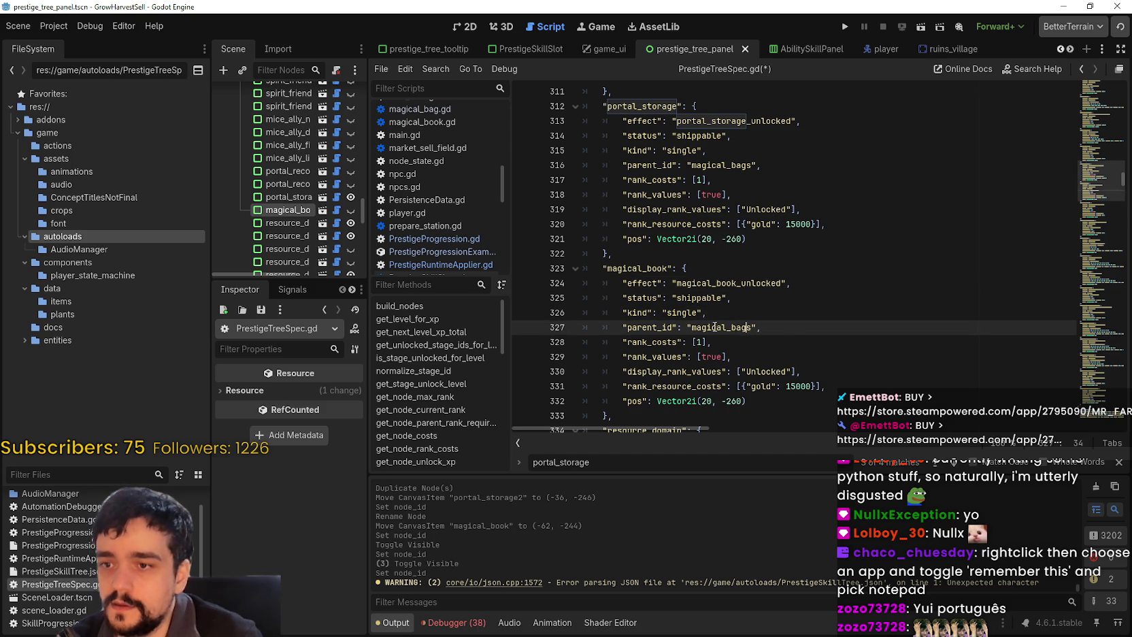
pyautogui.doubleClick(736, 327)
pyautogui.doubleClick(655, 107)
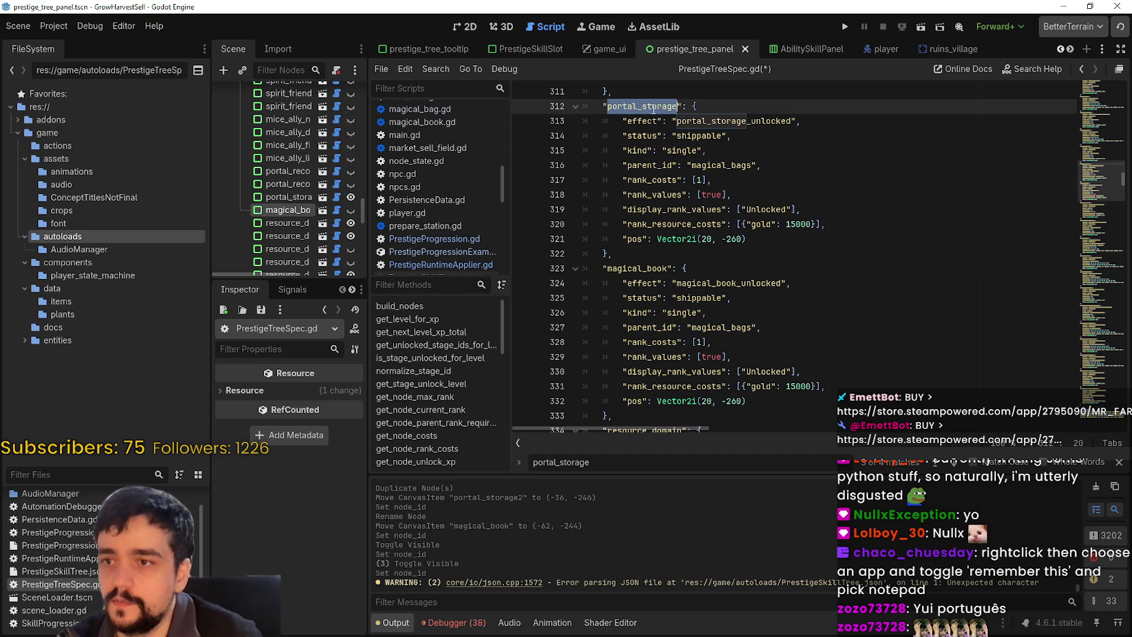
pyautogui.hotkey('ctrl', 'c')
pyautogui.doubleClick(728, 327)
pyautogui.hotkey('ctrl', 'v')
pyautogui.hotkey('ctrl', 's')
# Change the magical_book entry's gold cost from 15000 to 25000 and save
pyautogui.click(742, 354)
pyautogui.scroll(-1, 676, 291)
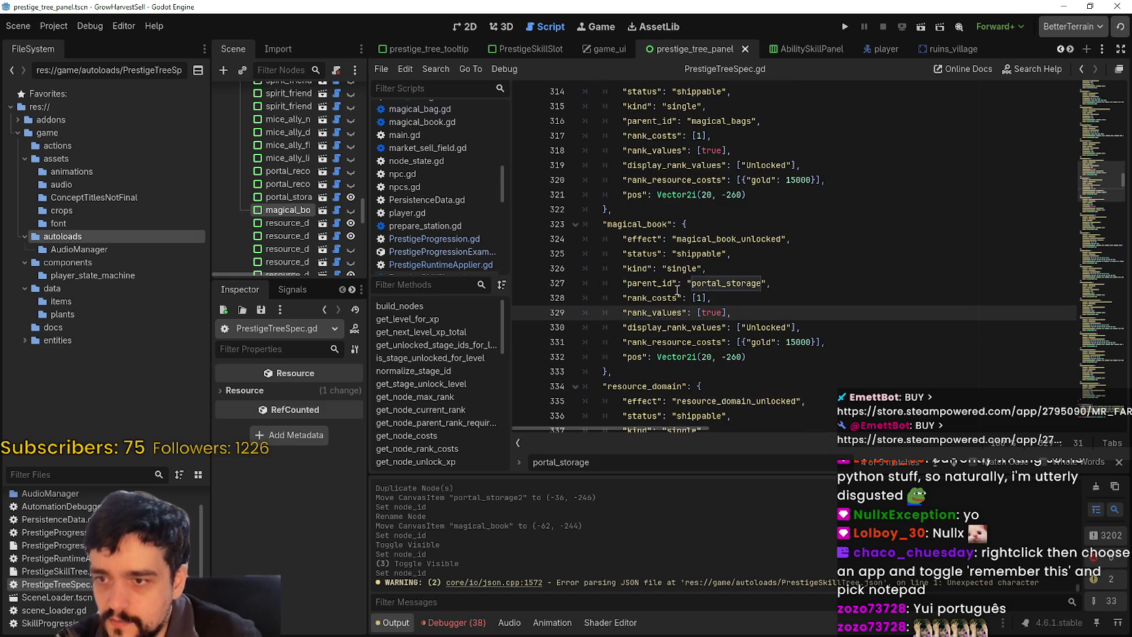
pyautogui.click(701, 297)
pyautogui.click(756, 313)
pyautogui.doubleClick(700, 312)
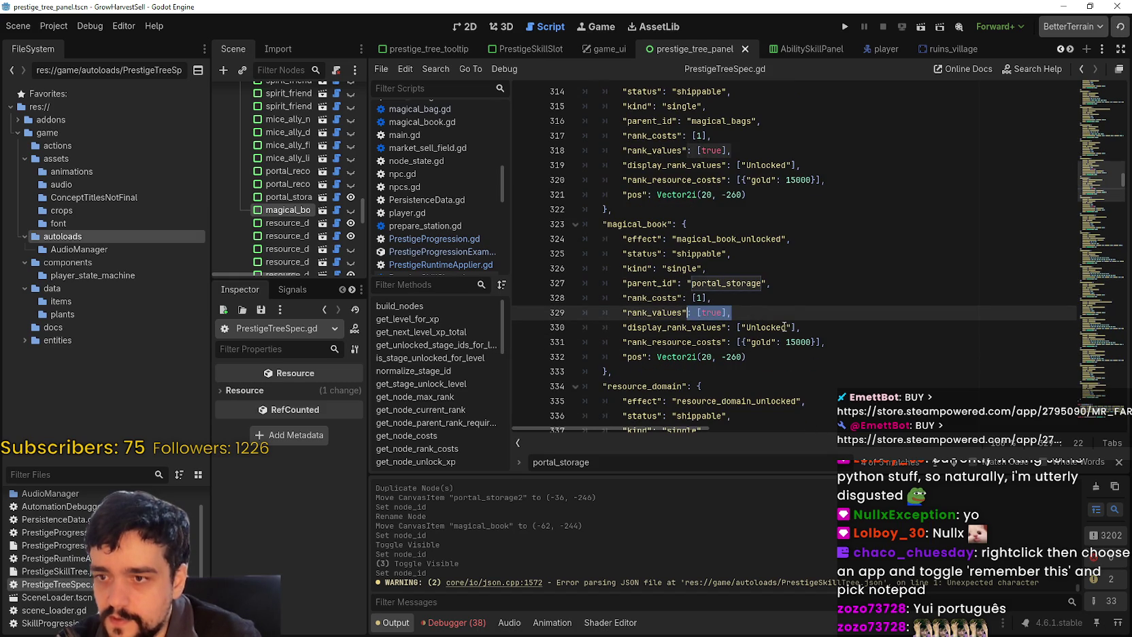
pyautogui.click(787, 328)
pyautogui.doubleClick(760, 328)
pyautogui.click(761, 328)
pyautogui.click(805, 342)
pyautogui.doubleClick(799, 342)
pyautogui.click(727, 359)
pyautogui.doubleClick(808, 345)
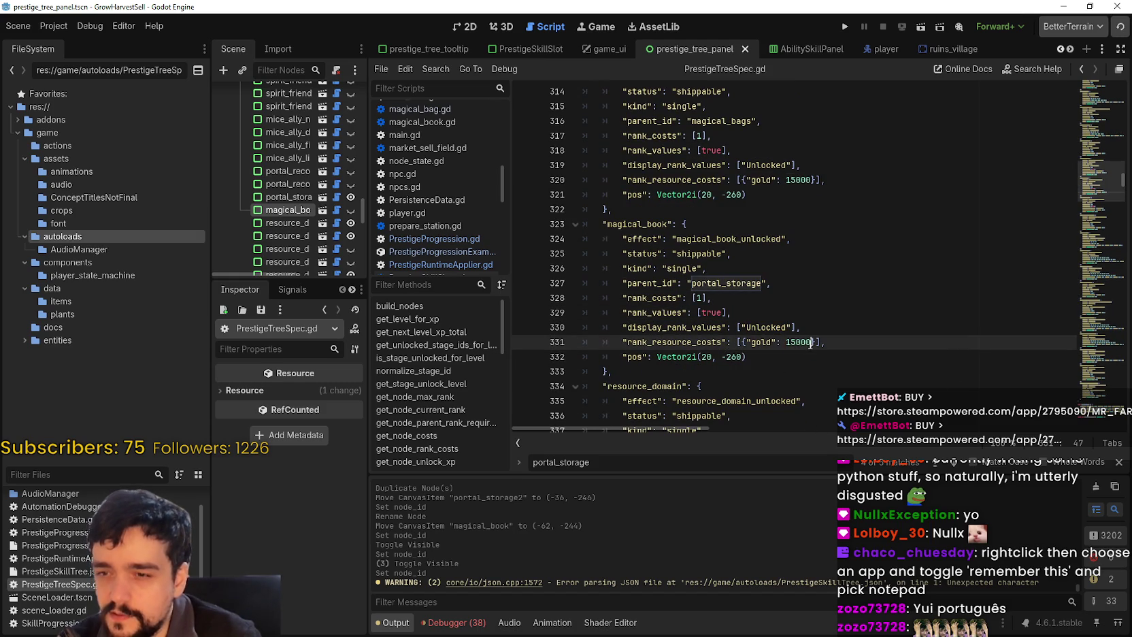
pyautogui.click(790, 342)
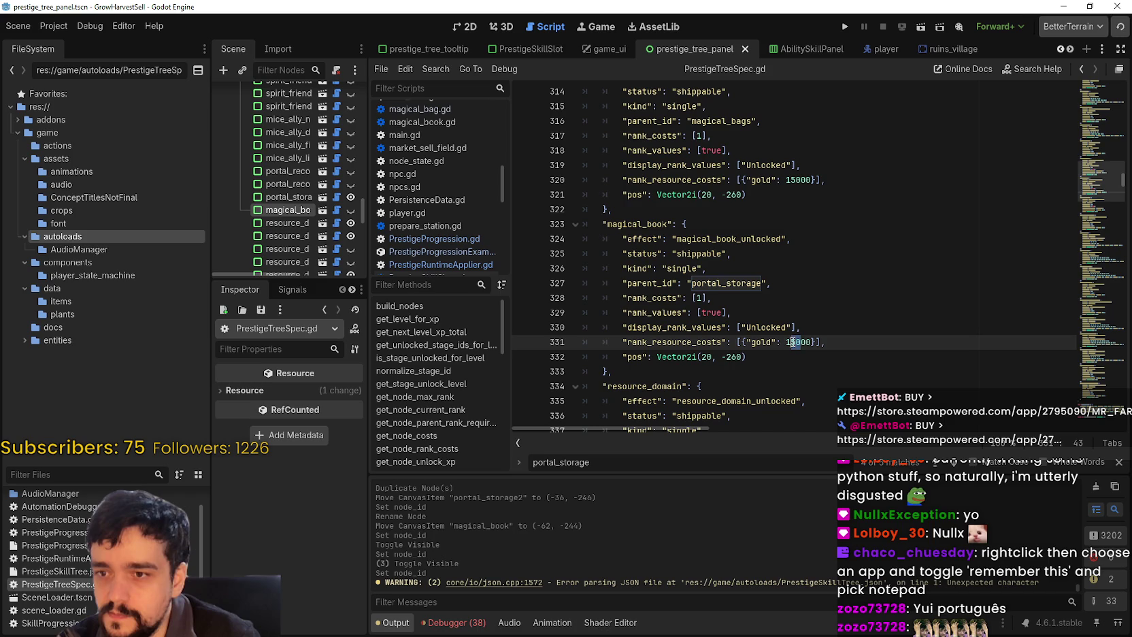
pyautogui.press('BackSpace')
pyautogui.write('2')
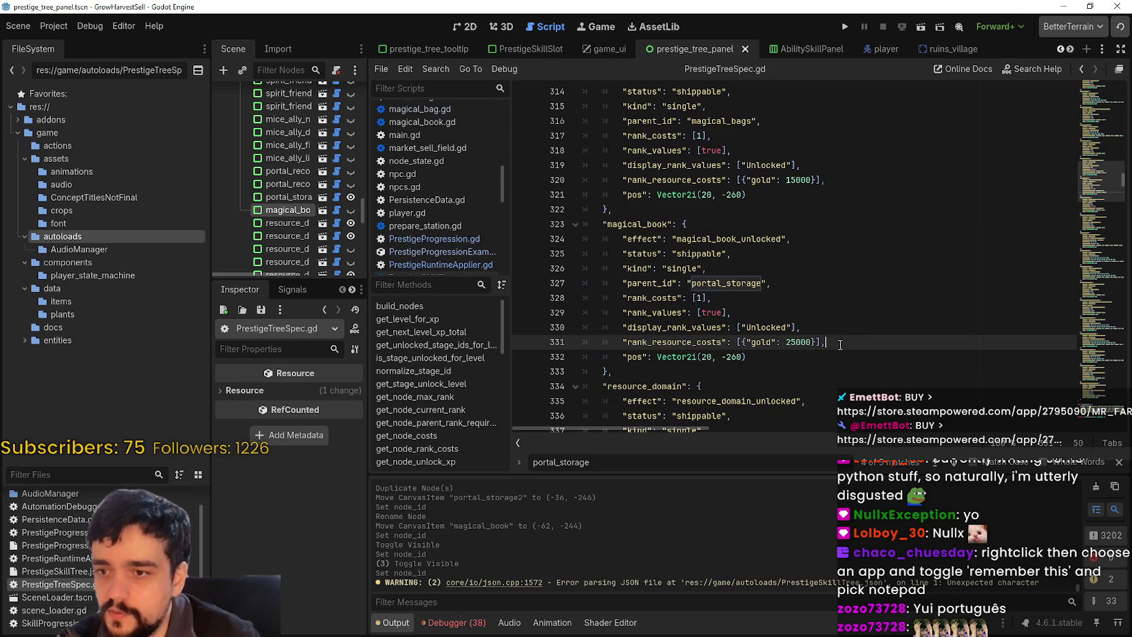
pyautogui.hotkey('ctrl', 's')
# Set the magical_book position x to 10, giving (10, -260), and save
pyautogui.click(769, 353)
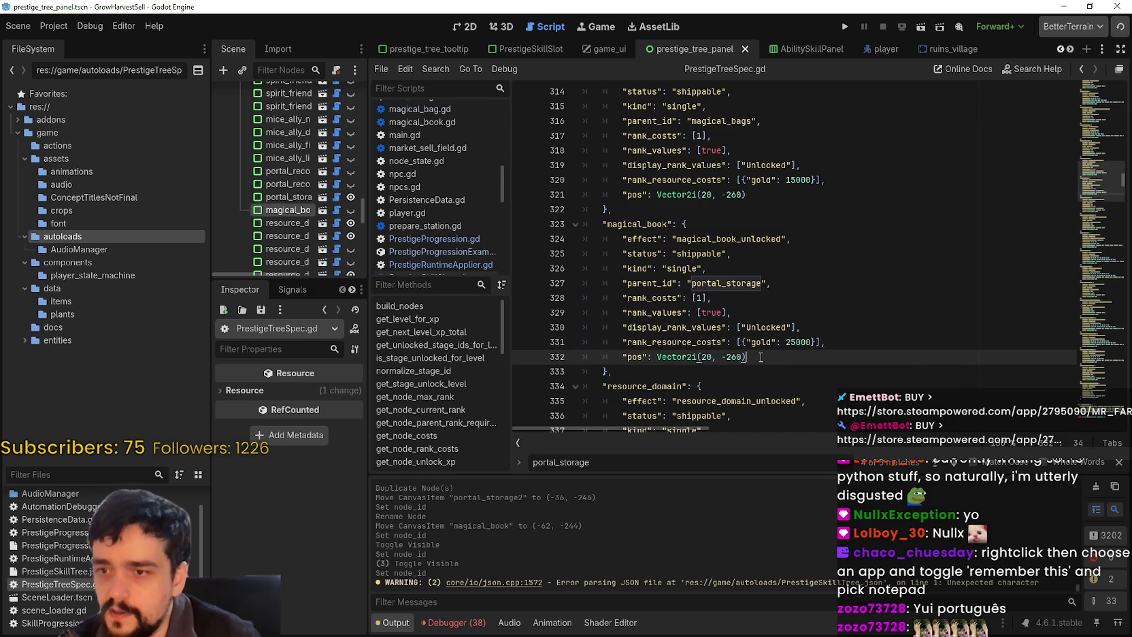
pyautogui.scroll(-1, 783, 337)
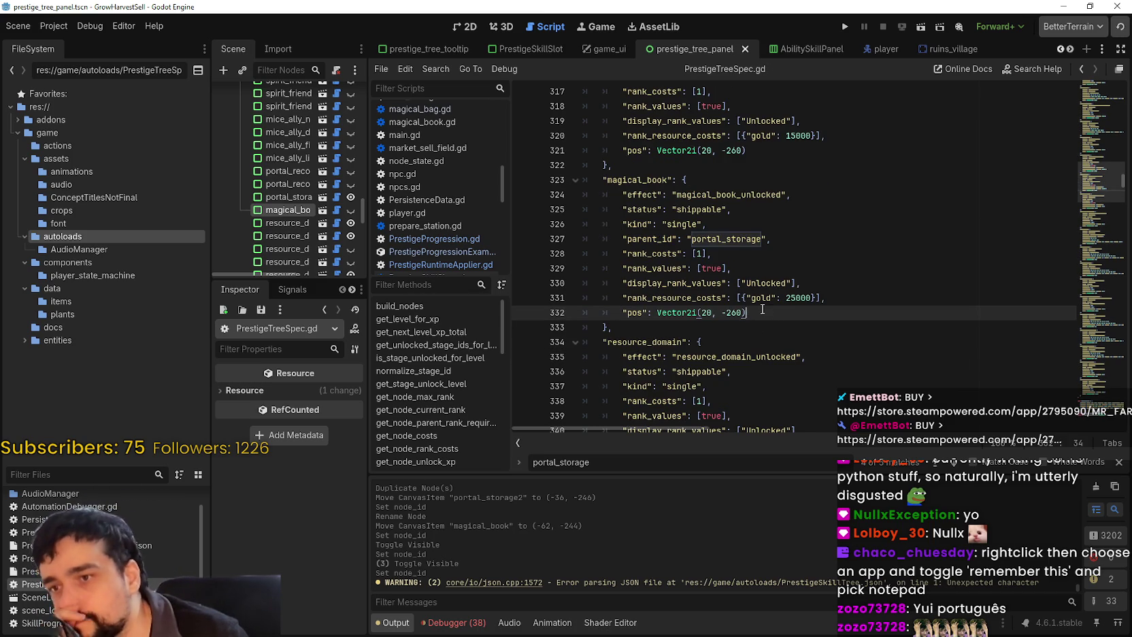
pyautogui.scroll(-1, 772, 310)
pyautogui.click(706, 269)
pyautogui.press('BackSpace')
pyautogui.write('1')
pyautogui.click(815, 275)
pyautogui.hotkey('ctrl', 's')
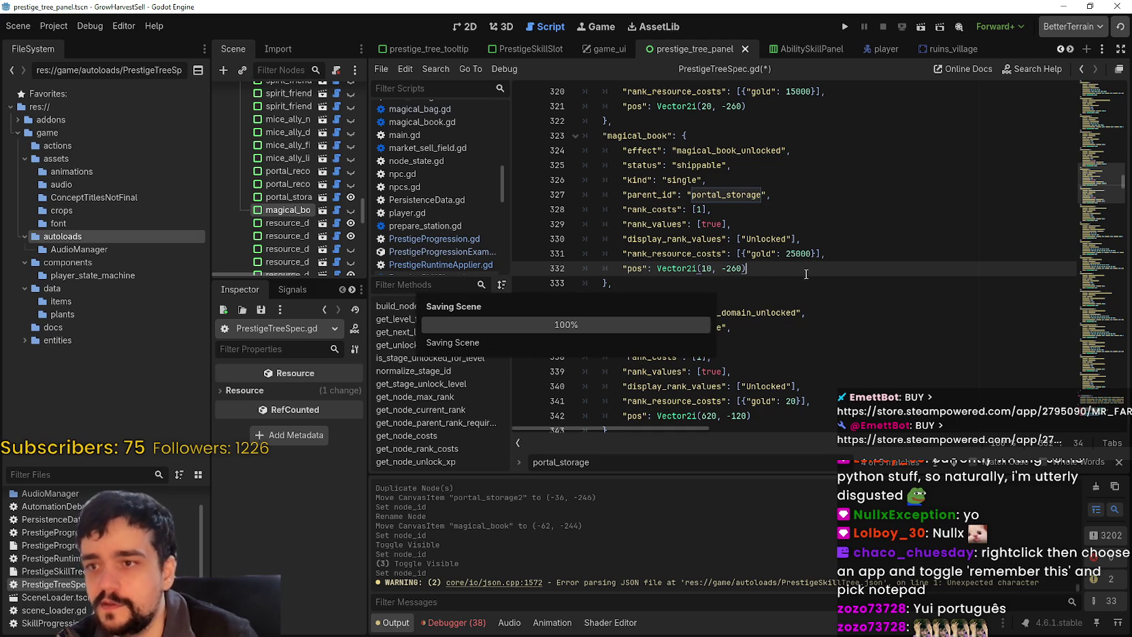
# Check the magical_book slot's node_id in the 2D prestige tree, then return to PrestigeTreeSpec.gd
pyautogui.click(474, 26)
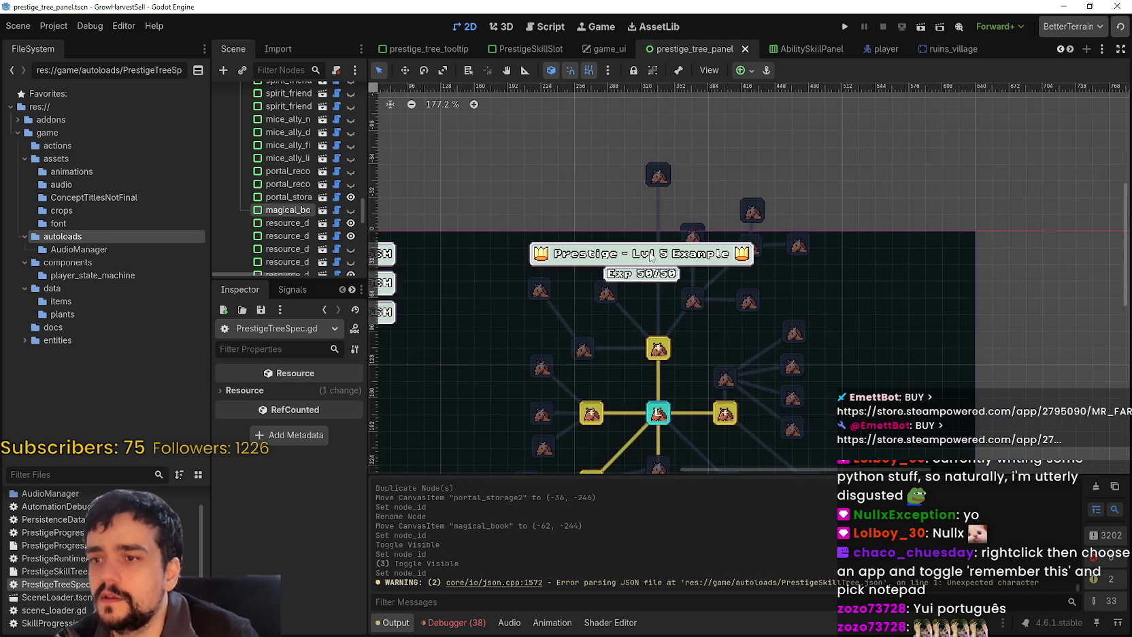
pyautogui.scroll(4, 634, 177)
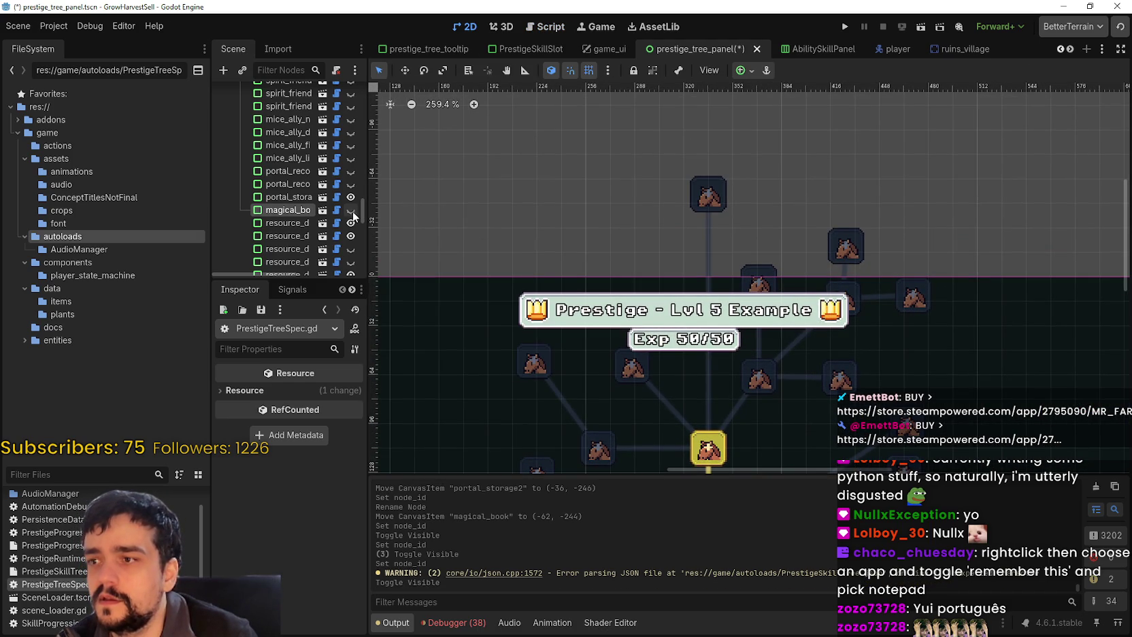
pyautogui.click(294, 210)
pyautogui.click(350, 395)
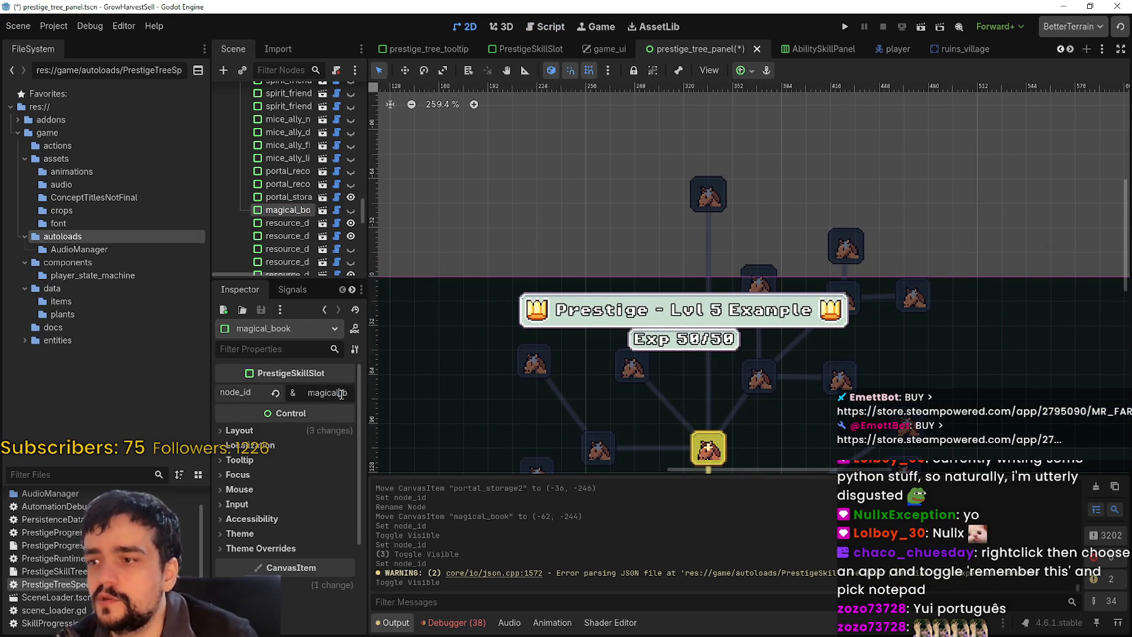
pyautogui.moveTo(392, 396); pyautogui.dragTo(327, 394)
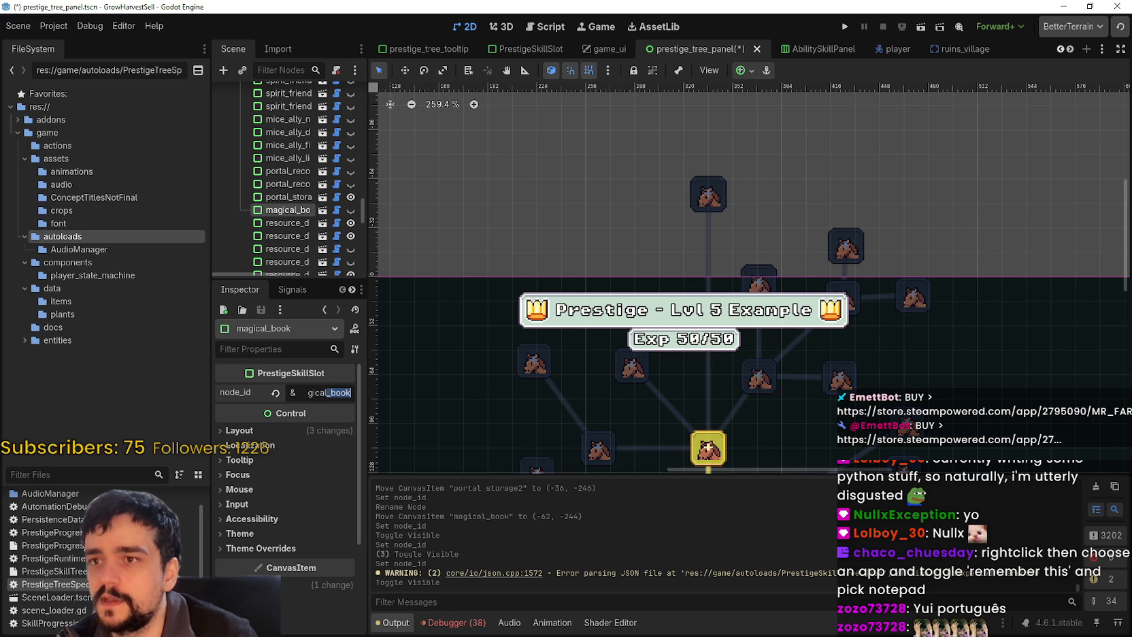
pyautogui.click(547, 27)
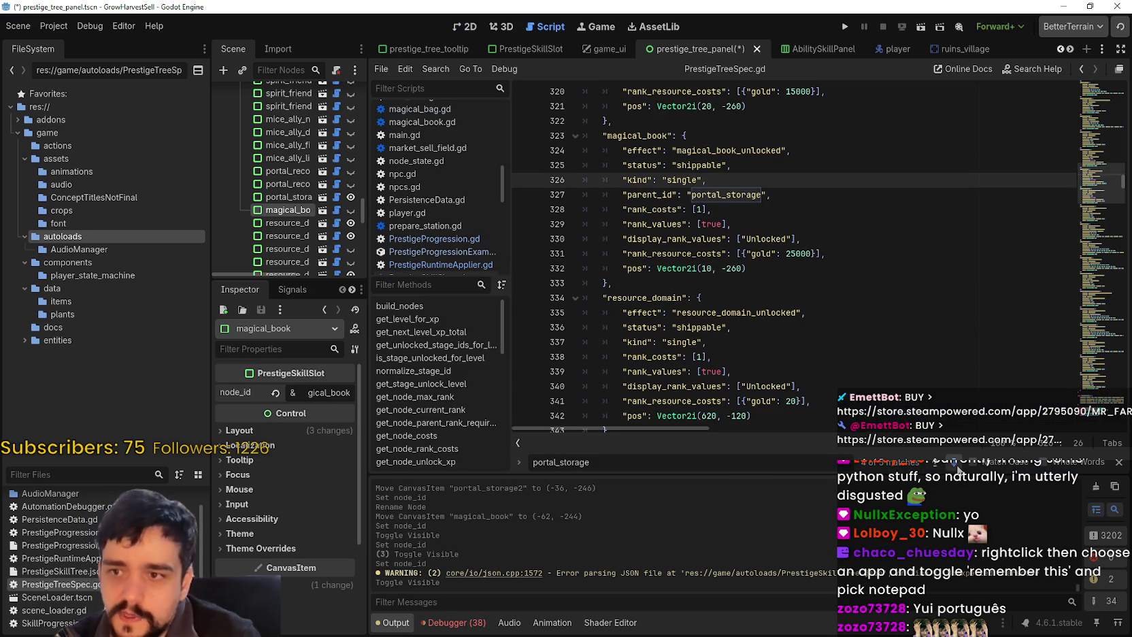
# Duplicate "portal_storage" in line 454's player branch ids, rename the copy to magical_book, and save
pyautogui.press('F3')
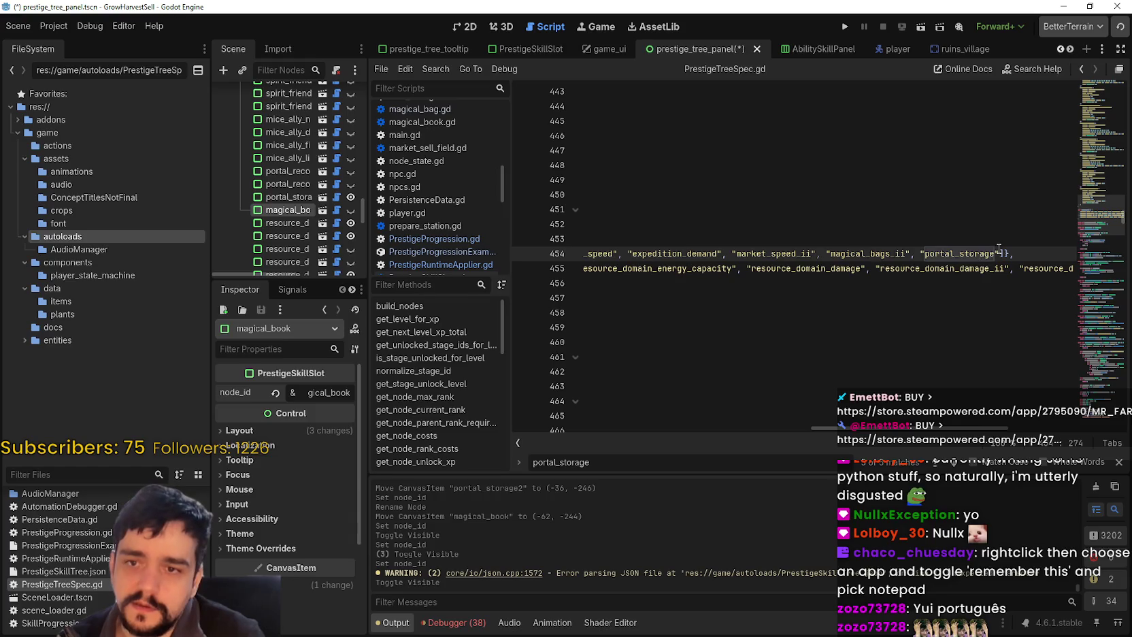
pyautogui.moveTo(999, 253); pyautogui.dragTo(912, 253)
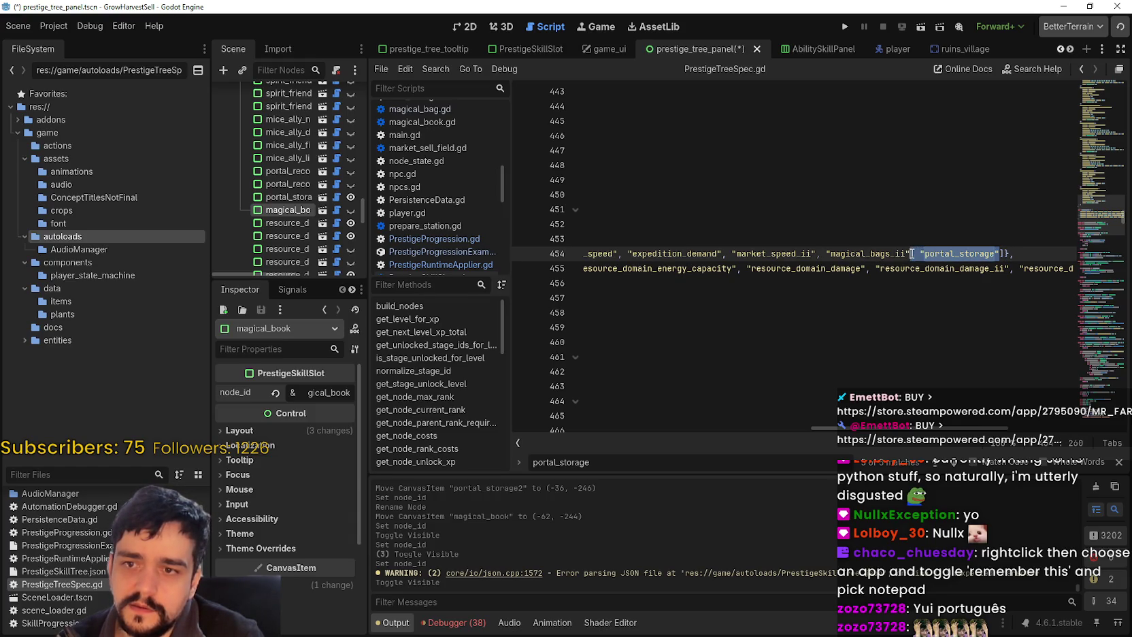
pyautogui.hotkey('ctrl', 'shift', 'd')
pyautogui.doubleClick(1009, 253)
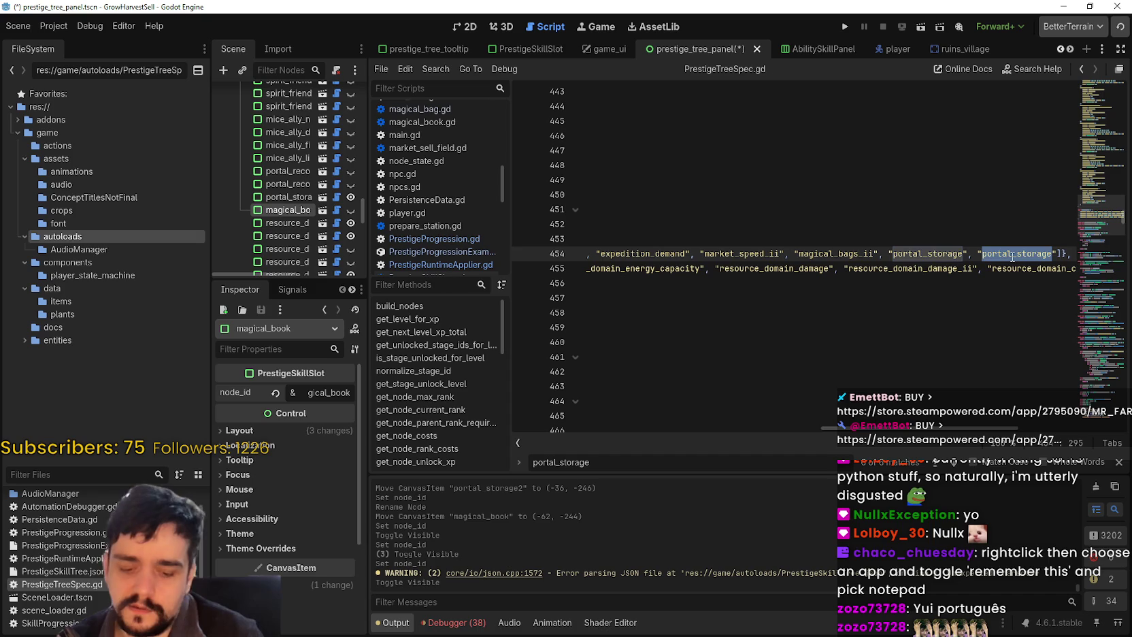
pyautogui.write('magical_book')
pyautogui.hotkey('ctrl', 's')
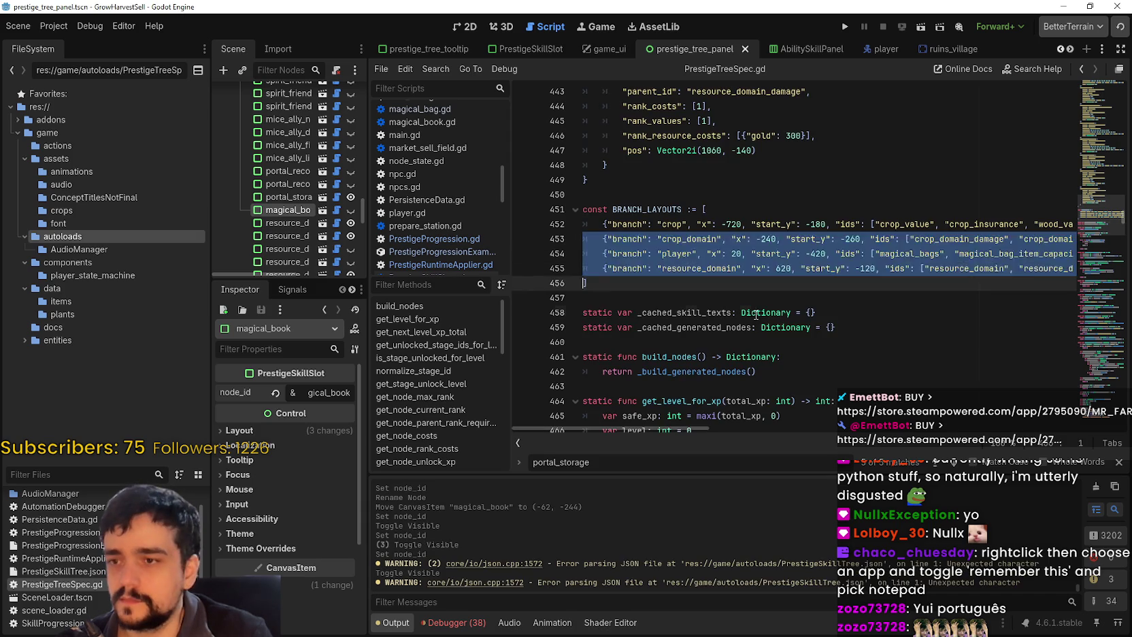
# Toggle the magical_book node's visibility twice and recentre the 2D skill tree, then return to the script
pyautogui.click(756, 313)
pyautogui.click(470, 28)
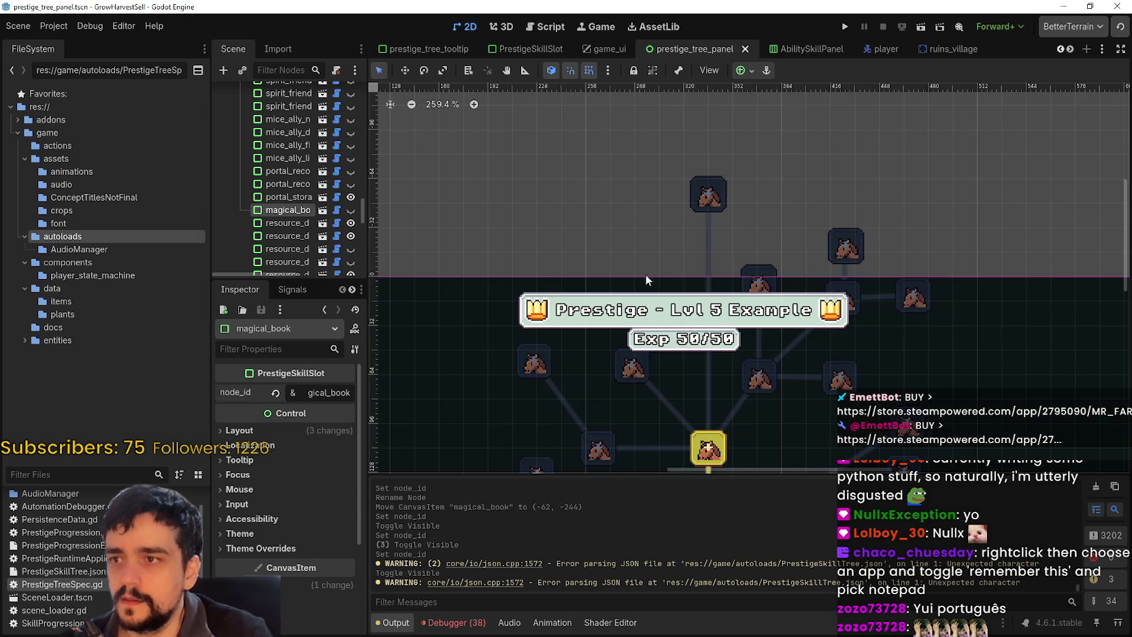
pyautogui.click(350, 210)
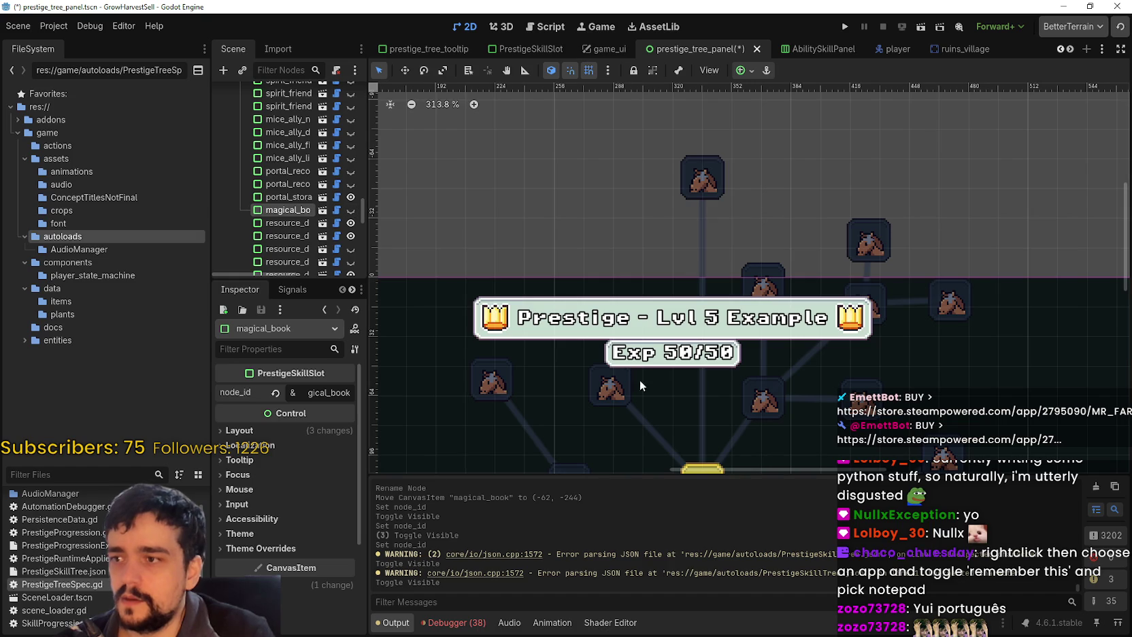
pyautogui.click(350, 210)
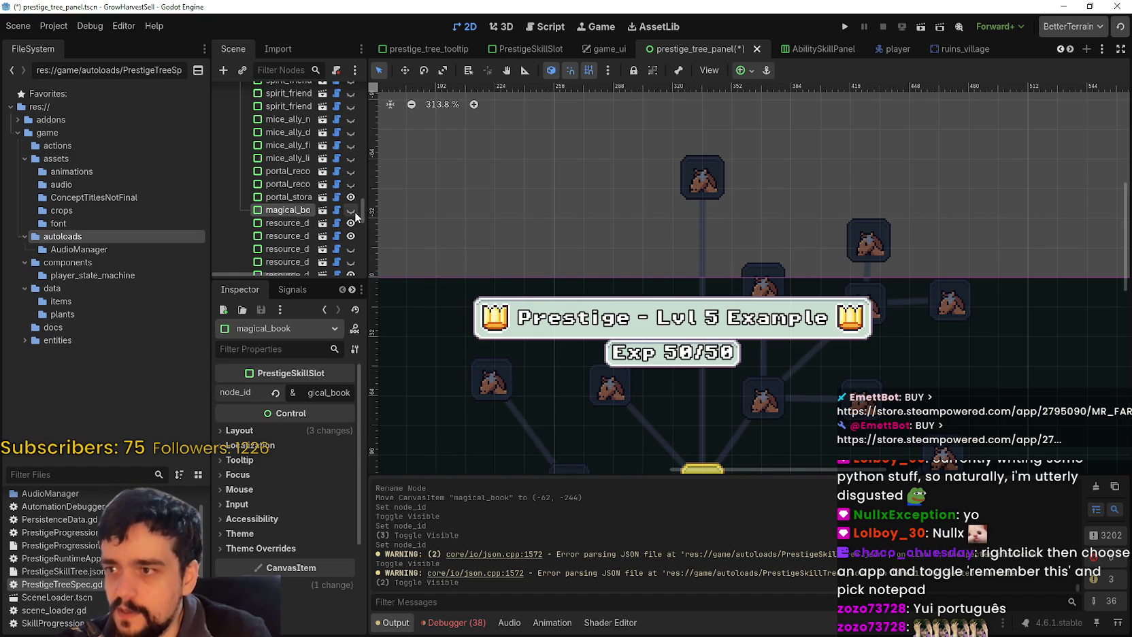
pyautogui.moveTo(607, 232); pyautogui.dragTo(776, 328)
pyautogui.scroll(-2, 776, 327)
pyautogui.scroll(1, 754, 544)
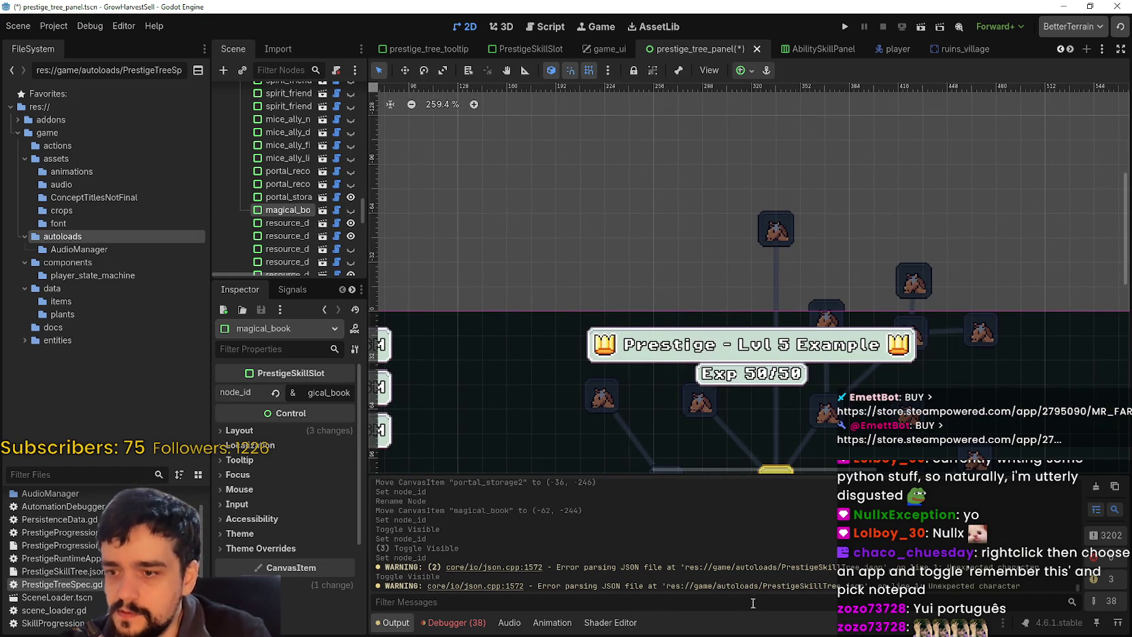
pyautogui.scroll(-1, 803, 584)
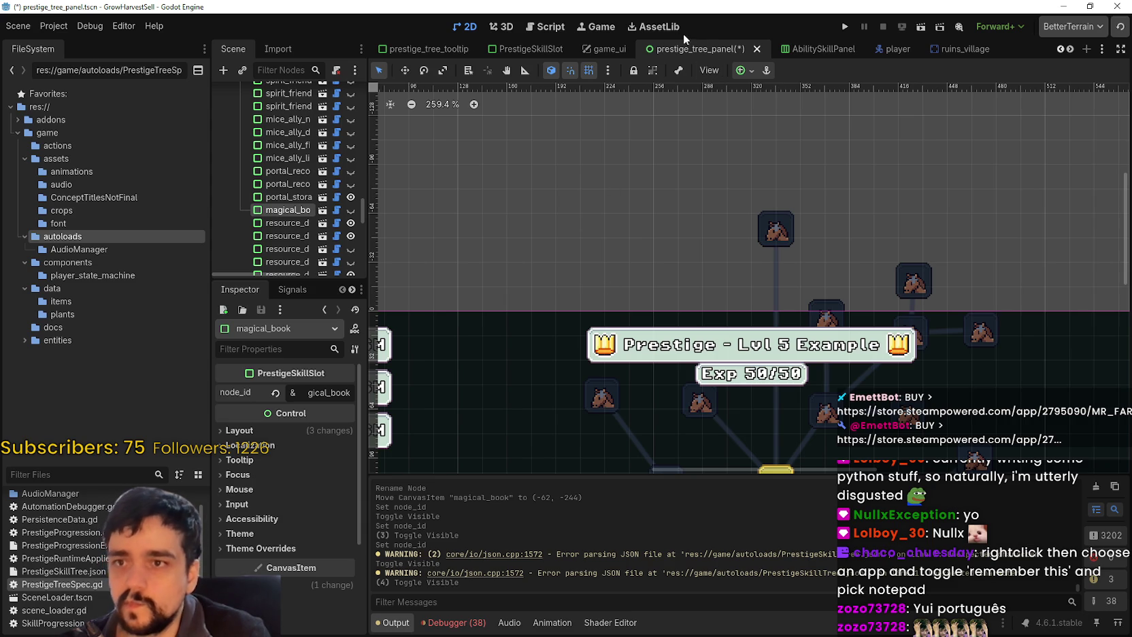
pyautogui.click(548, 26)
# Save the scene and cycle through the portal_storage matches in the open script
pyautogui.hotkey('ctrl', 's')
pyautogui.click(954, 254)
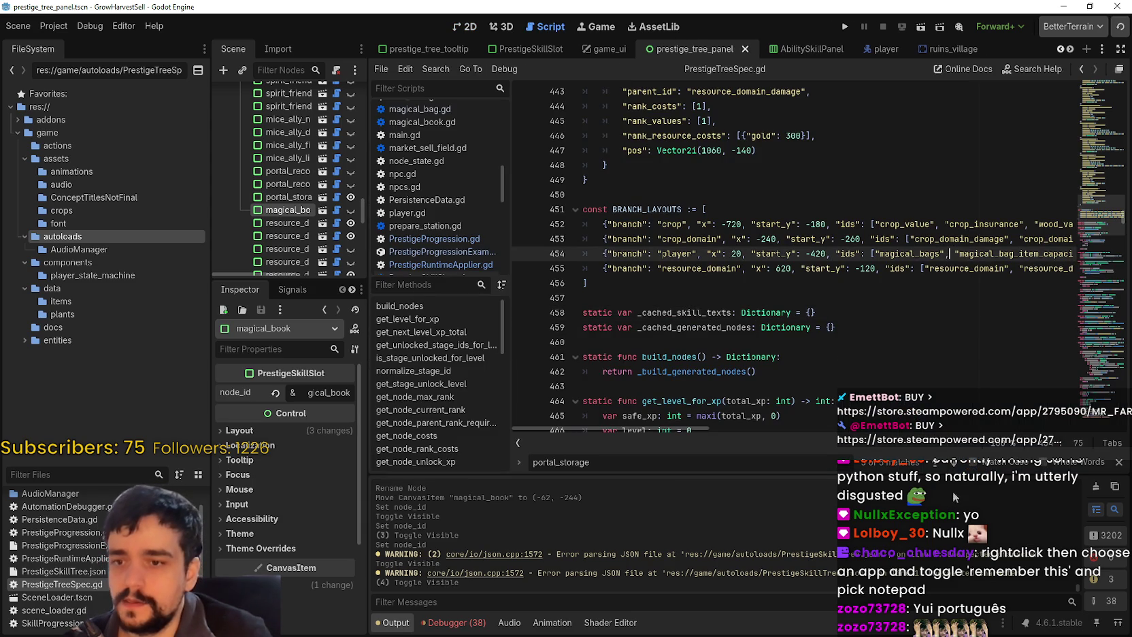
pyautogui.click(954, 465)
pyautogui.click(954, 464)
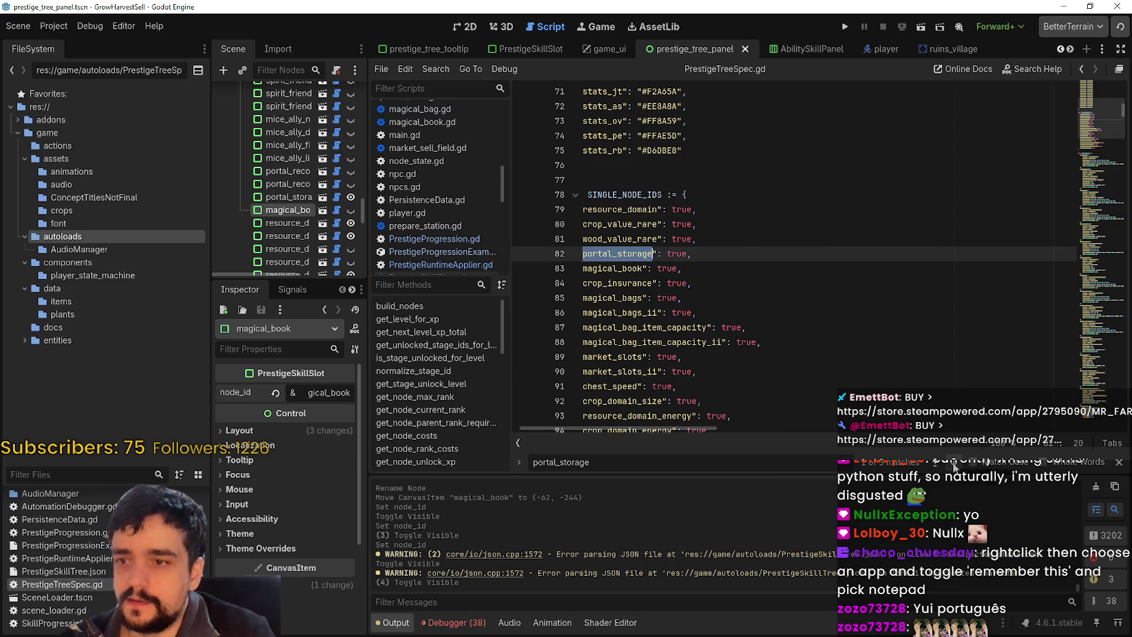
pyautogui.moveTo(723, 238); pyautogui.dragTo(533, 236)
pyautogui.click(732, 258)
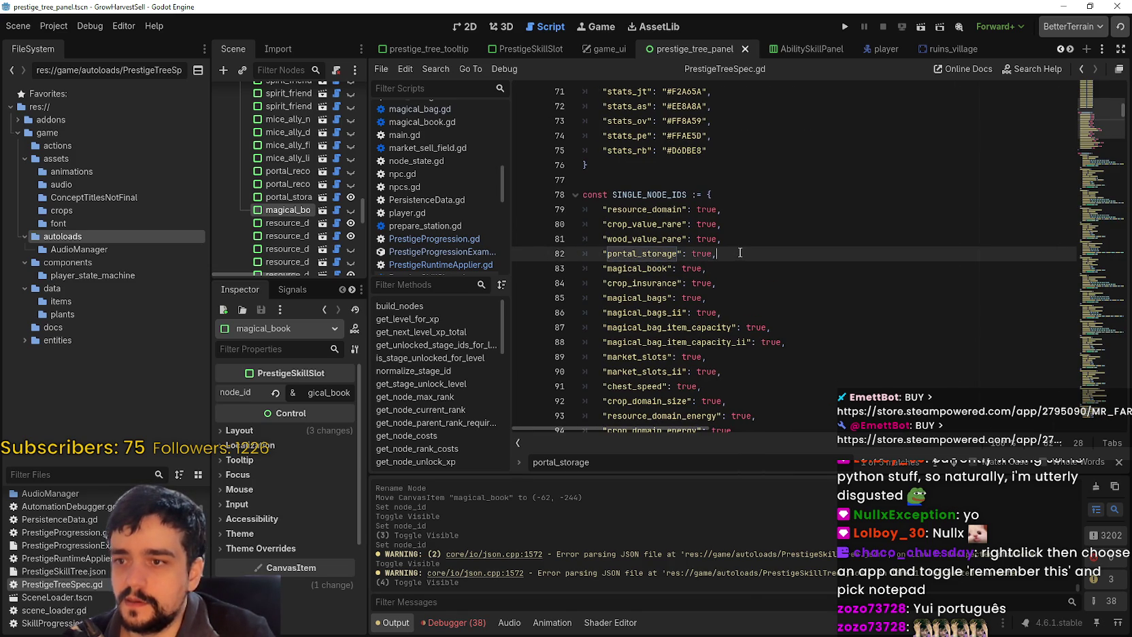
pyautogui.click(722, 265)
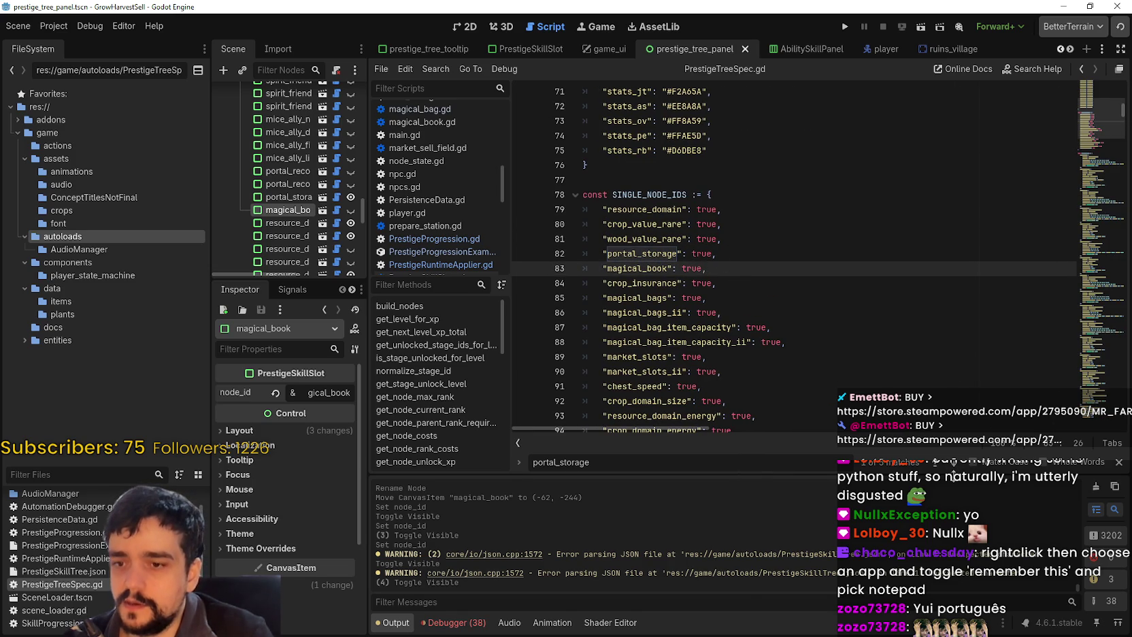
pyautogui.click(953, 463)
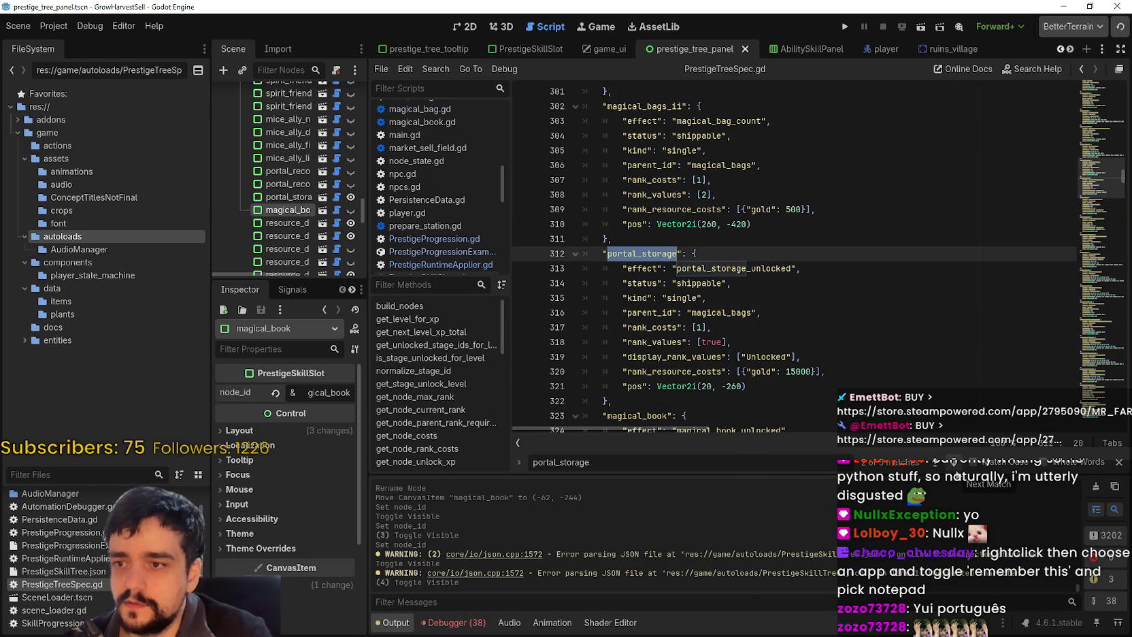
pyautogui.click(956, 468)
pyautogui.click(956, 468)
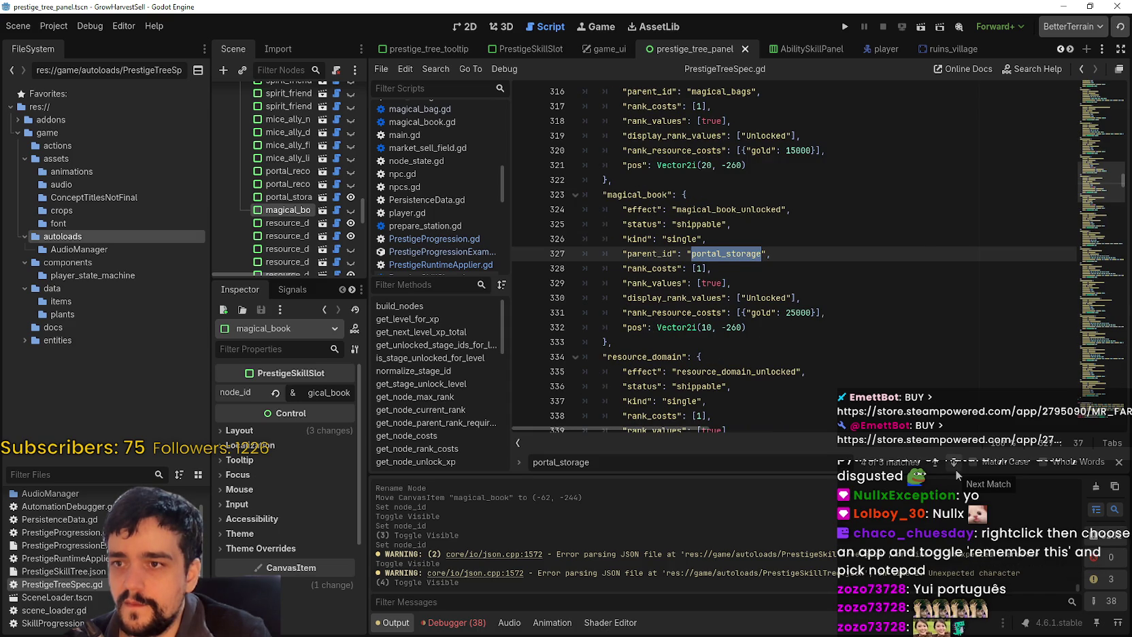
pyautogui.click(955, 469)
pyautogui.click(955, 469)
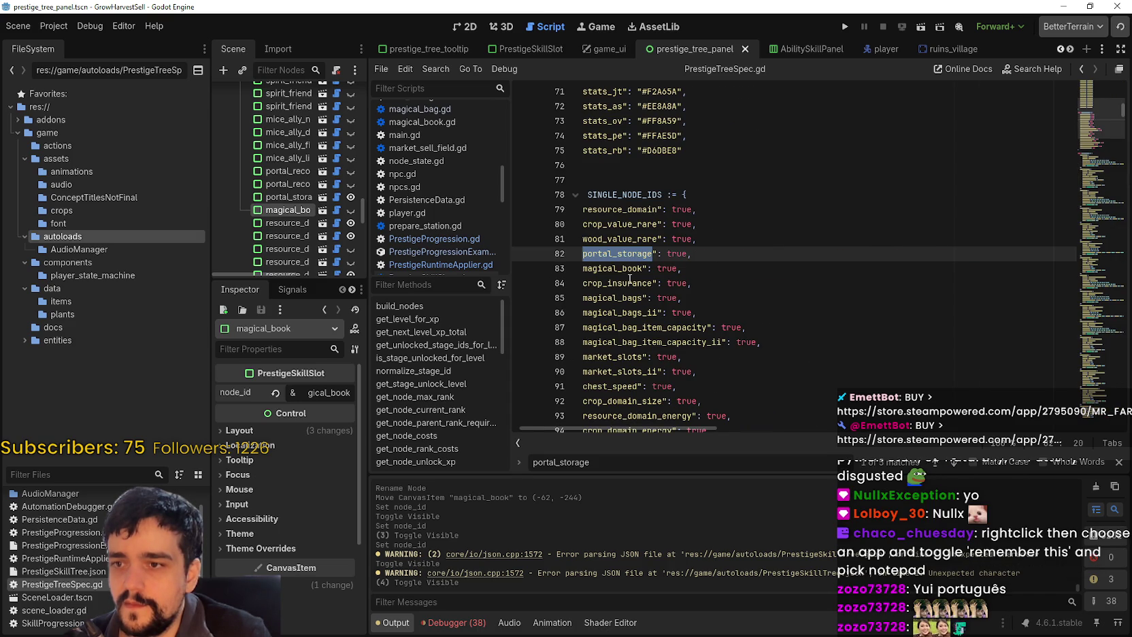
# Search portal_storage project-wide and open PrestigeRuntimeApplier.gd at its line 99 unlock call
pyautogui.hotkey('ctrl', 'shift', 'f')
pyautogui.click(557, 376)
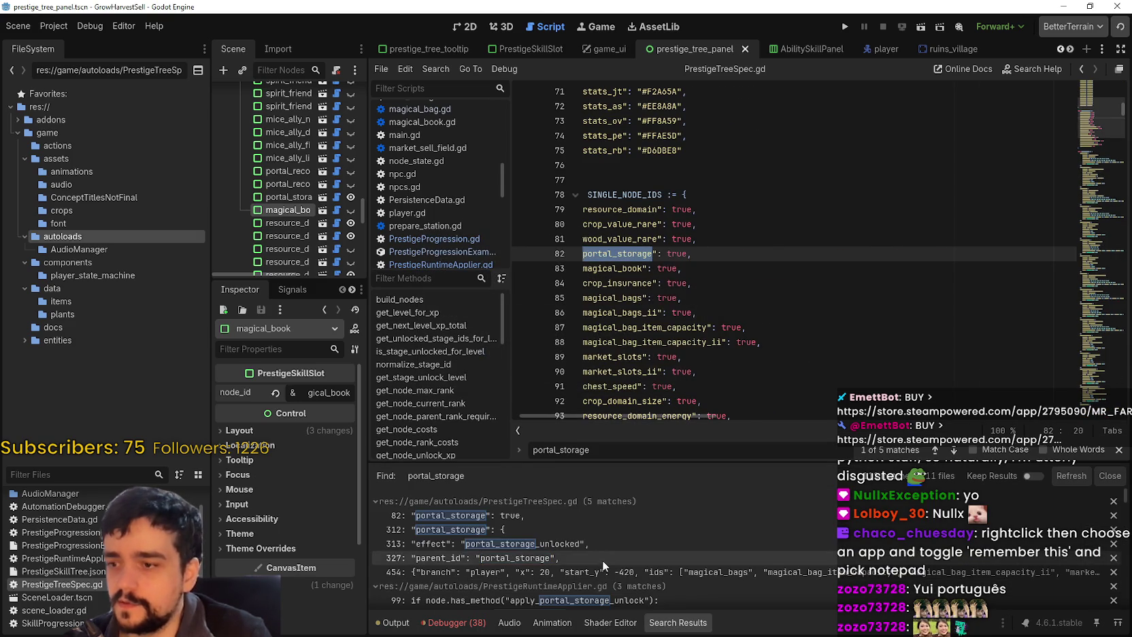
pyautogui.click(597, 528)
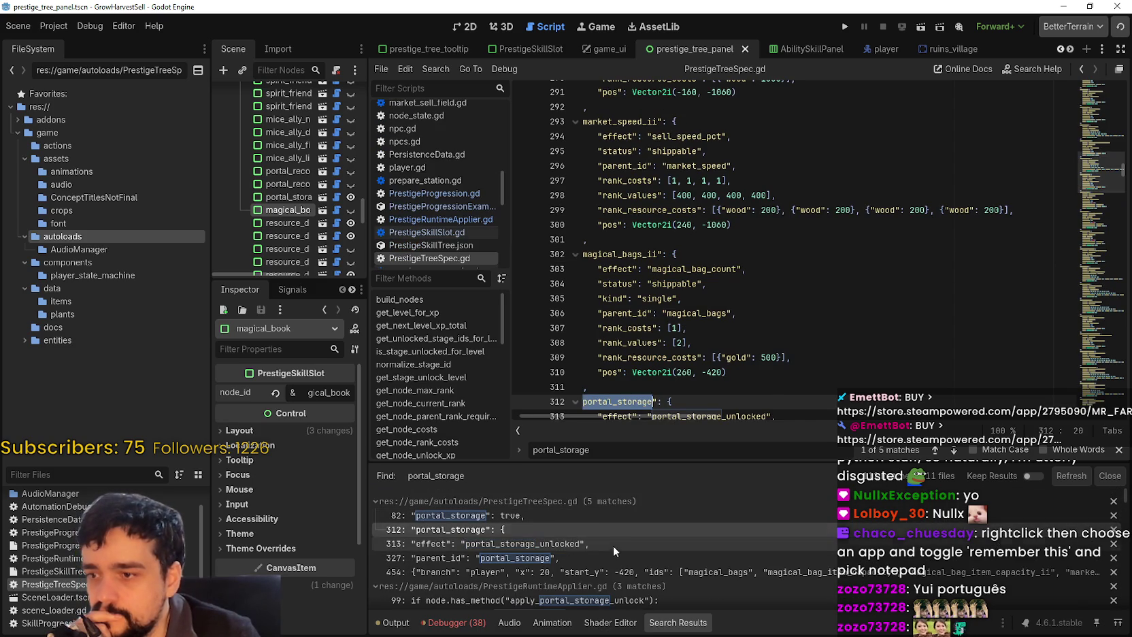
pyautogui.click(613, 544)
pyautogui.click(619, 558)
pyautogui.click(625, 575)
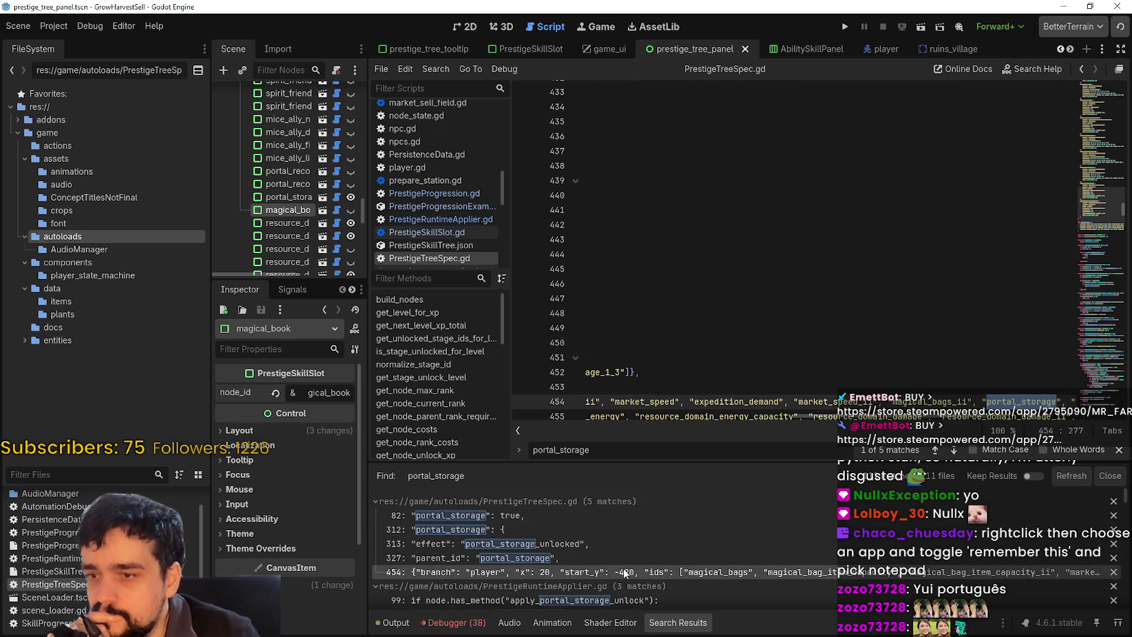
pyautogui.scroll(-2, 629, 558)
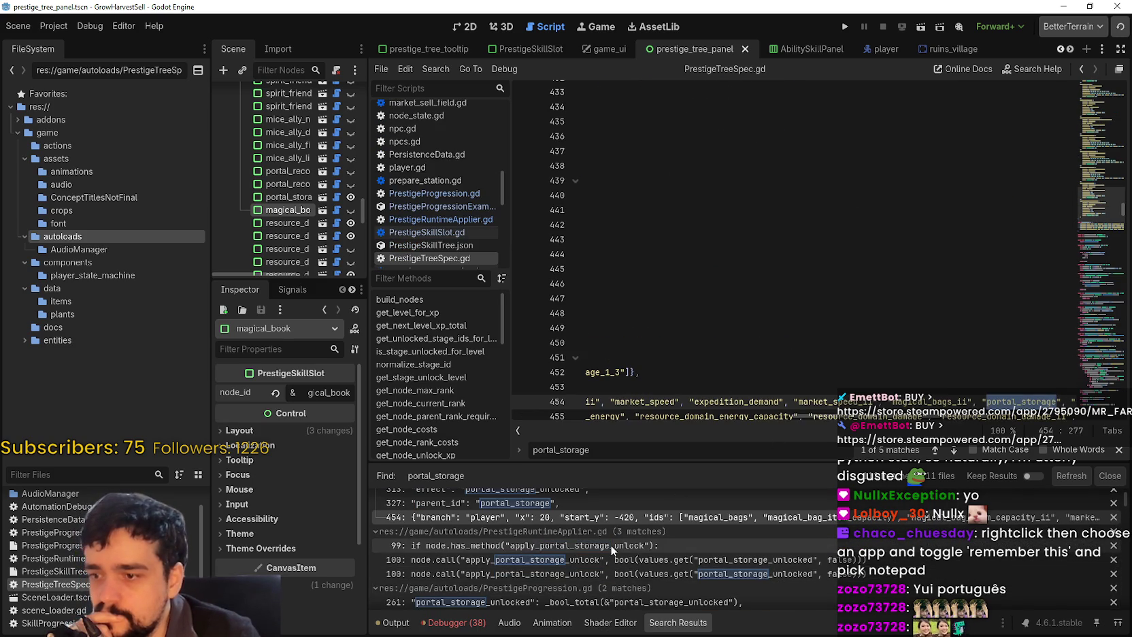
pyautogui.click(653, 544)
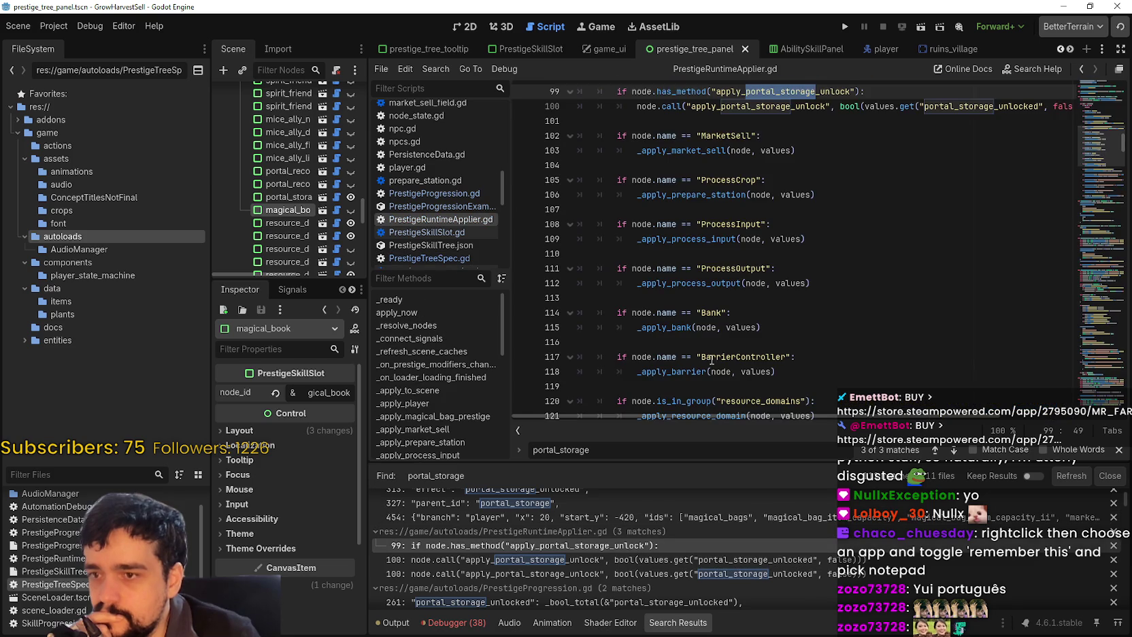
pyautogui.scroll(5, 679, 375)
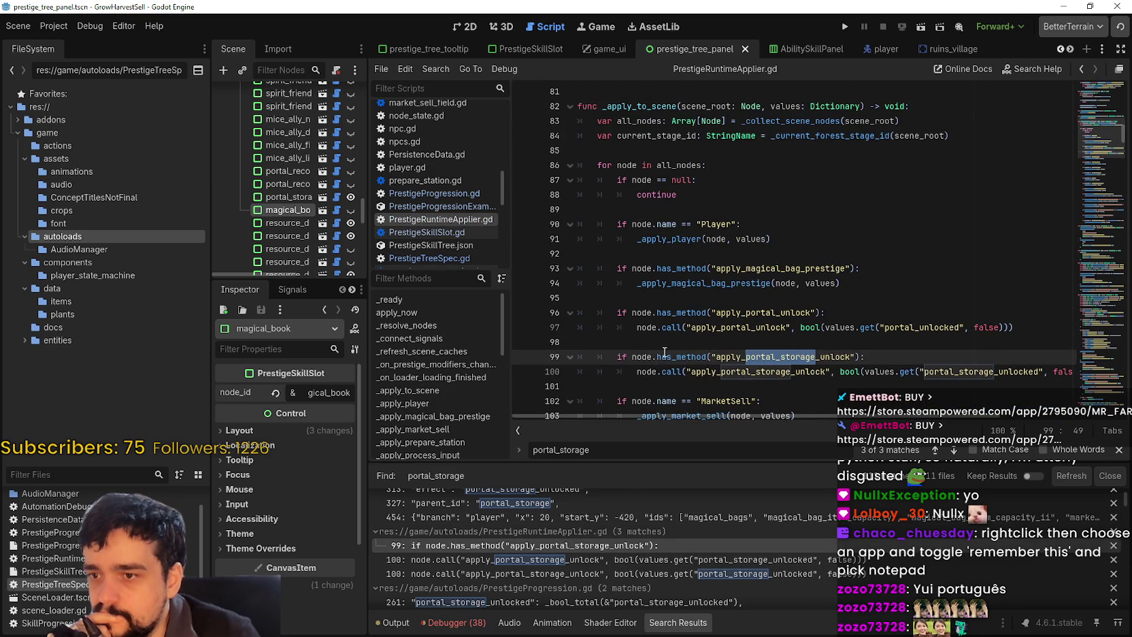
pyautogui.doubleClick(666, 352)
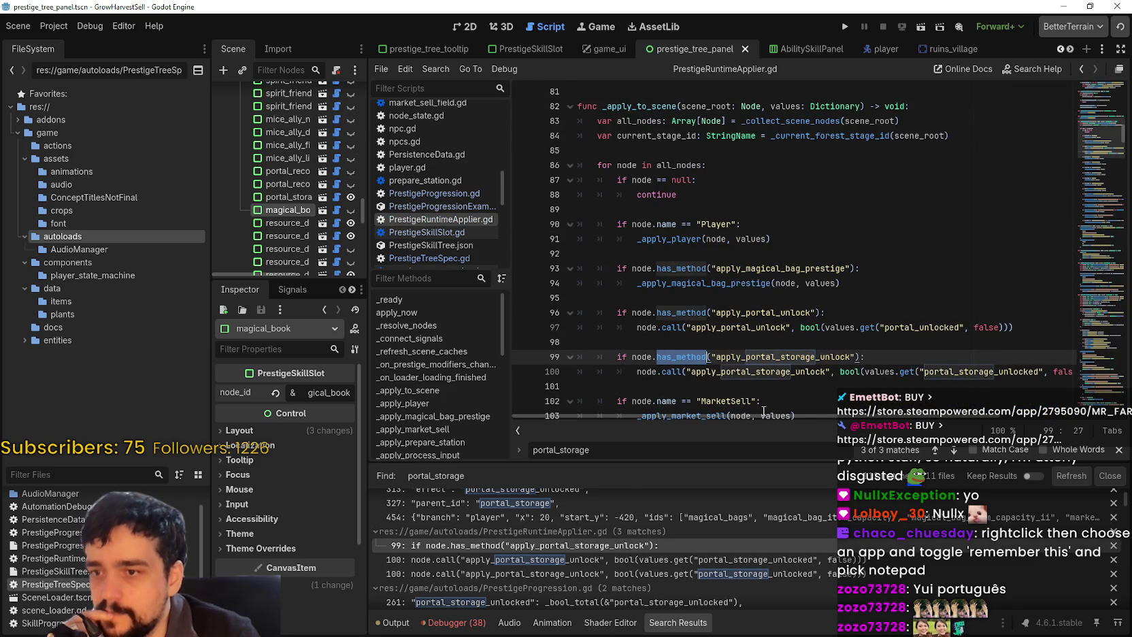
pyautogui.moveTo(769, 418)
pyautogui.mouseDown()
pyautogui.moveTo(832, 422)
pyautogui.moveTo(731, 415)
pyautogui.mouseUp()
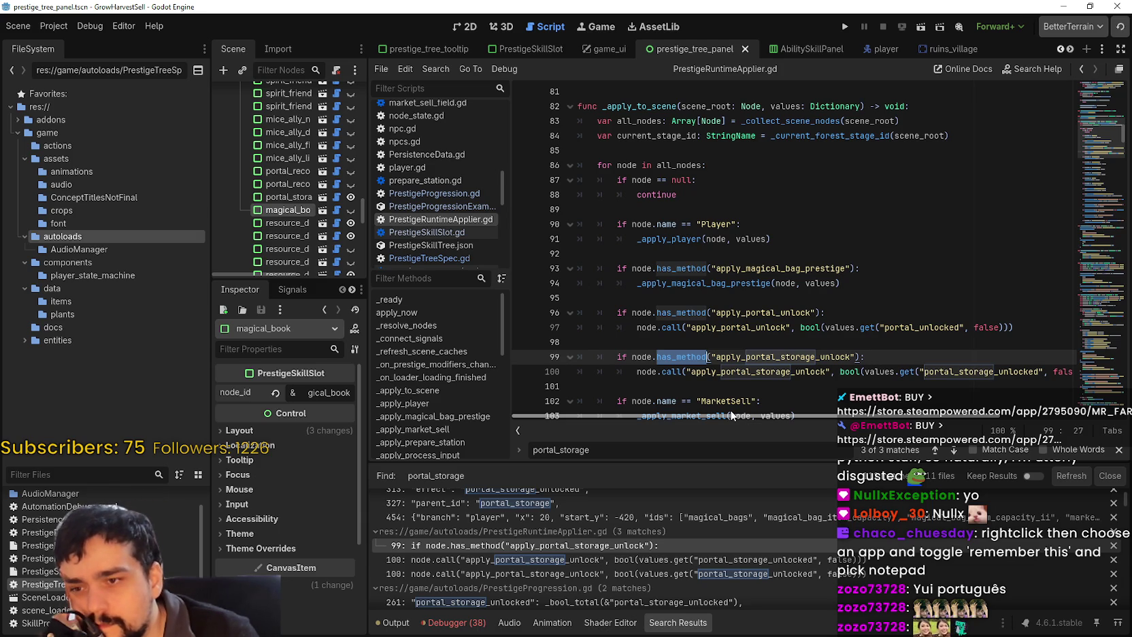
pyautogui.scroll(-4, 729, 410)
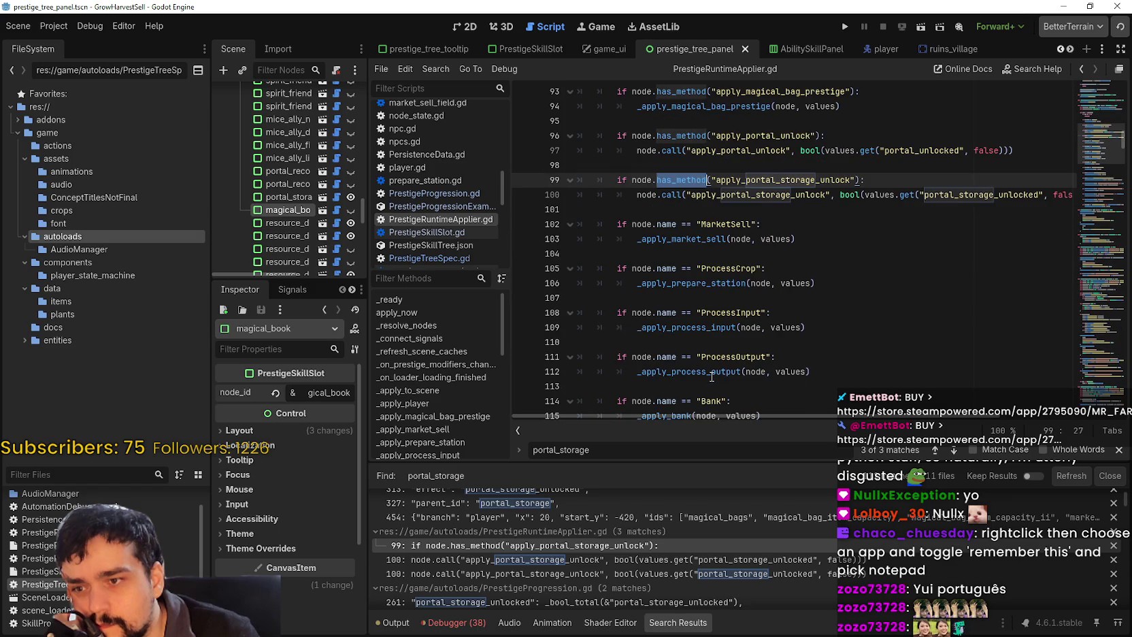
pyautogui.scroll(2, 712, 376)
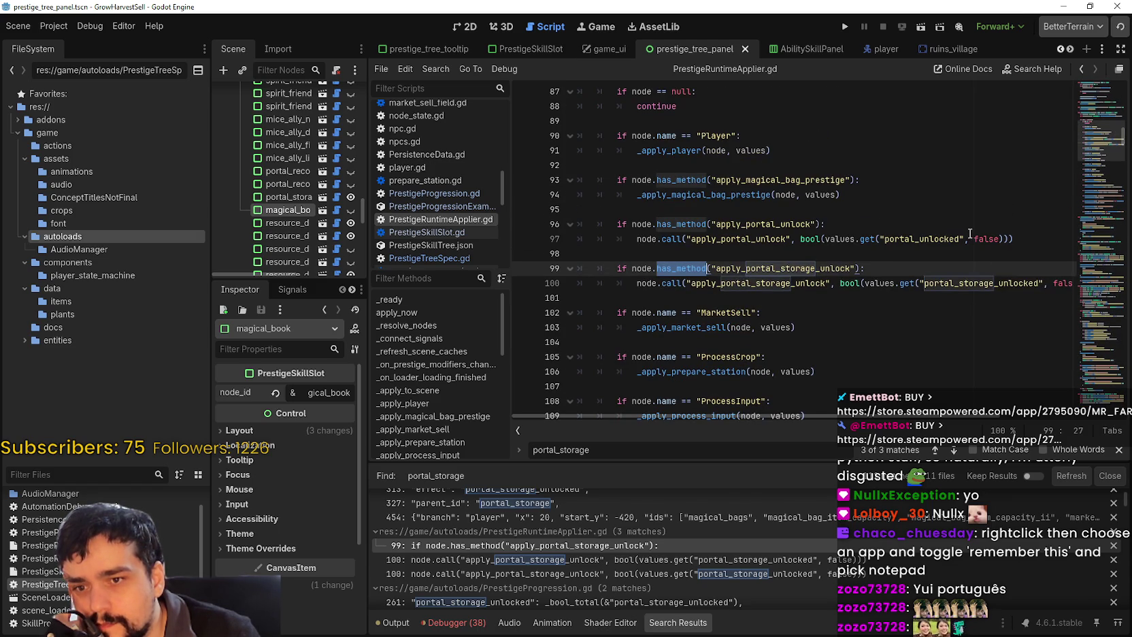
pyautogui.doubleClick(937, 237)
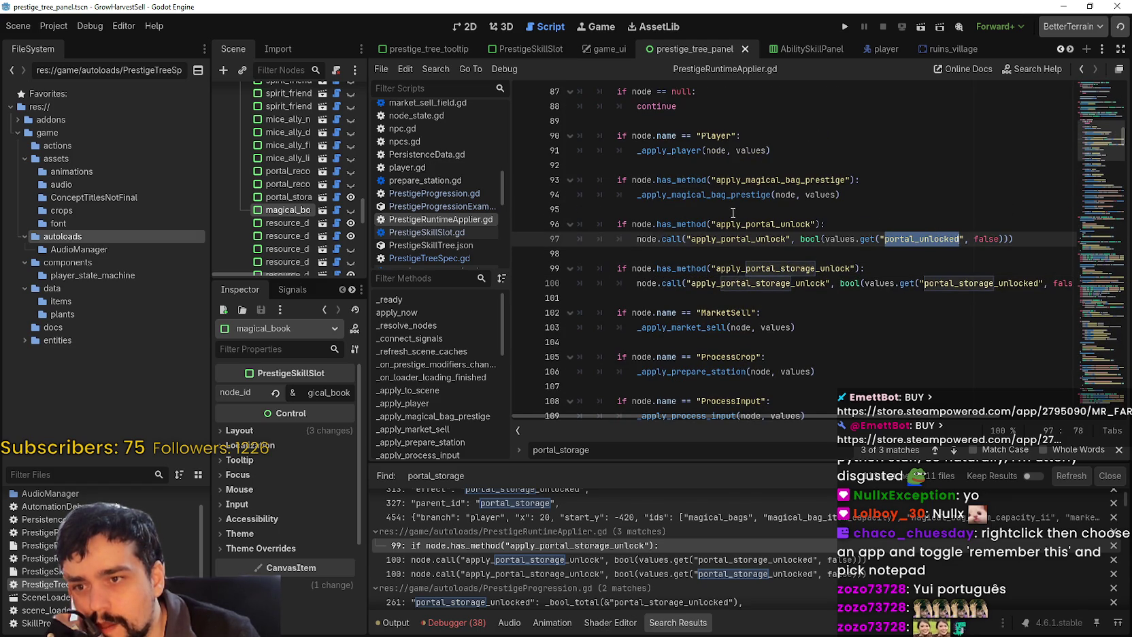
pyautogui.moveTo(570, 297); pyautogui.dragTo(570, 253)
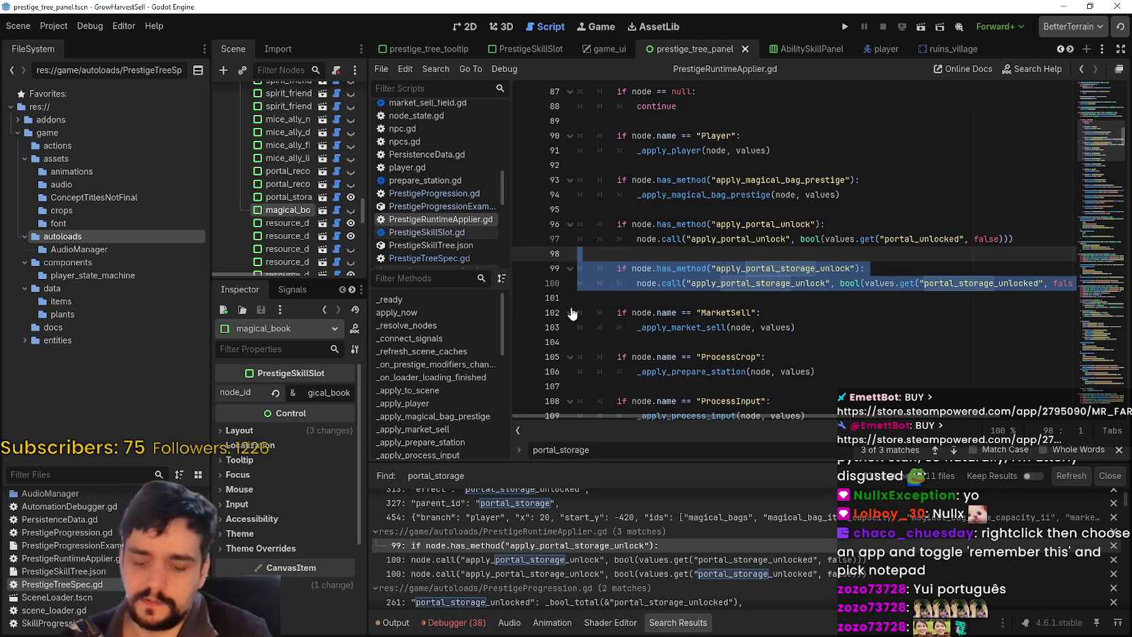
# Duplicate the portal_storage unlock check as apply_magical_book_unlock using magical_book_unlocked
pyautogui.hotkey('ctrl', 'c')
pyautogui.click(694, 300)
pyautogui.hotkey('ctrl', 'v')
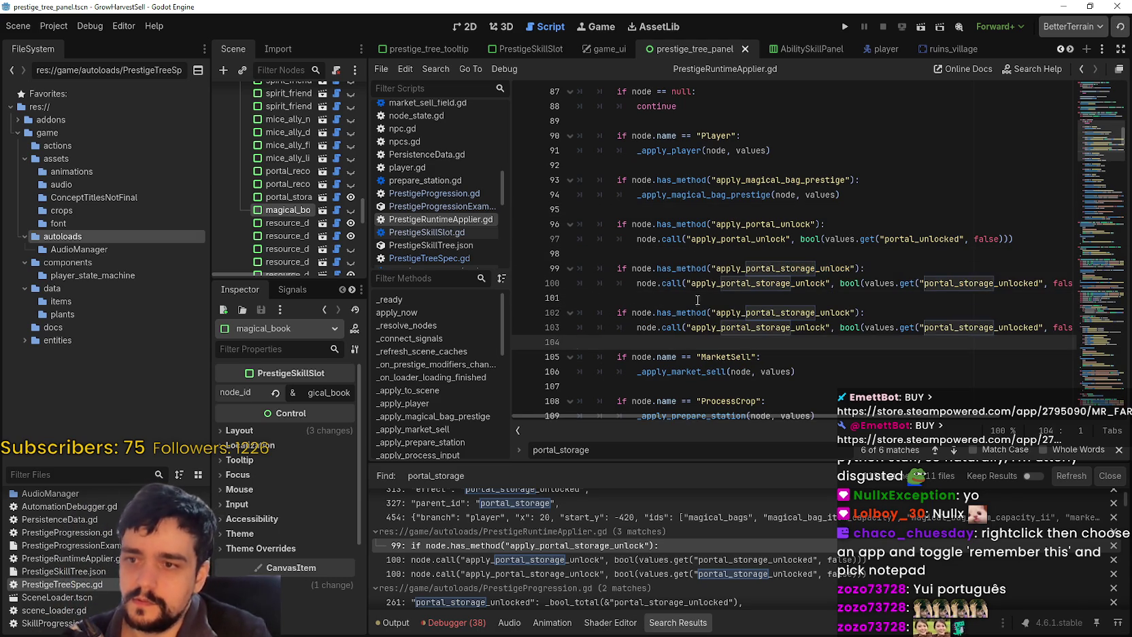
pyautogui.click(813, 313)
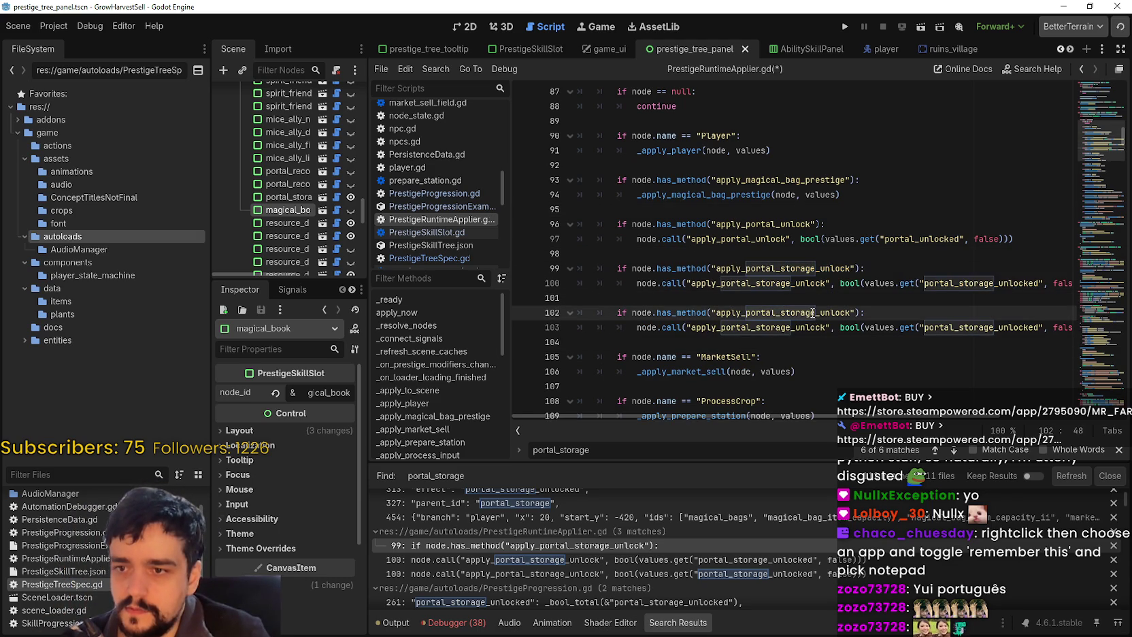
pyautogui.moveTo(814, 312); pyautogui.dragTo(755, 314)
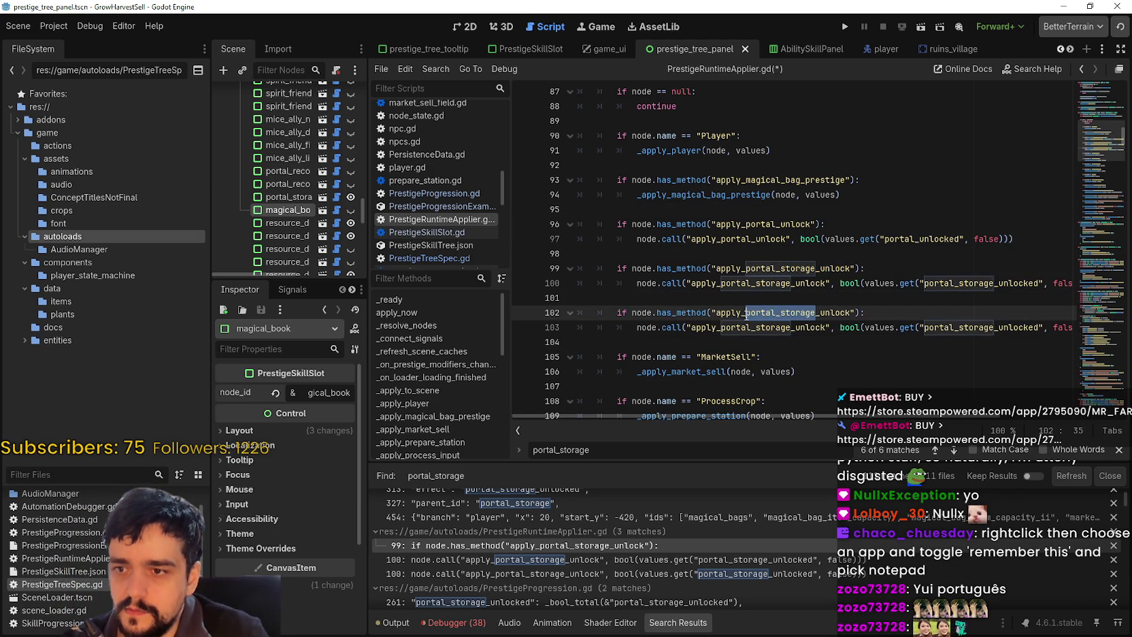
pyautogui.write('magical_book')
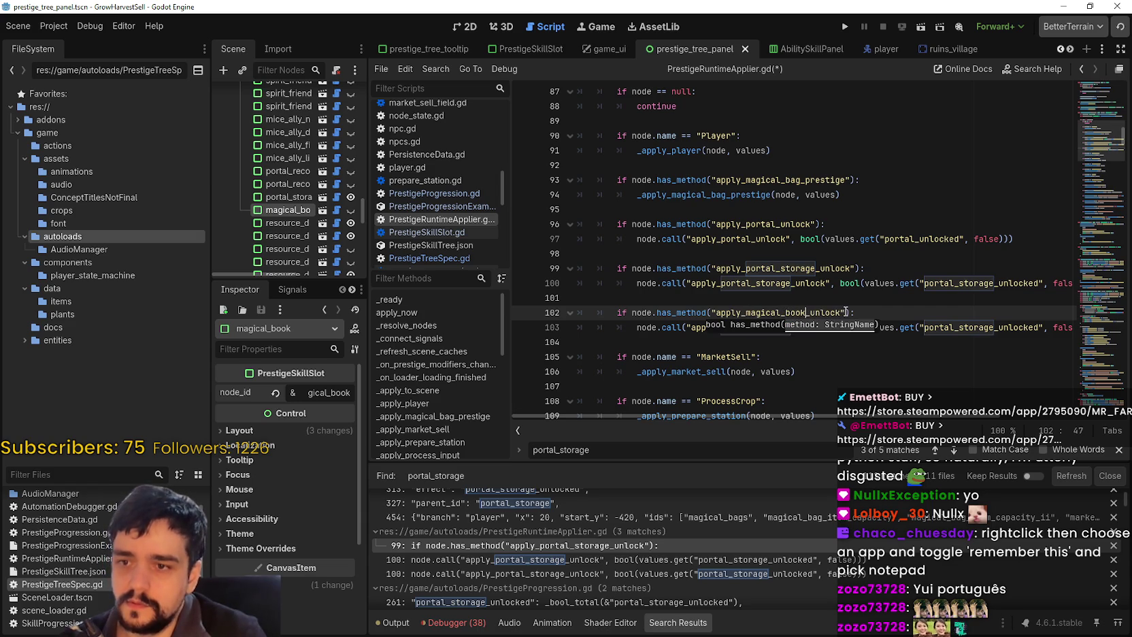
pyautogui.moveTo(805, 312); pyautogui.dragTo(729, 329)
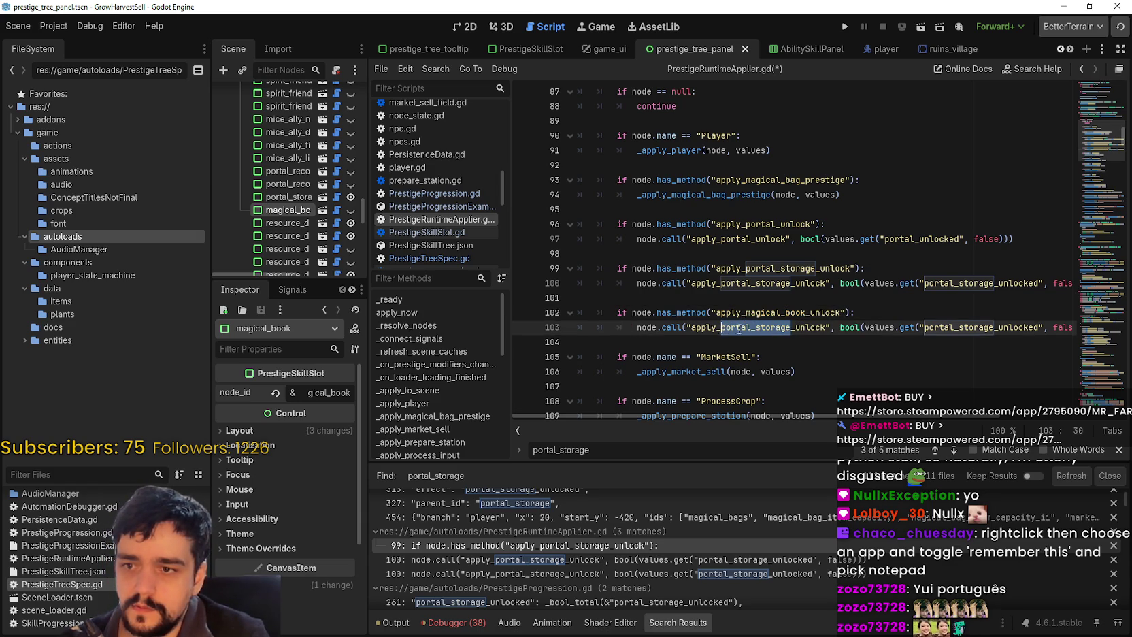
pyautogui.hotkey('ctrl', 'v')
pyautogui.moveTo(984, 327); pyautogui.dragTo(914, 328)
pyautogui.hotkey('ctrl', 'v')
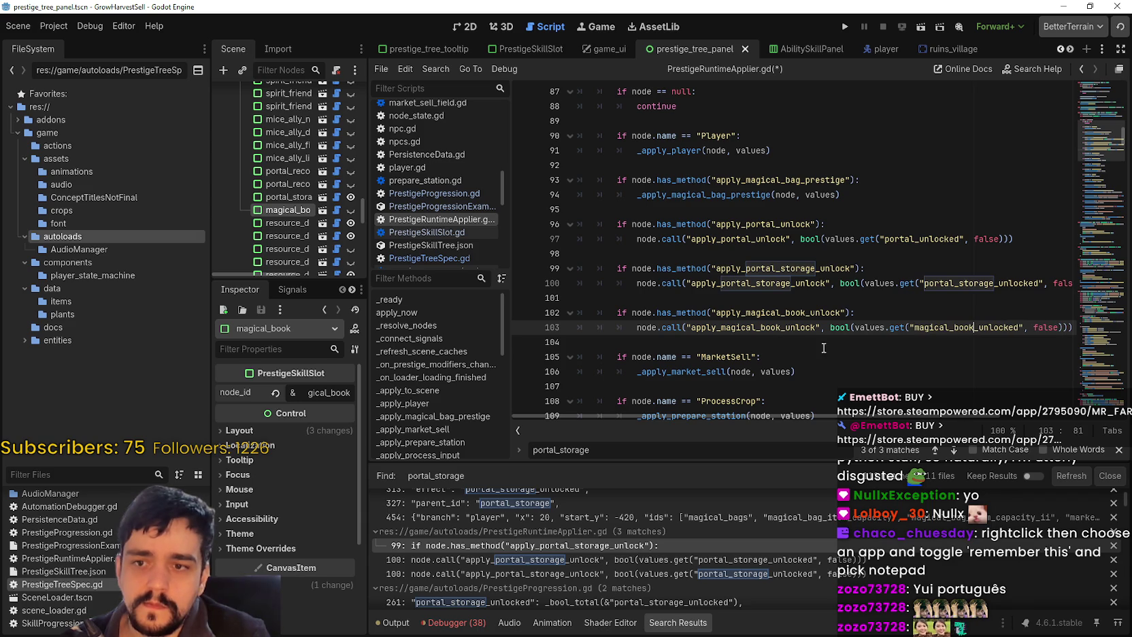
# Save PrestigeRuntimeApplier.gd and return to the prestige panel's 2D canvas
pyautogui.hotkey('ctrl', 's')
pyautogui.press('Down')
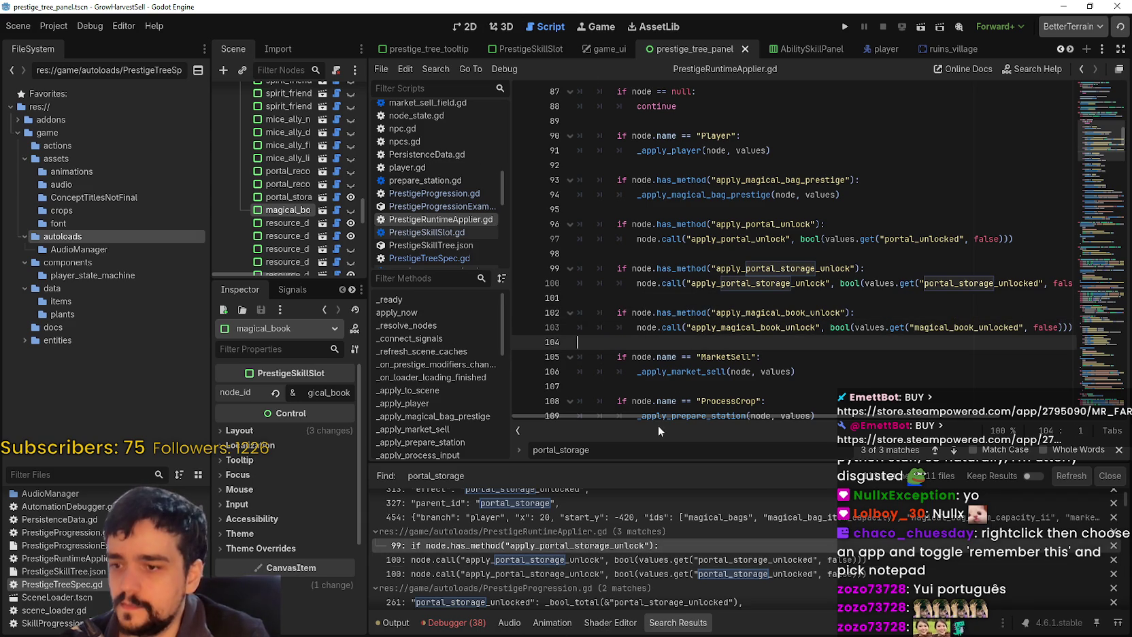
pyautogui.click(470, 27)
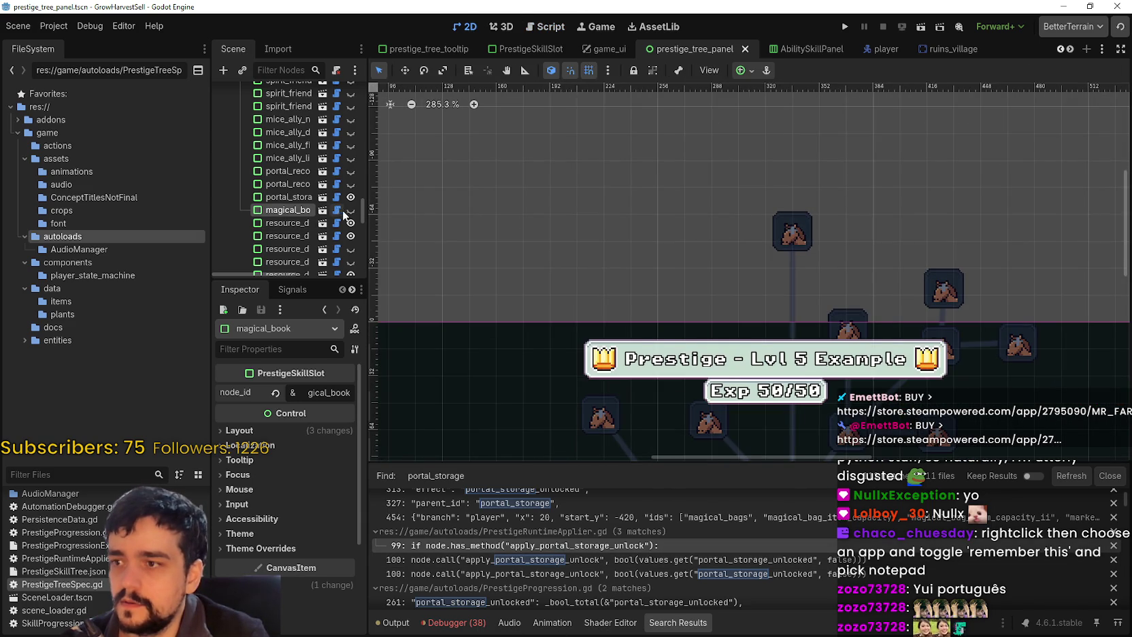
# Check the magical_book node_id, then follow the search results to PrestigeProgression.gd line 261
pyautogui.click(287, 211)
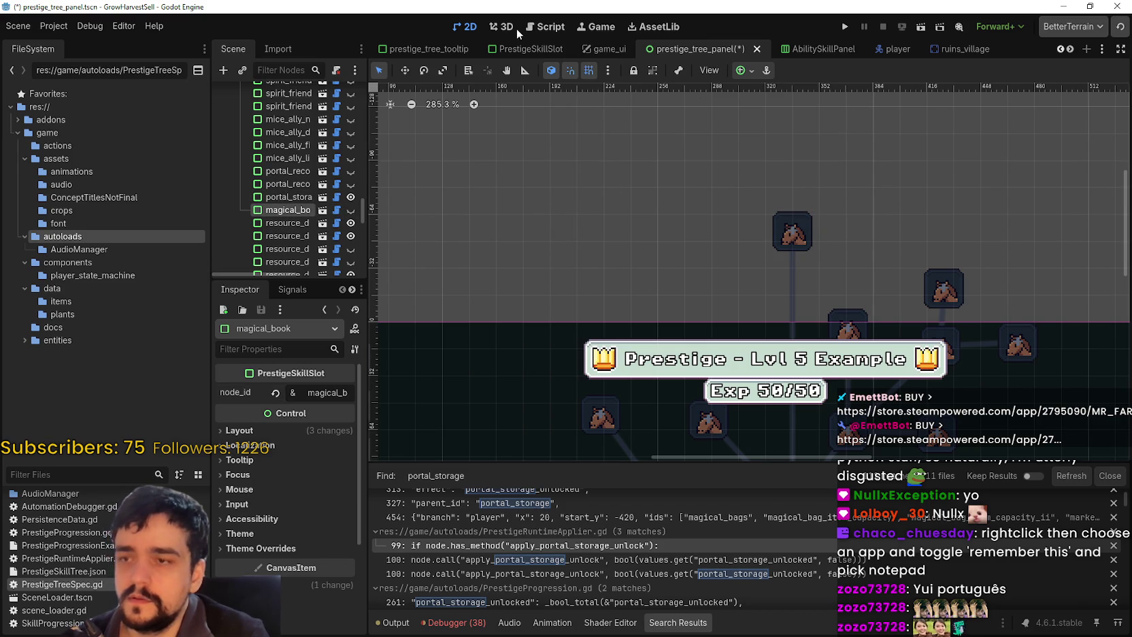
pyautogui.click(605, 560)
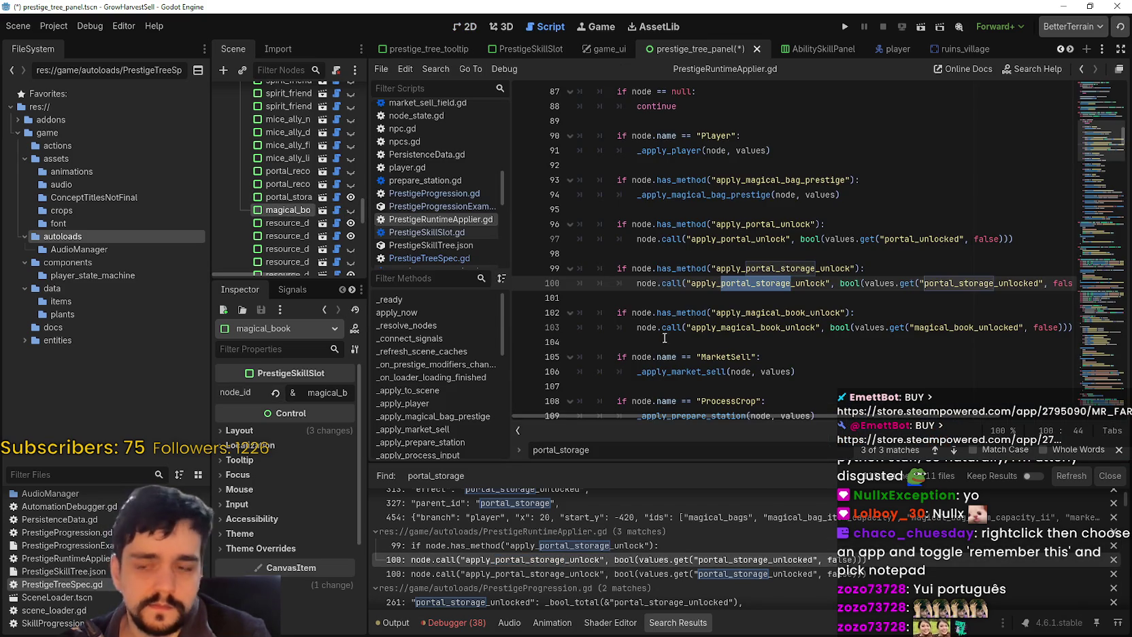
pyautogui.click(730, 572)
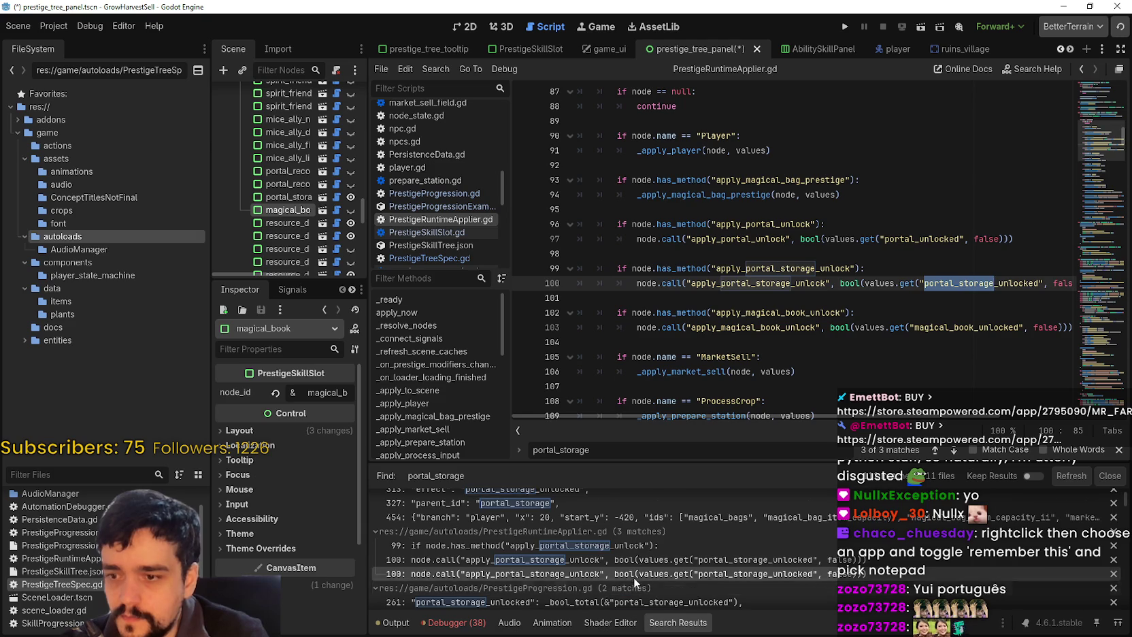
pyautogui.scroll(-2, 646, 583)
pyautogui.click(725, 578)
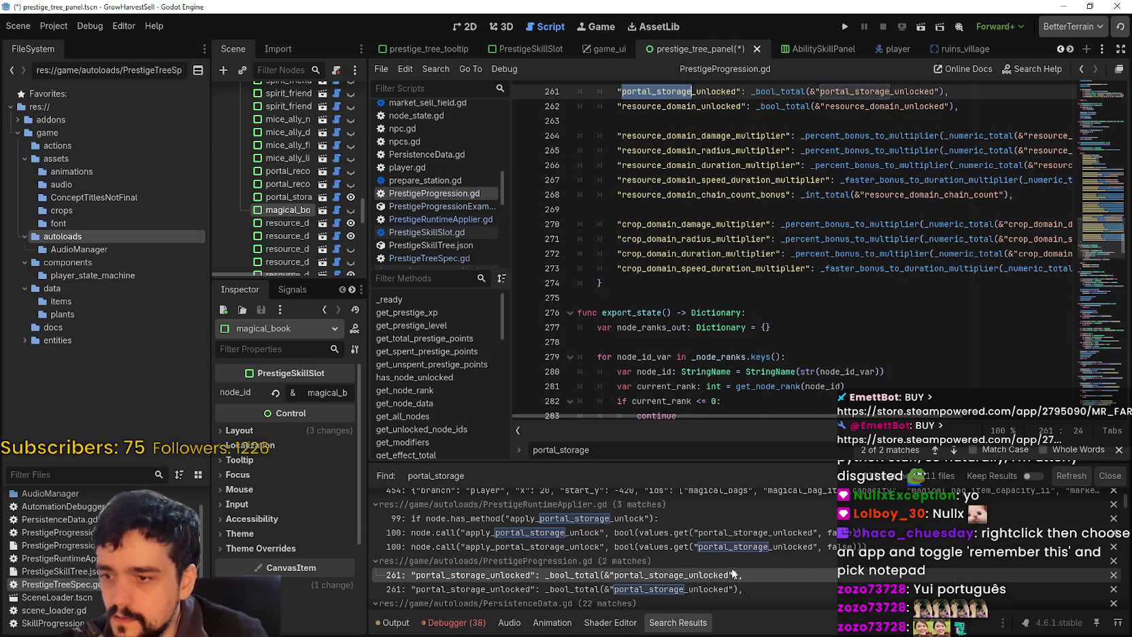
# Add line 262 computing magical_book_unlocked with _bool_total and save PrestigeProgression.gd
pyautogui.click(975, 262)
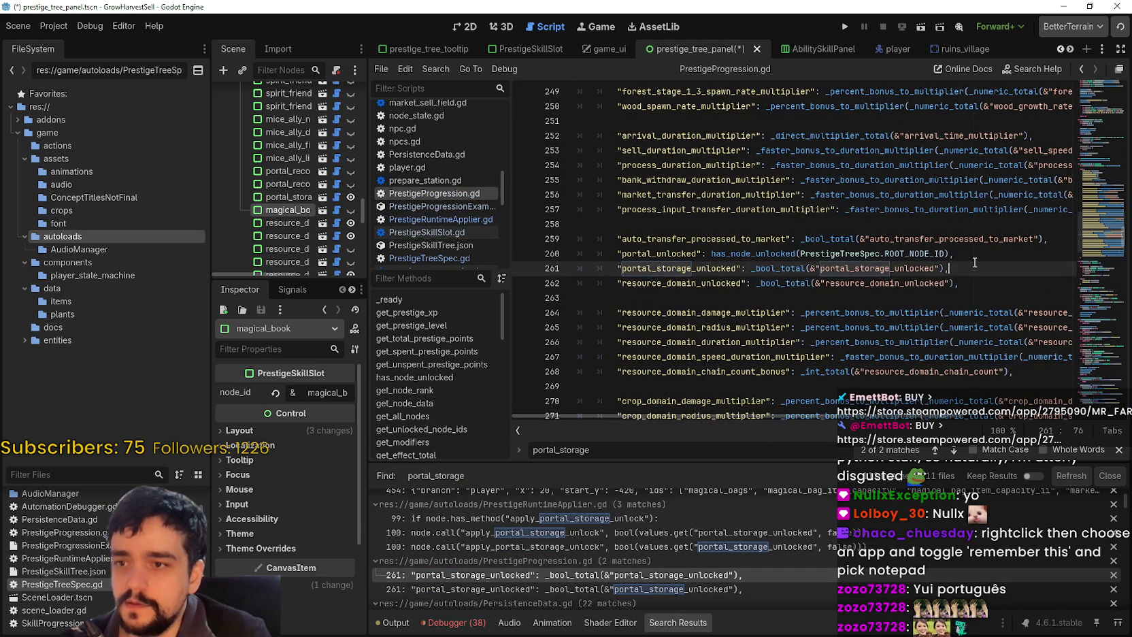
pyautogui.moveTo(974, 262); pyautogui.dragTo(599, 268)
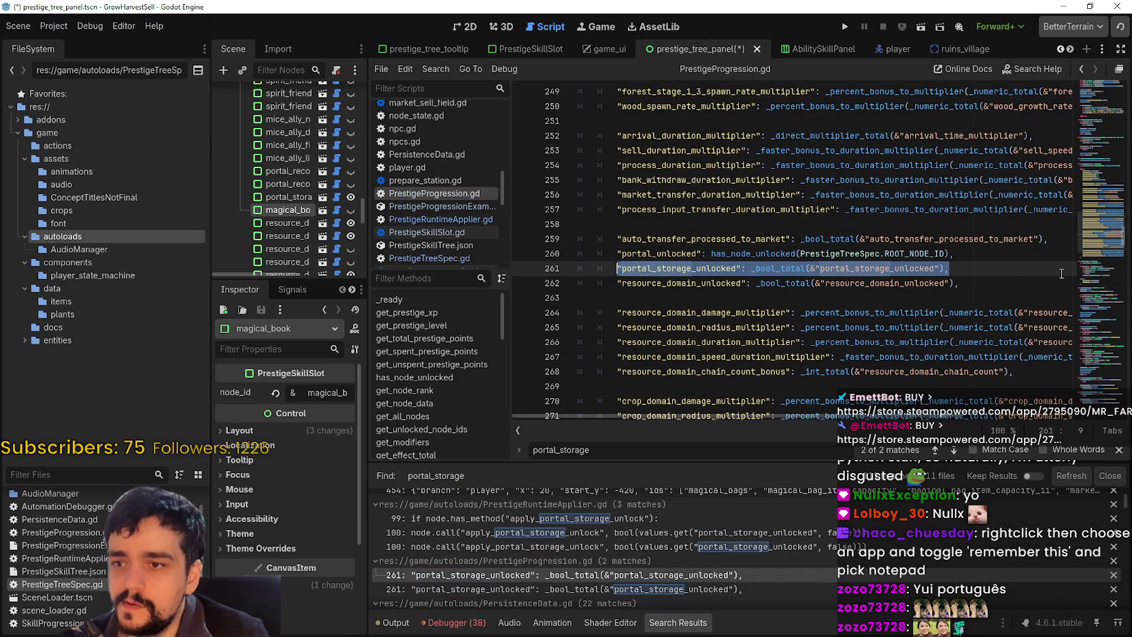
pyautogui.click(978, 262)
pyautogui.press('Return')
pyautogui.hotkey('ctrl', 'v')
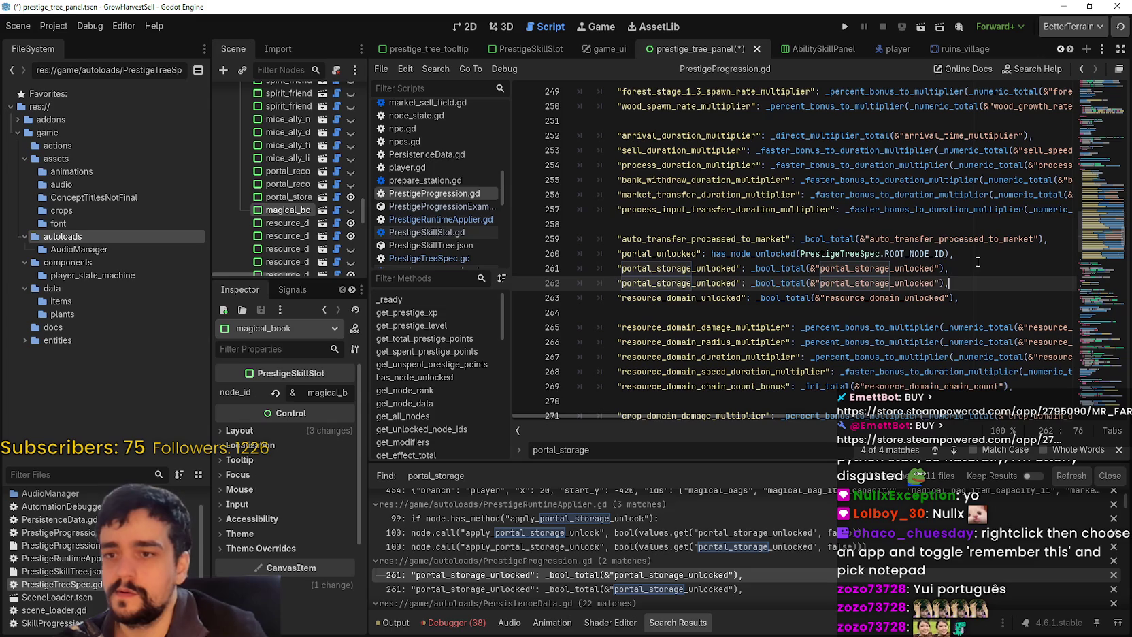
pyautogui.moveTo(692, 283); pyautogui.dragTo(622, 283)
pyautogui.write('magical_boo')
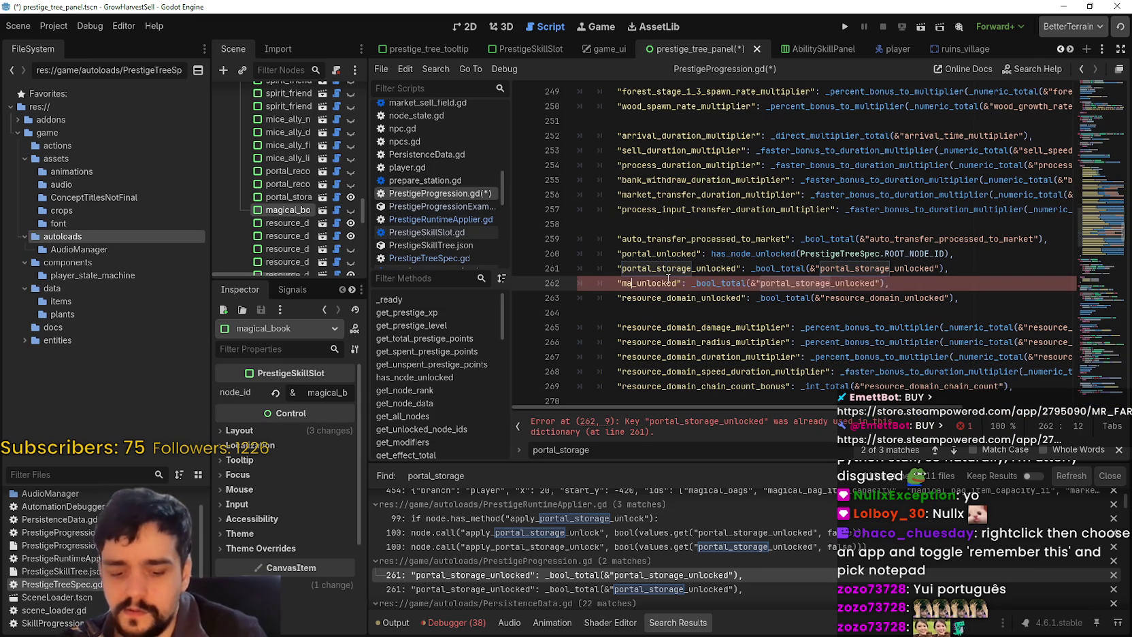
pyautogui.write('k')
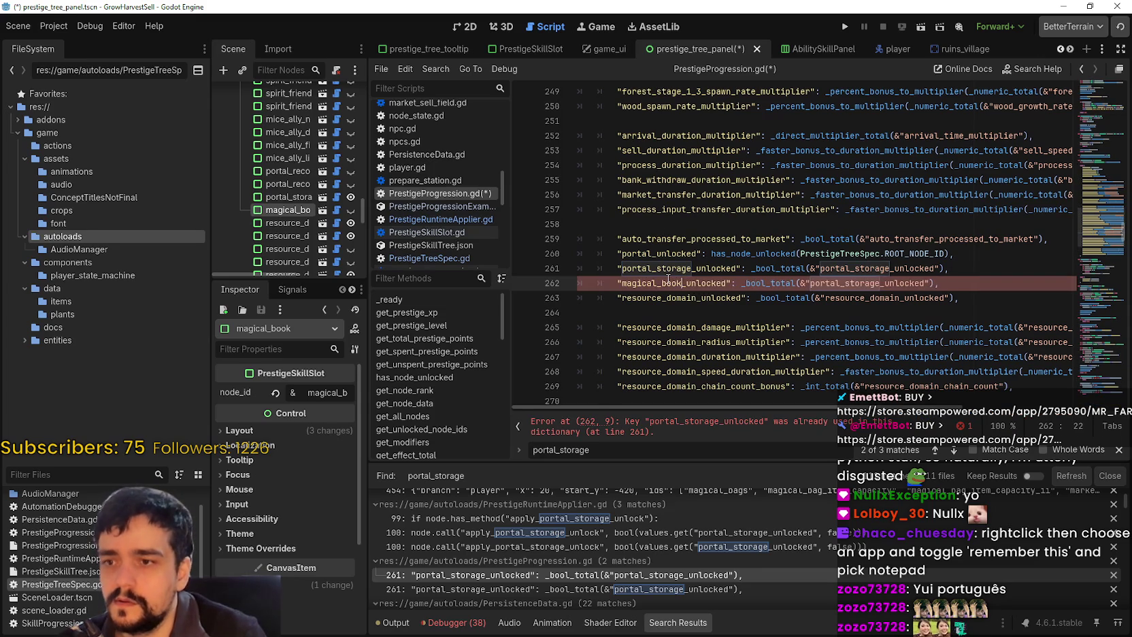
pyautogui.moveTo(878, 283); pyautogui.dragTo(818, 285)
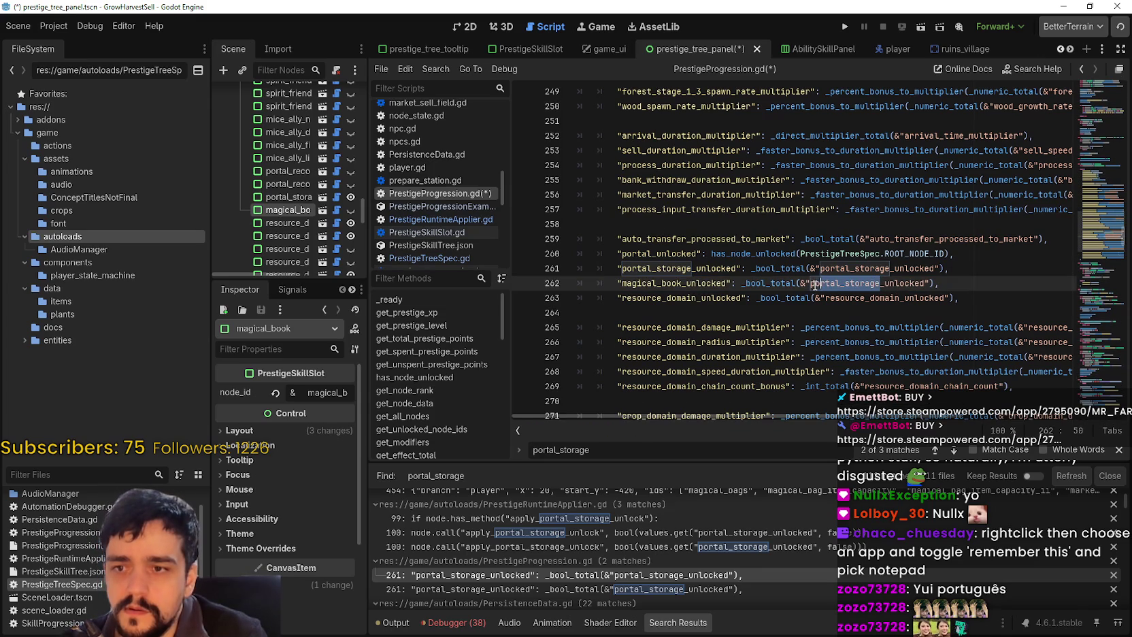
pyautogui.write('magical_b')
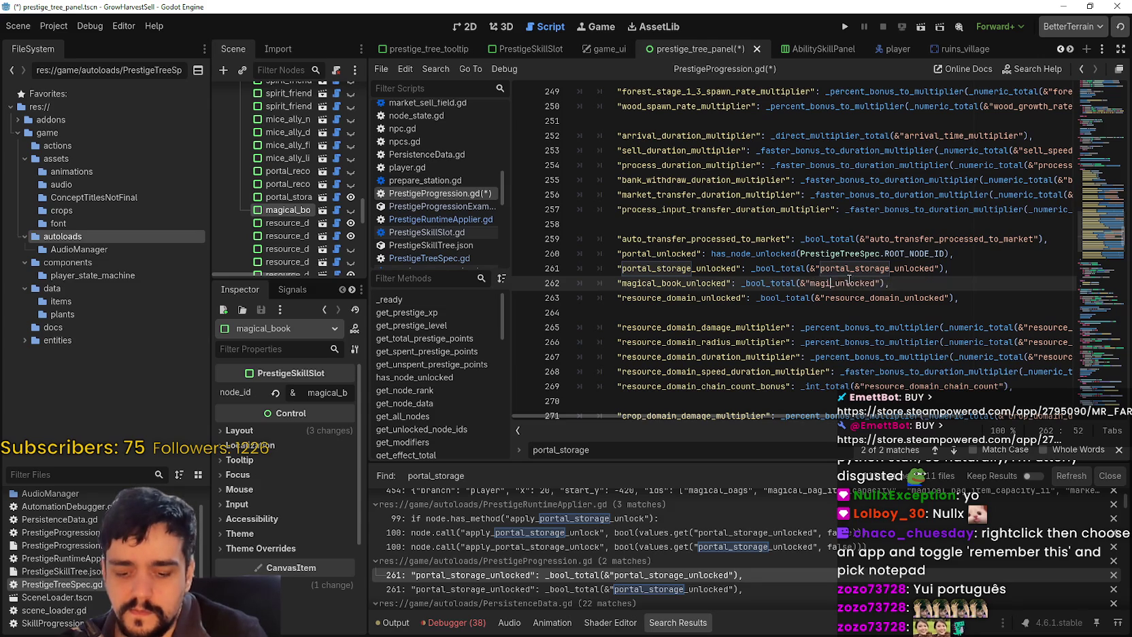
pyautogui.write('ook')
pyautogui.hotkey('ctrl', 's')
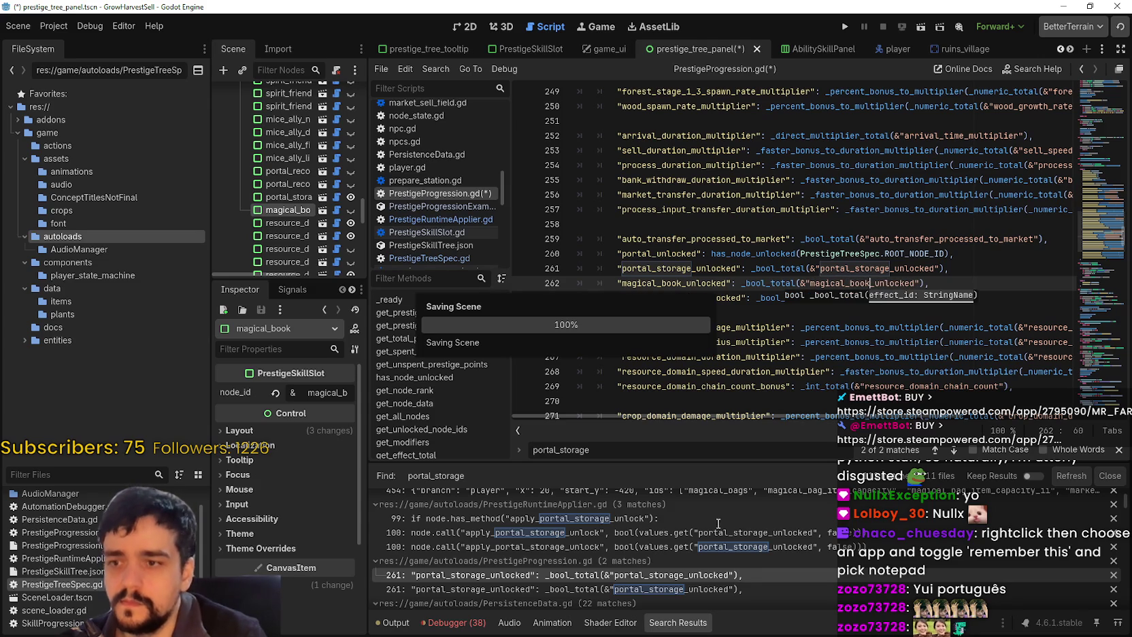
# Save the prestige panel scene and jump back to the portal_storage_unlocked line 261
pyautogui.scroll(-1, 676, 581)
pyautogui.scroll(-1, 676, 582)
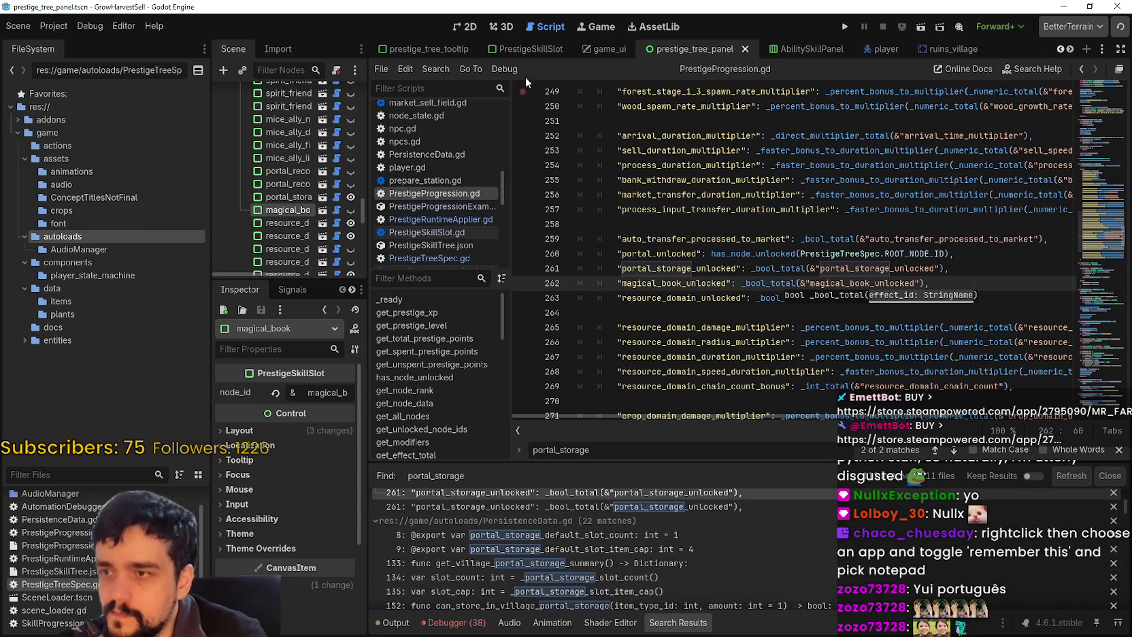
pyautogui.click(468, 29)
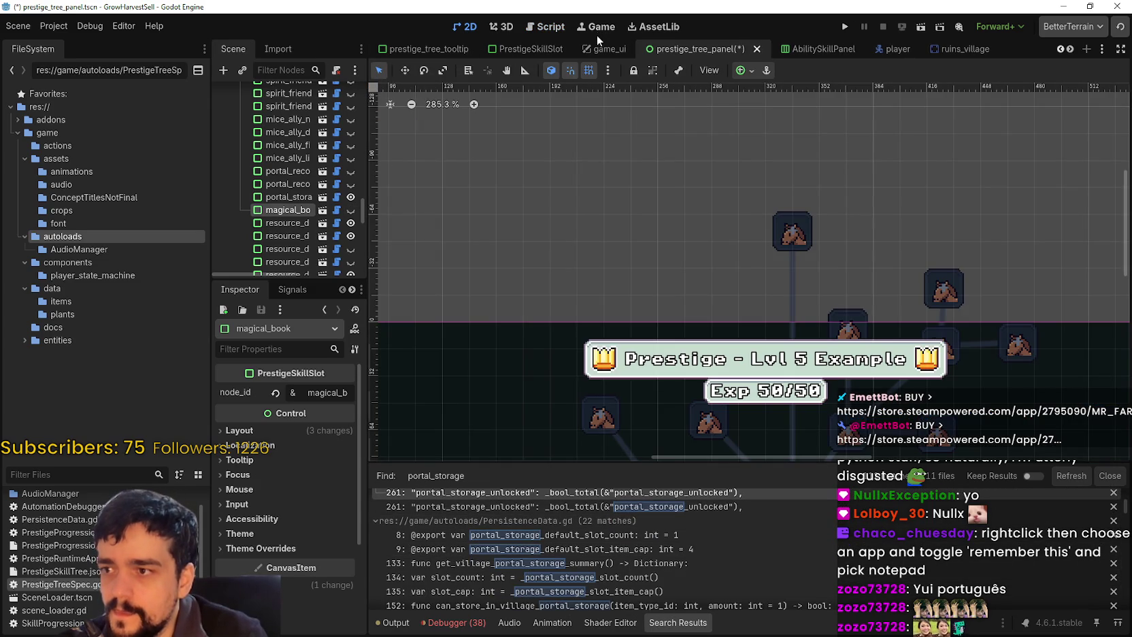
pyautogui.click(541, 27)
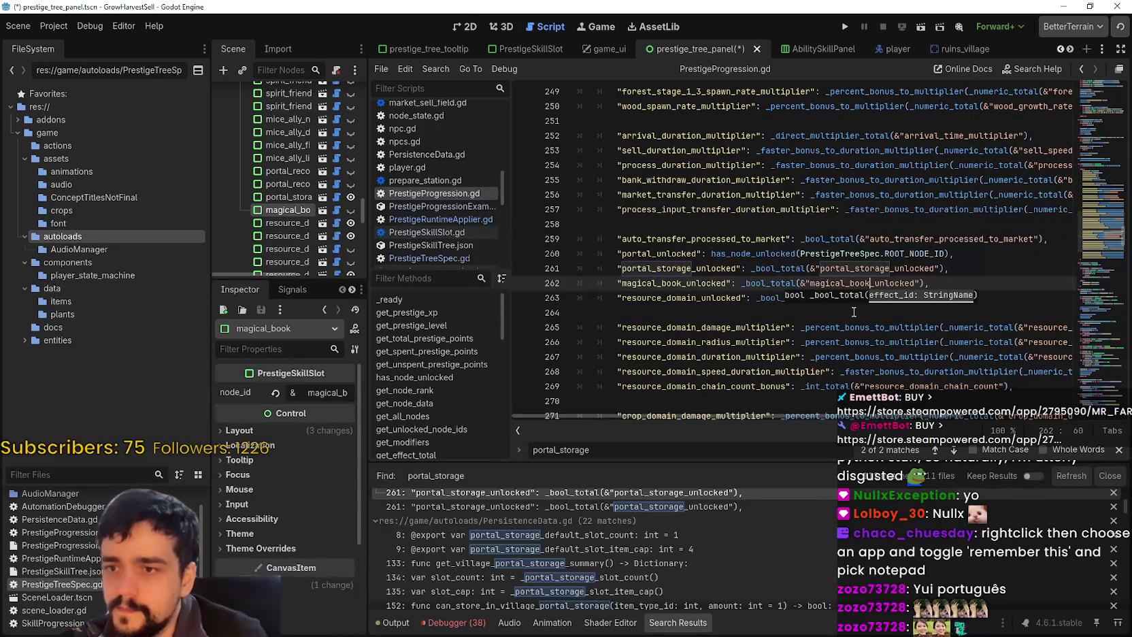
pyautogui.hotkey('ctrl', 's')
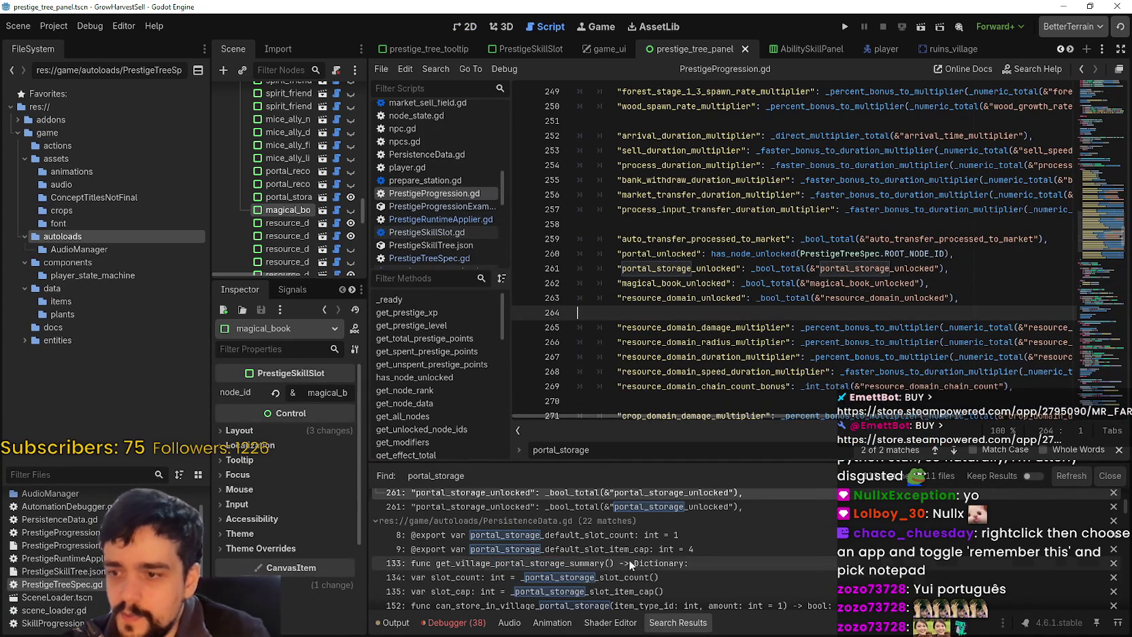
pyautogui.click(655, 507)
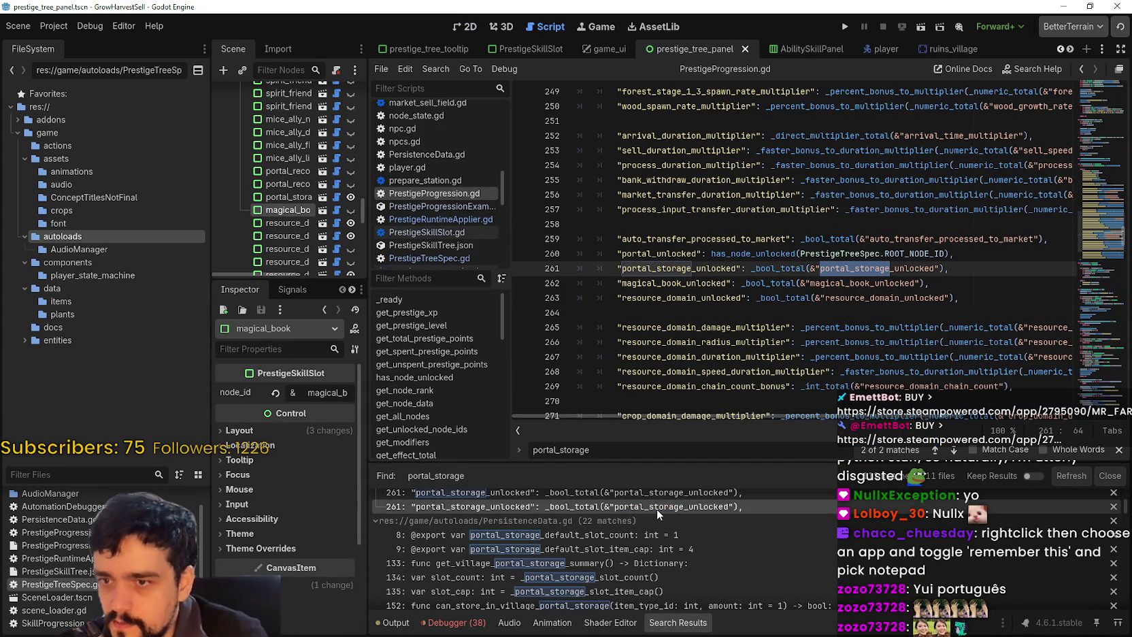
# Review the portal_storage slot count, item cap and storage summary matches
pyautogui.click(612, 542)
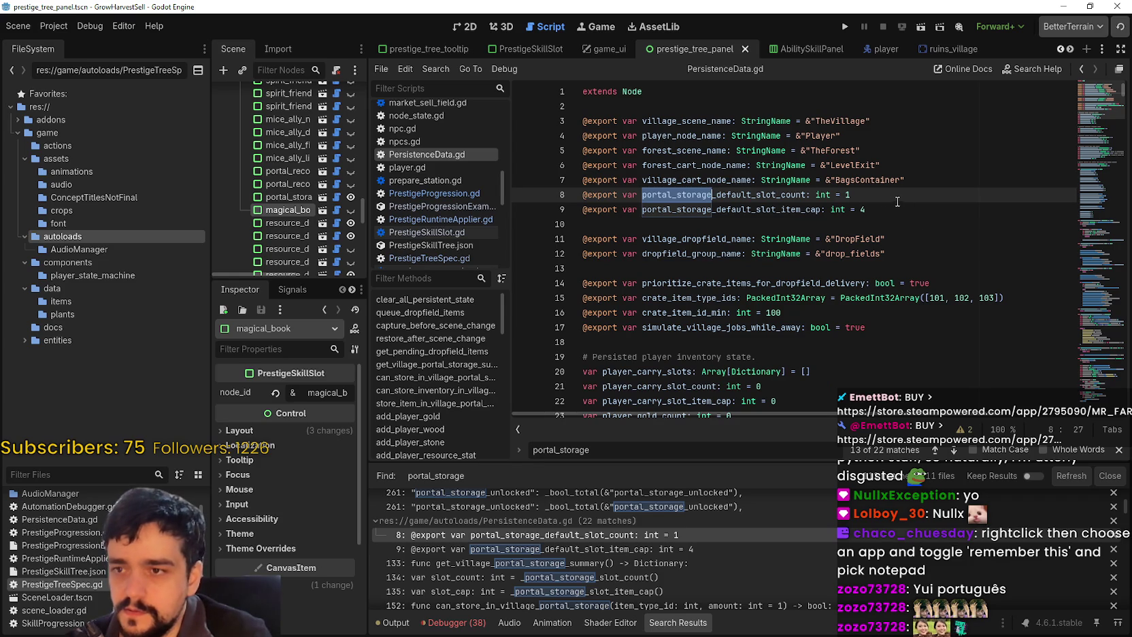
pyautogui.click(493, 548)
pyautogui.click(489, 562)
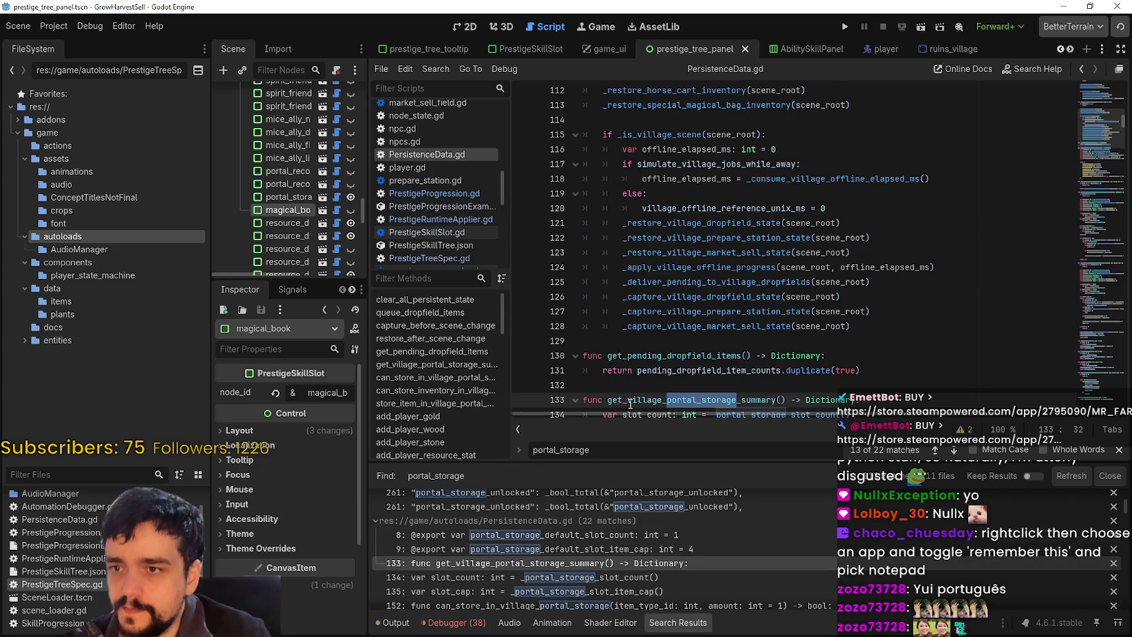
pyautogui.click(548, 580)
pyautogui.scroll(-1, 541, 563)
pyautogui.scroll(-1, 628, 589)
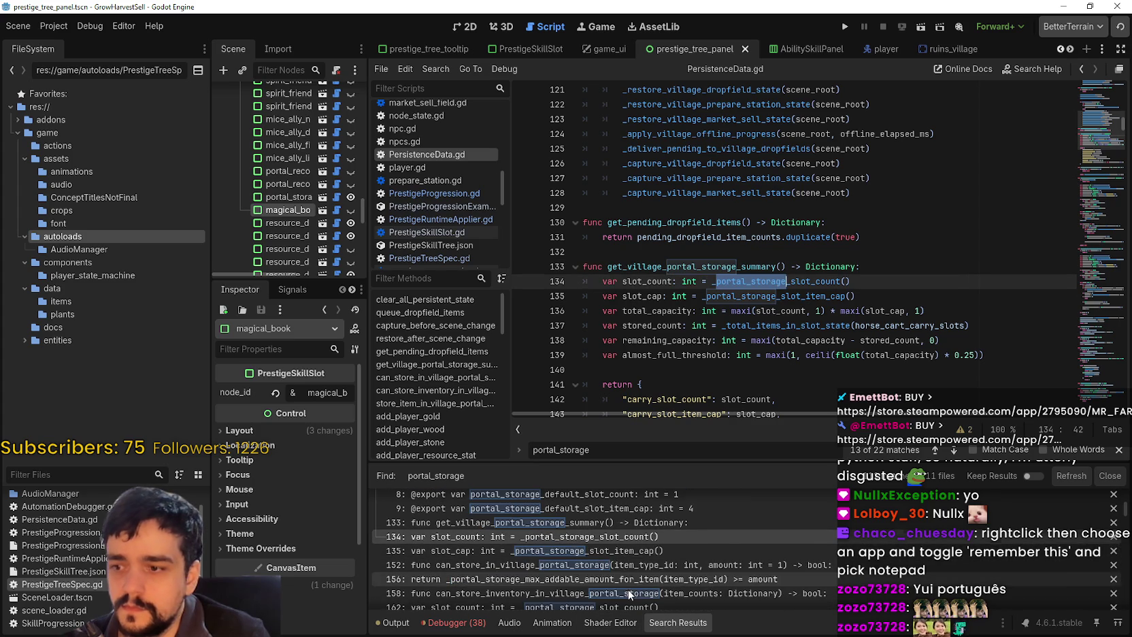
# Step through the village portal storage functions and open village_portal_bags.gd at line 39
pyautogui.click(616, 551)
pyautogui.click(619, 565)
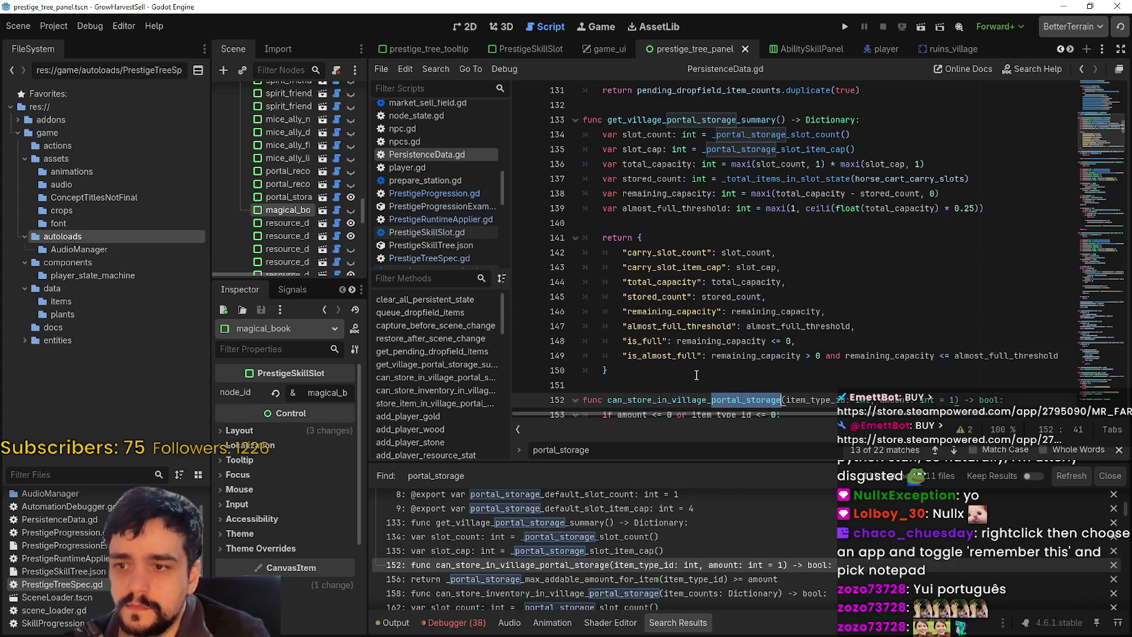
pyautogui.scroll(-2, 697, 375)
pyautogui.scroll(-2, 694, 549)
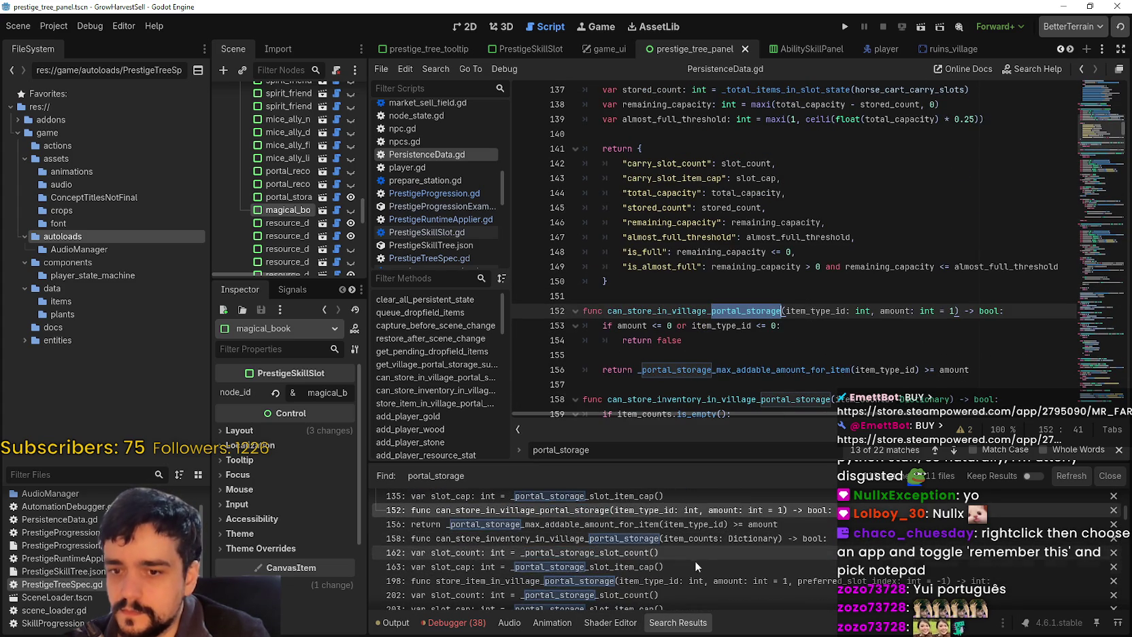
pyautogui.click(681, 538)
pyautogui.scroll(-1, 680, 542)
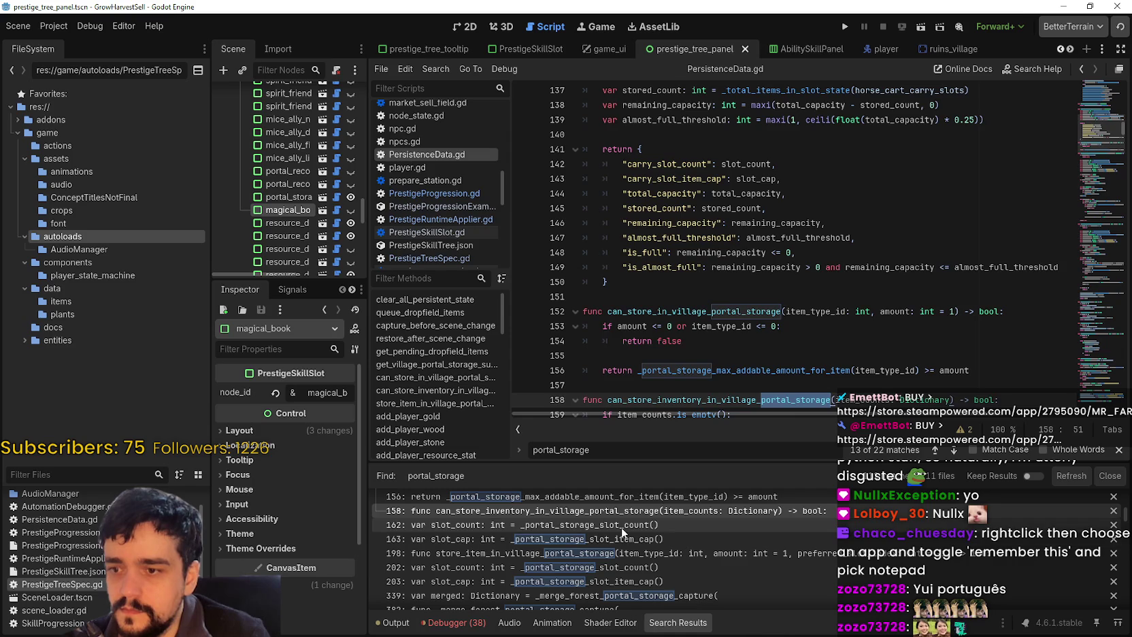
pyautogui.click(622, 526)
pyautogui.scroll(-1, 619, 546)
pyautogui.click(571, 527)
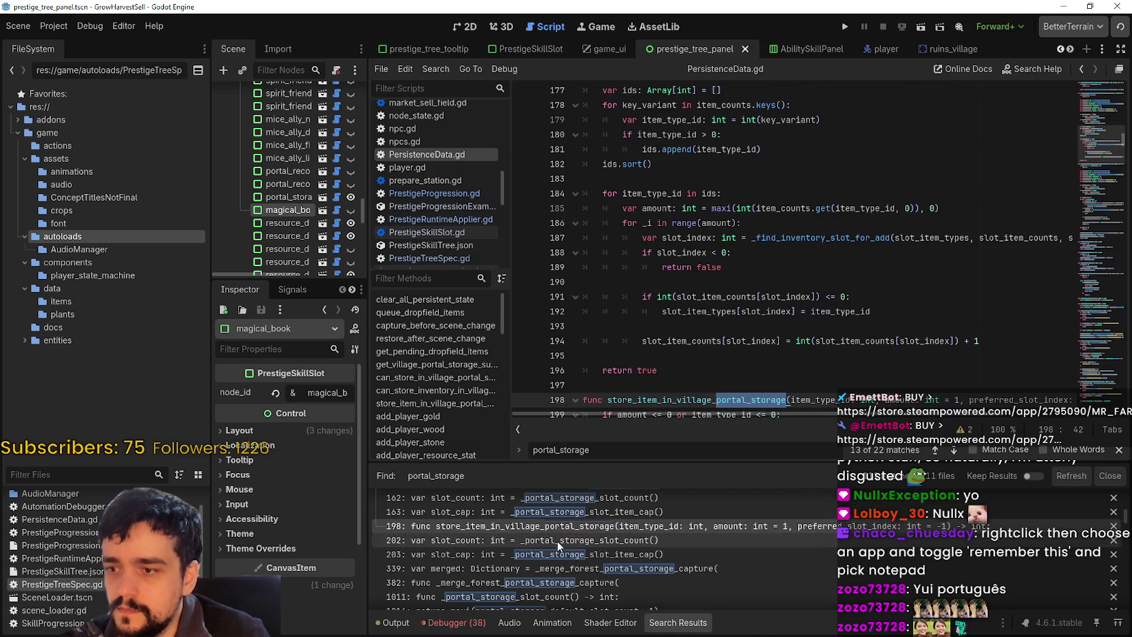
pyautogui.click(564, 540)
pyautogui.scroll(-1, 545, 542)
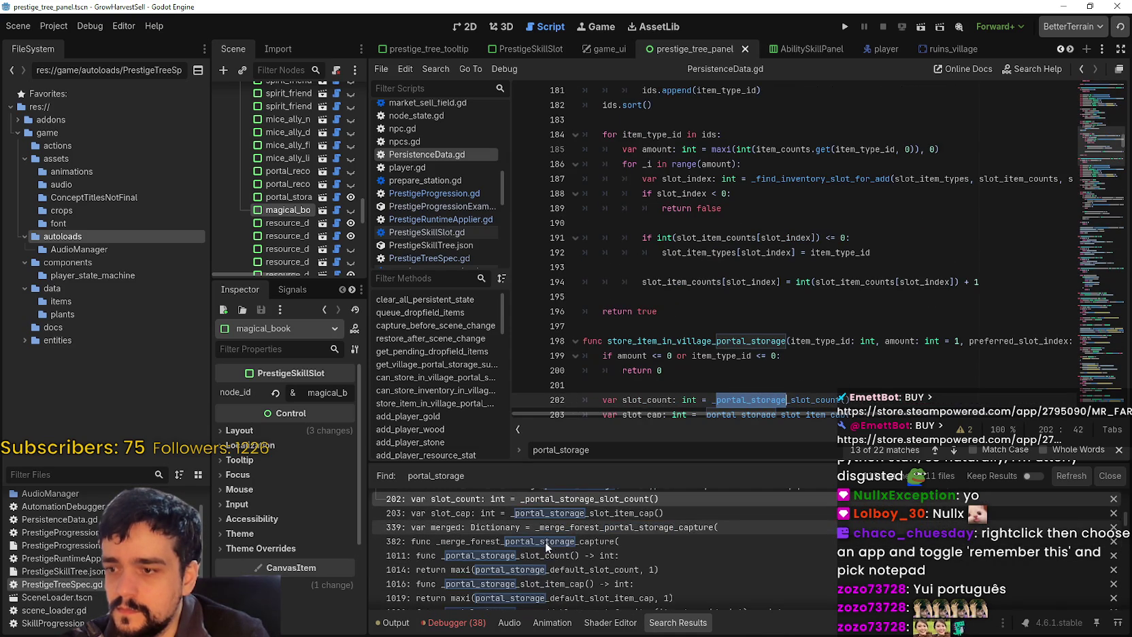
pyautogui.scroll(-3, 663, 563)
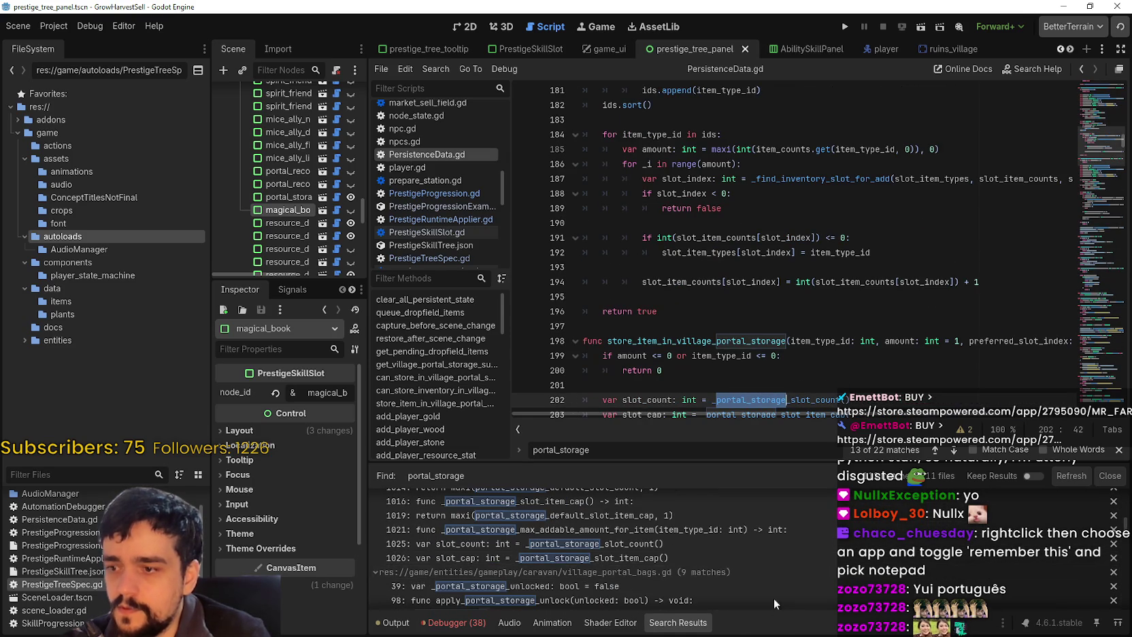
pyautogui.scroll(-1, 772, 592)
pyautogui.click(671, 559)
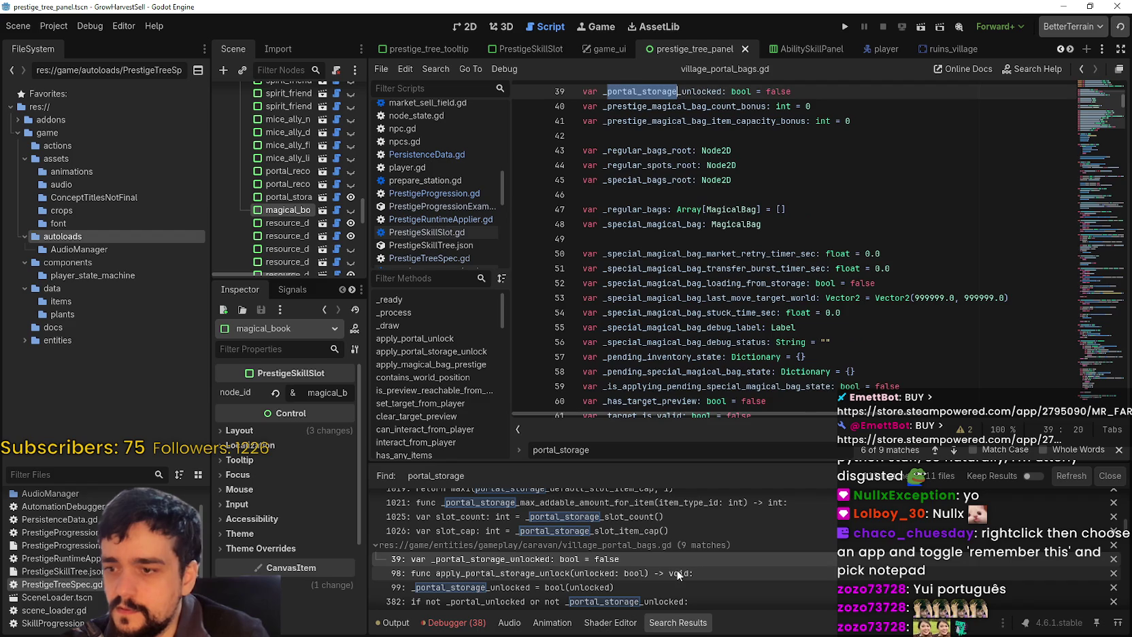
# Scroll through village_portal_bags.gd and the portal_storage results, then show the 2D canvas
pyautogui.scroll(3, 747, 308)
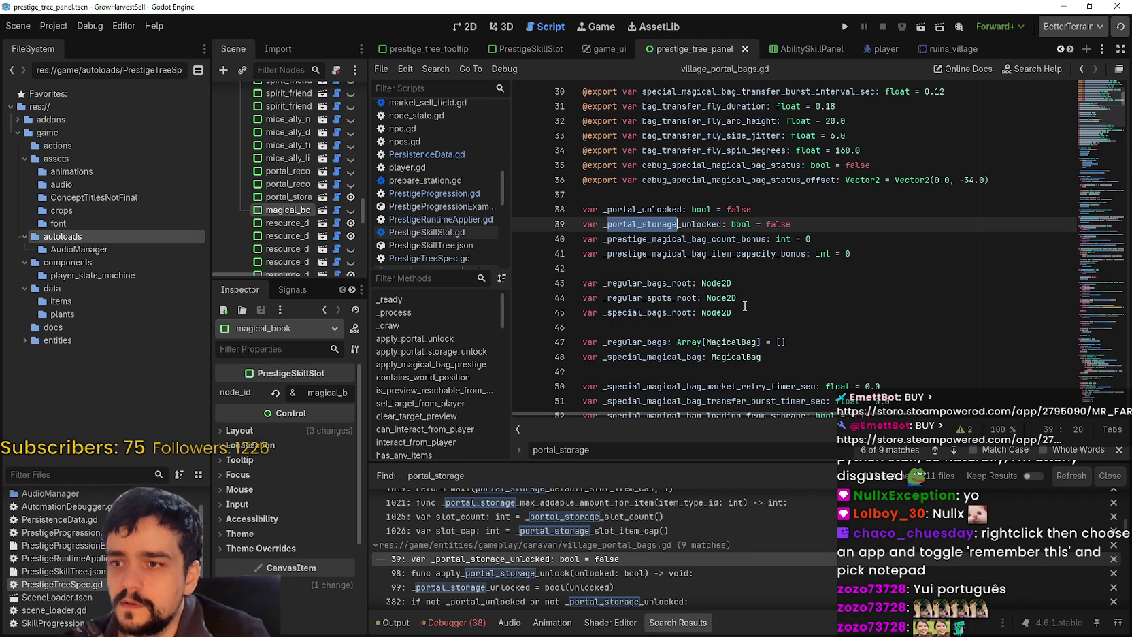
pyautogui.scroll(4, 745, 307)
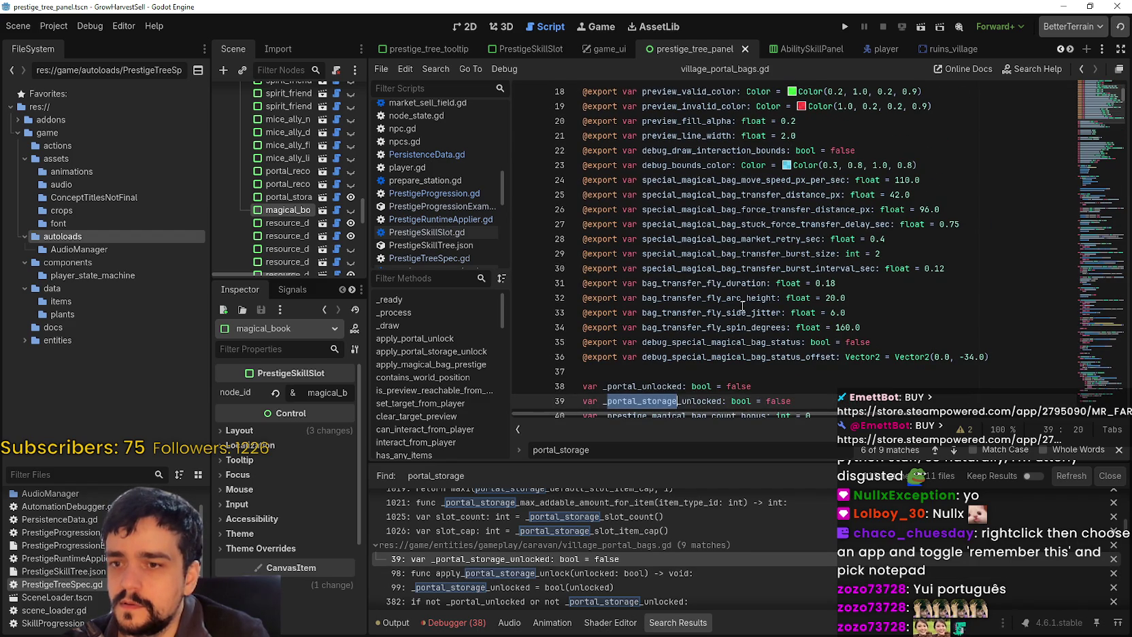
pyautogui.scroll(-3, 742, 306)
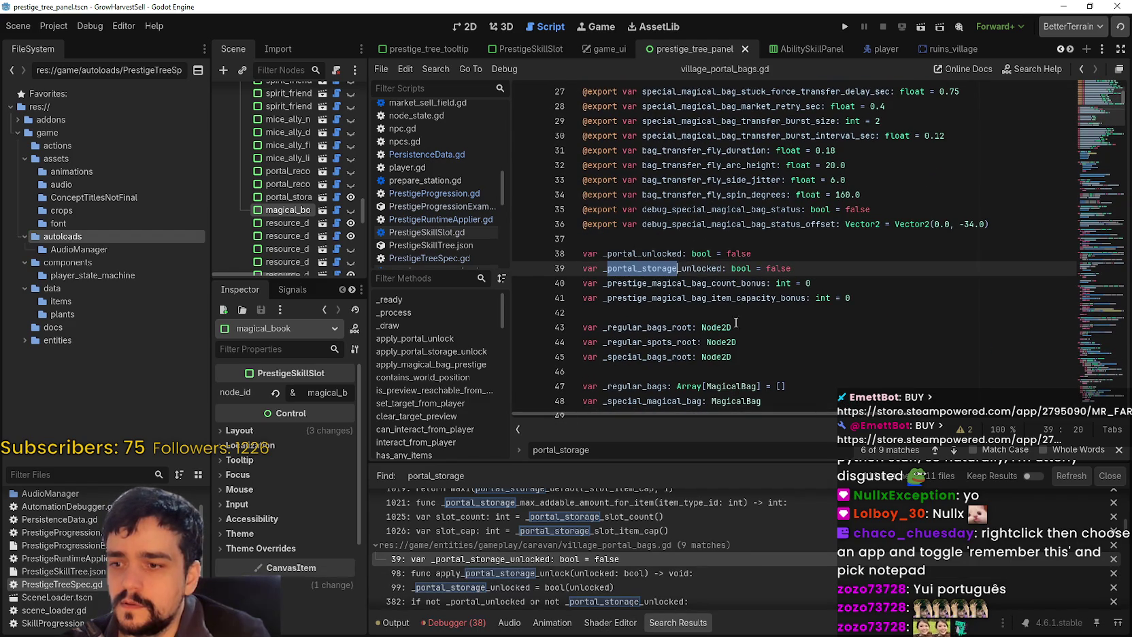
pyautogui.scroll(-1, 743, 546)
pyautogui.scroll(-2, 689, 372)
pyautogui.scroll(-3, 663, 573)
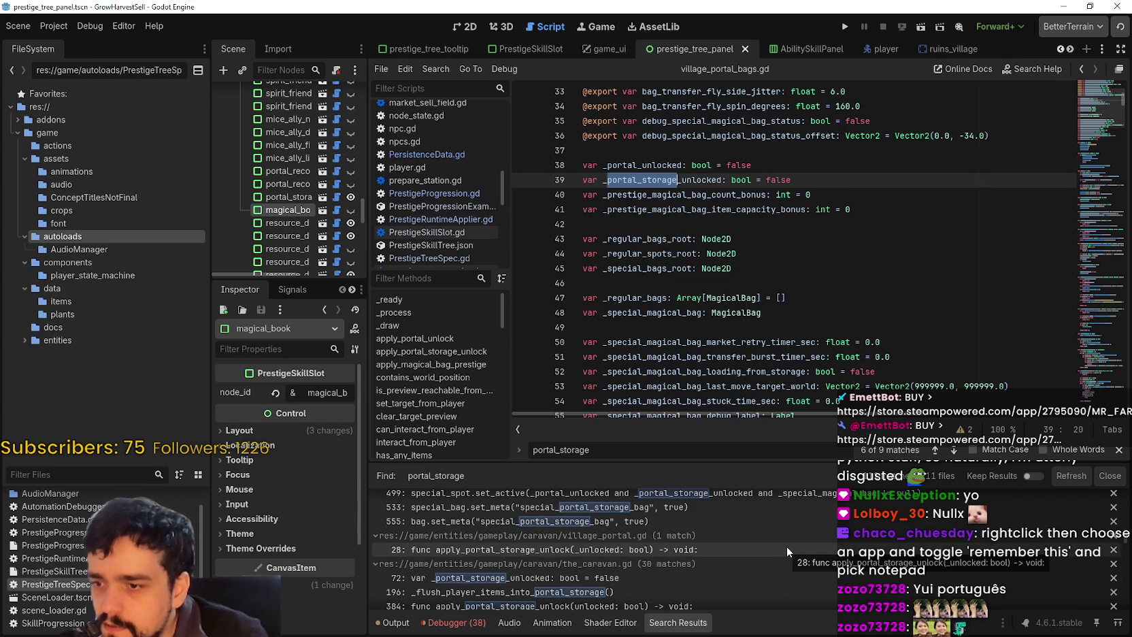
pyautogui.scroll(-1, 669, 571)
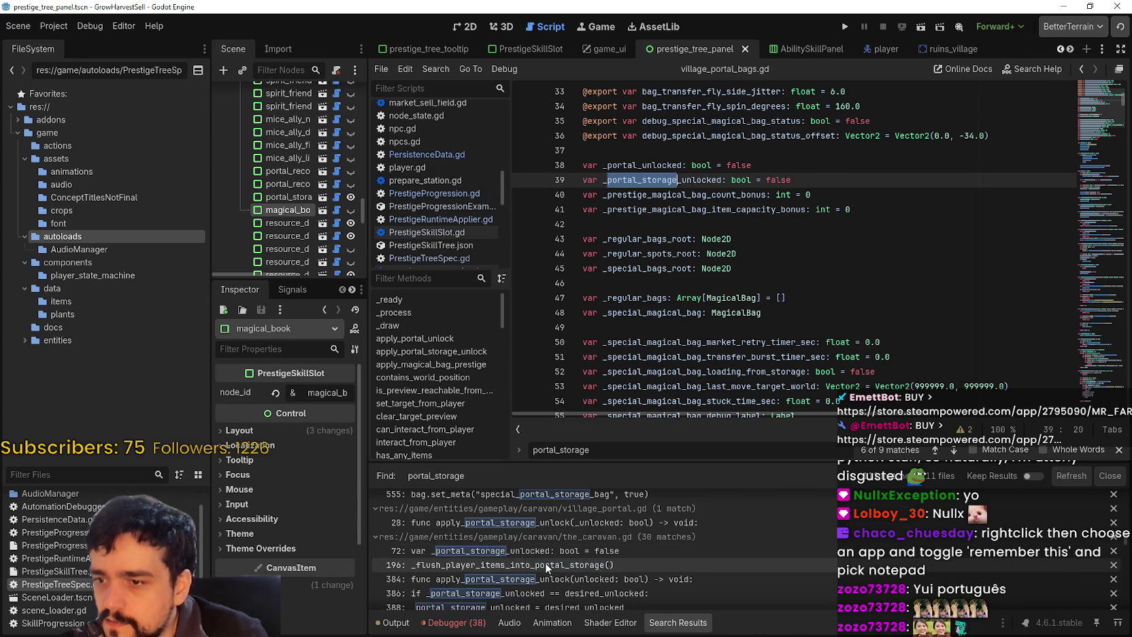
pyautogui.scroll(-6, 719, 573)
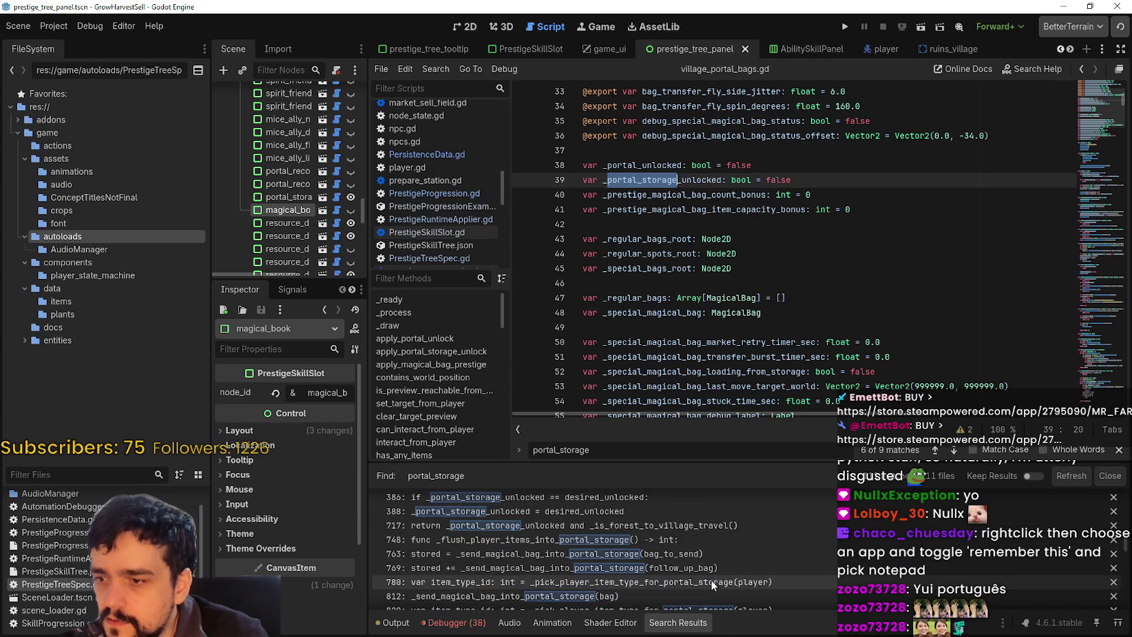
pyautogui.scroll(-10, 693, 566)
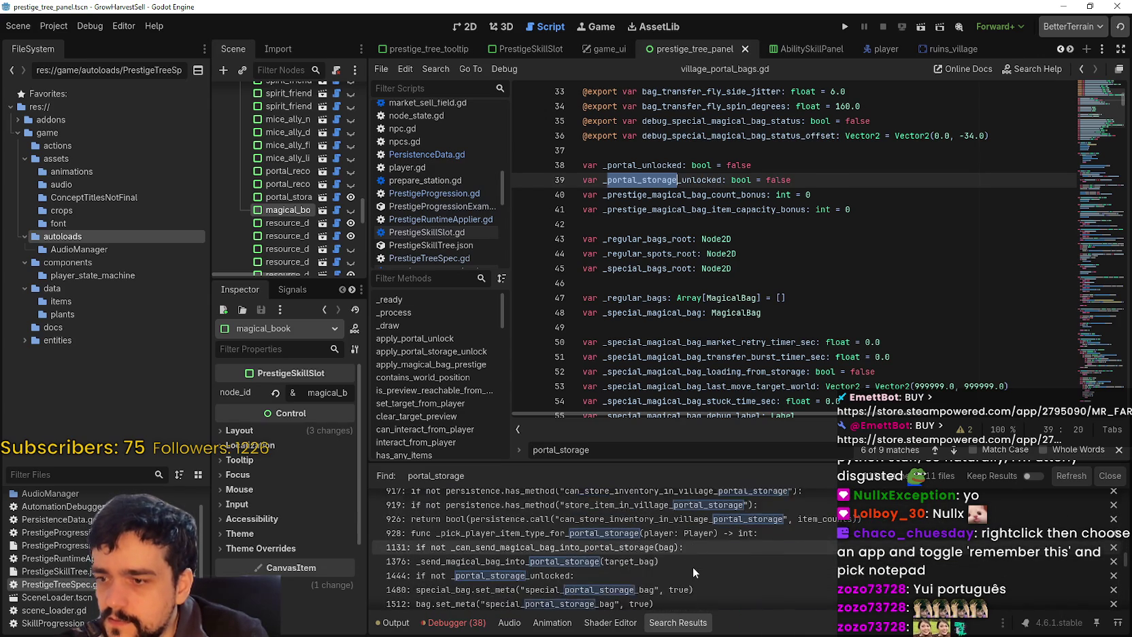
pyautogui.scroll(-5, 693, 565)
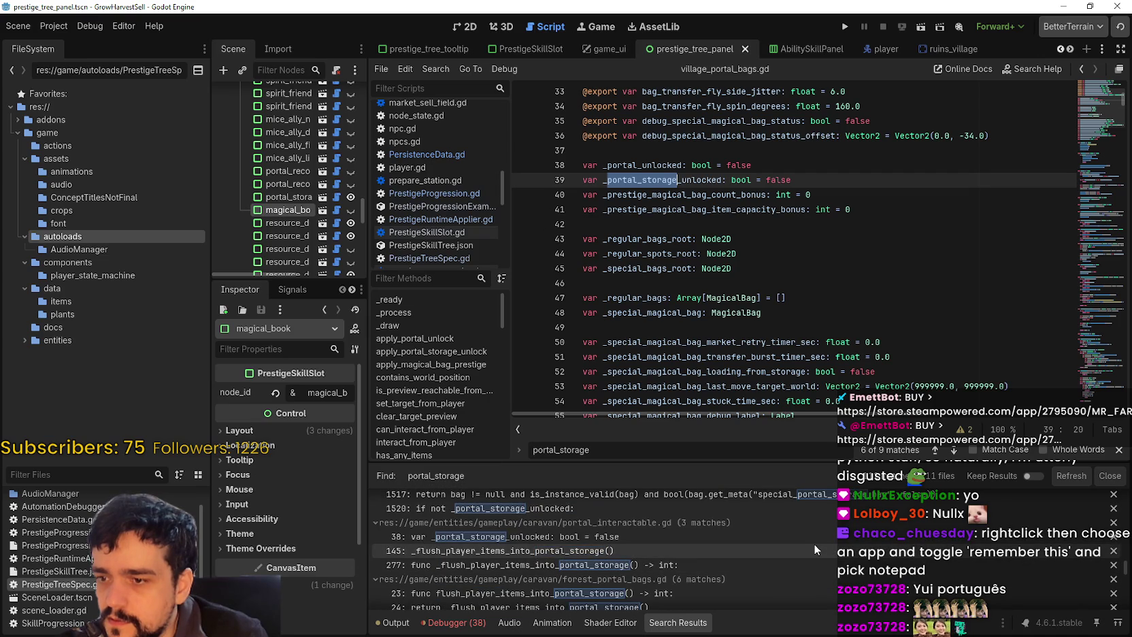
pyautogui.scroll(-3, 804, 542)
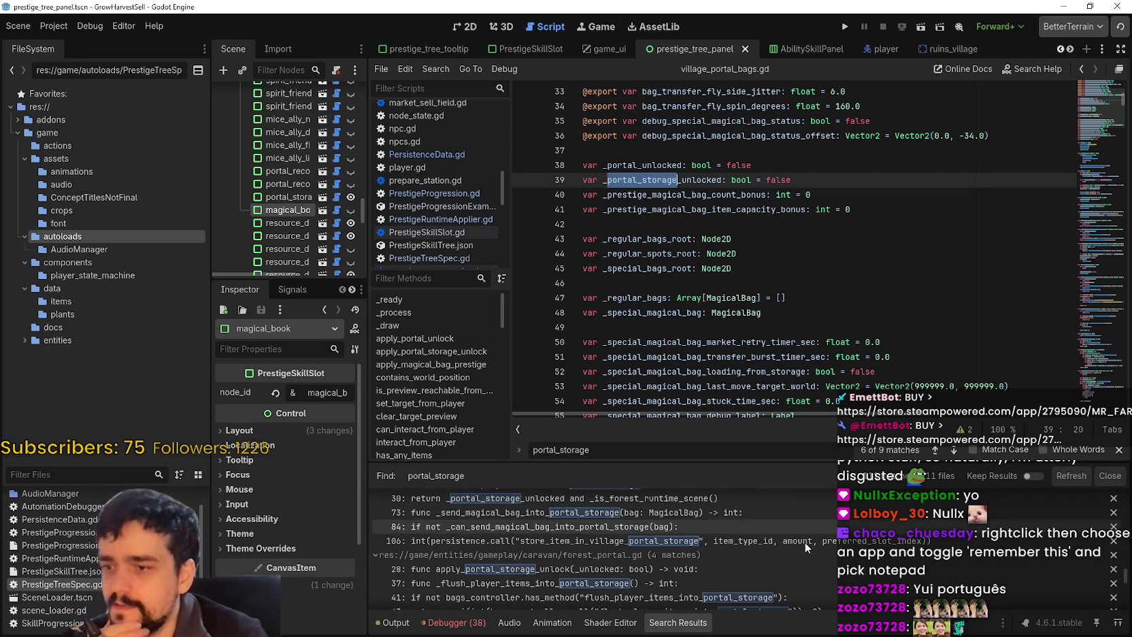
pyautogui.scroll(-5, 694, 540)
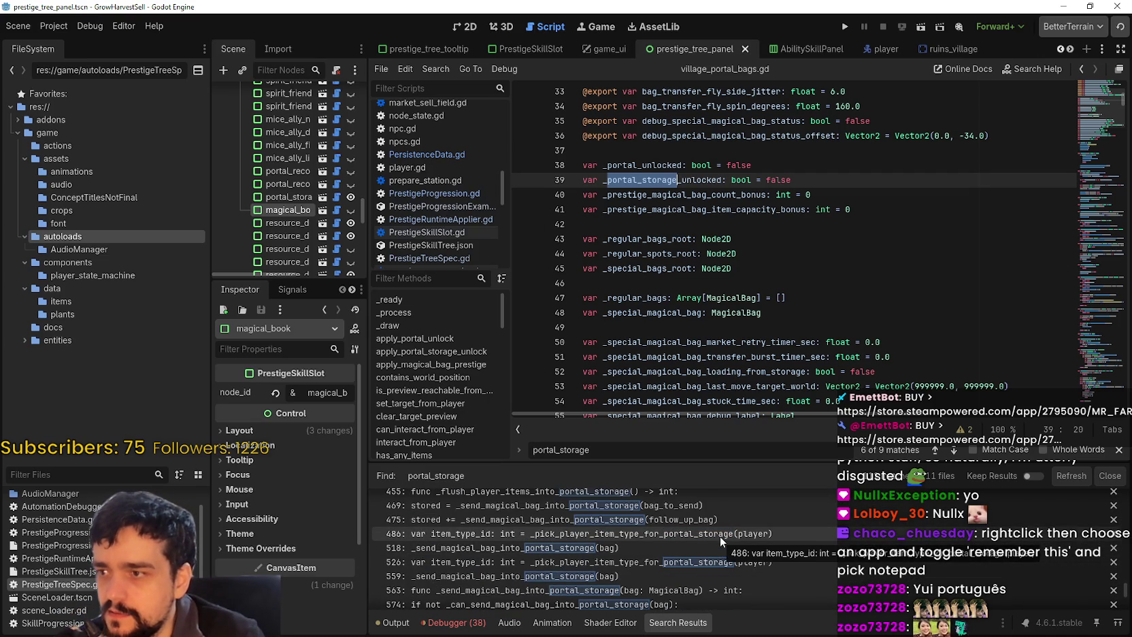
pyautogui.scroll(3, 721, 535)
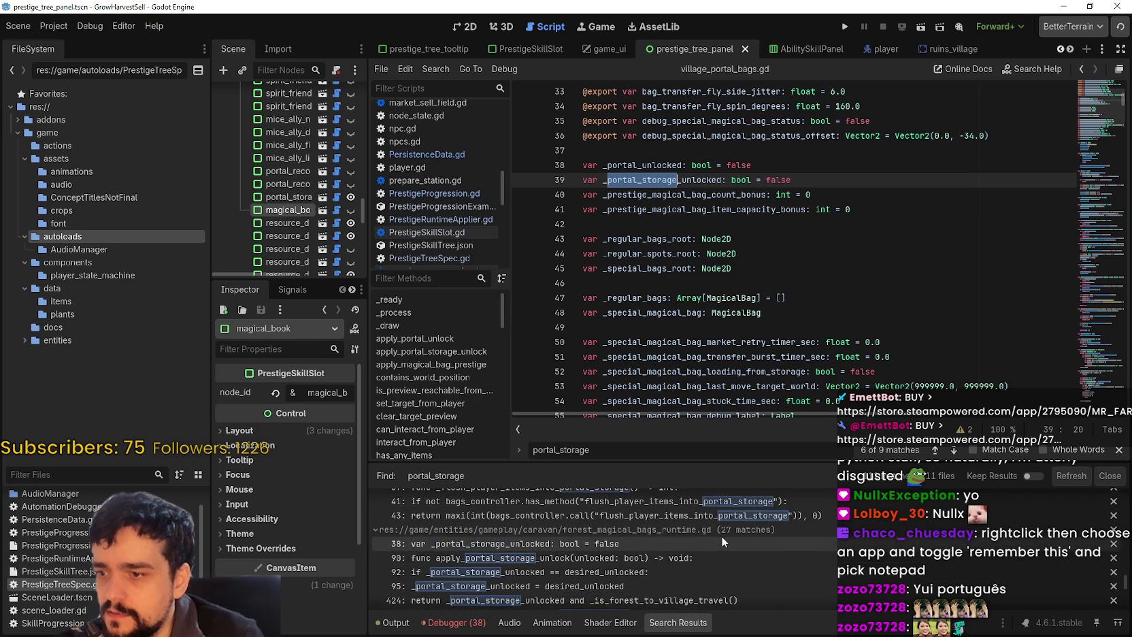
pyautogui.scroll(-3, 763, 557)
pyautogui.scroll(-5, 757, 549)
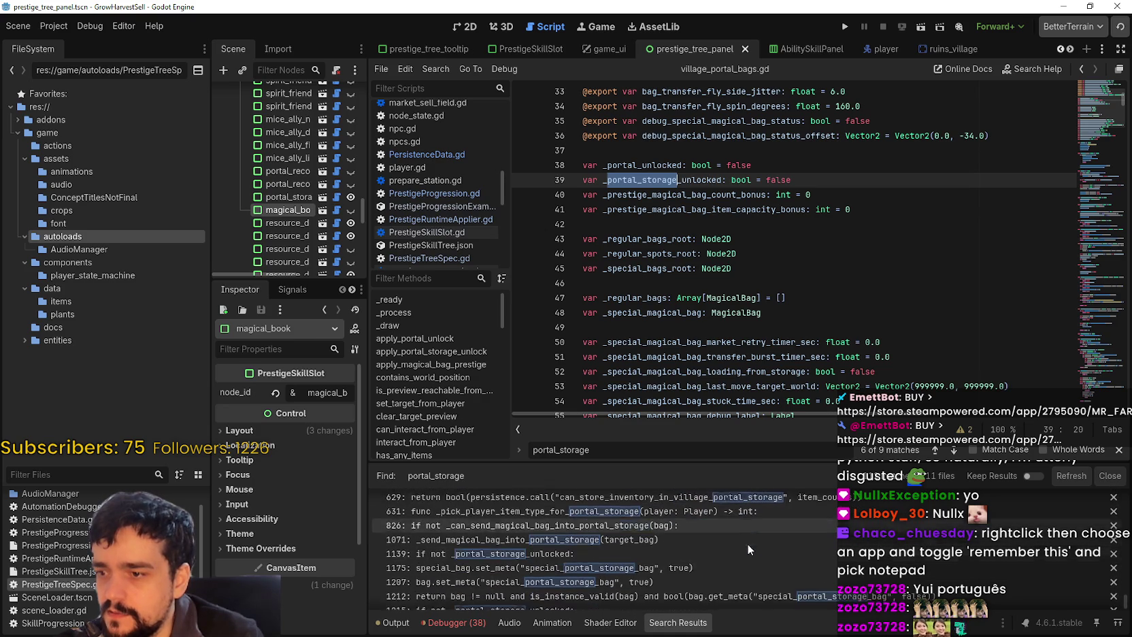
pyautogui.click(467, 27)
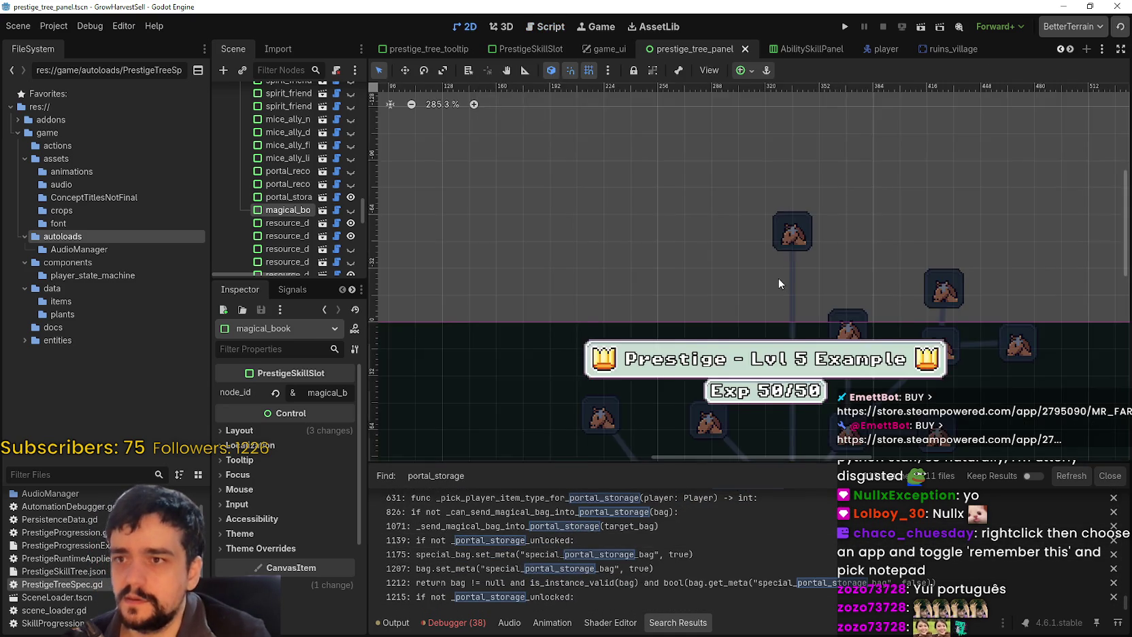
# Set the magical_book slot's node_id to magical_book, save the panel, and open PrestigeSkillSlot.gd
pyautogui.moveTo(368, 204); pyautogui.dragTo(594, 204)
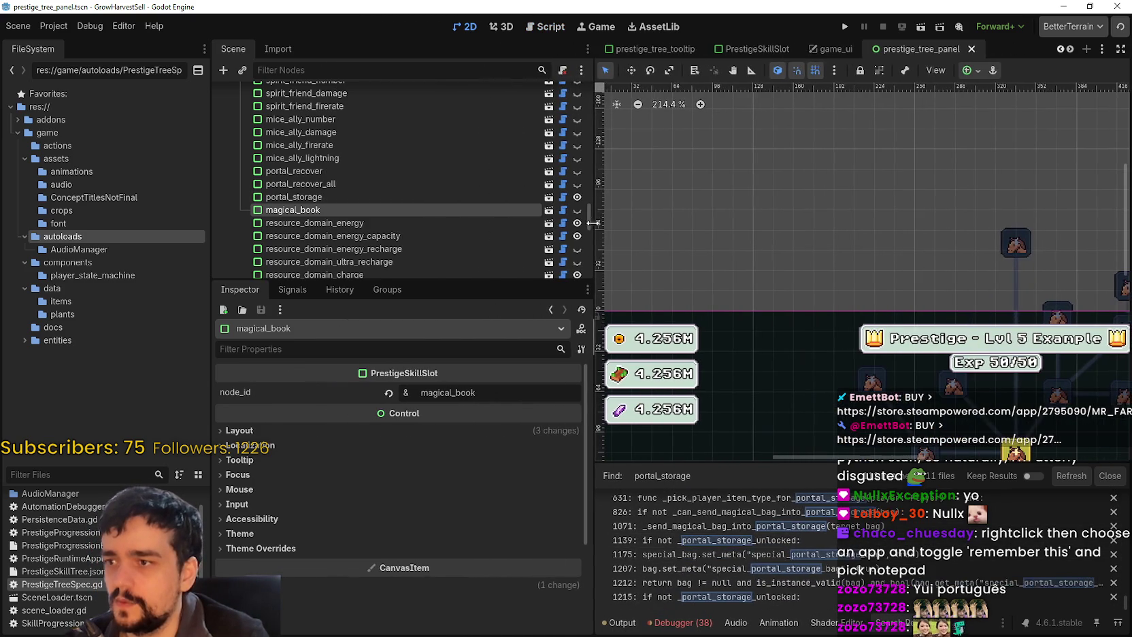
pyautogui.click(391, 197)
pyautogui.click(373, 210)
pyautogui.hscroll(5, 743, 237)
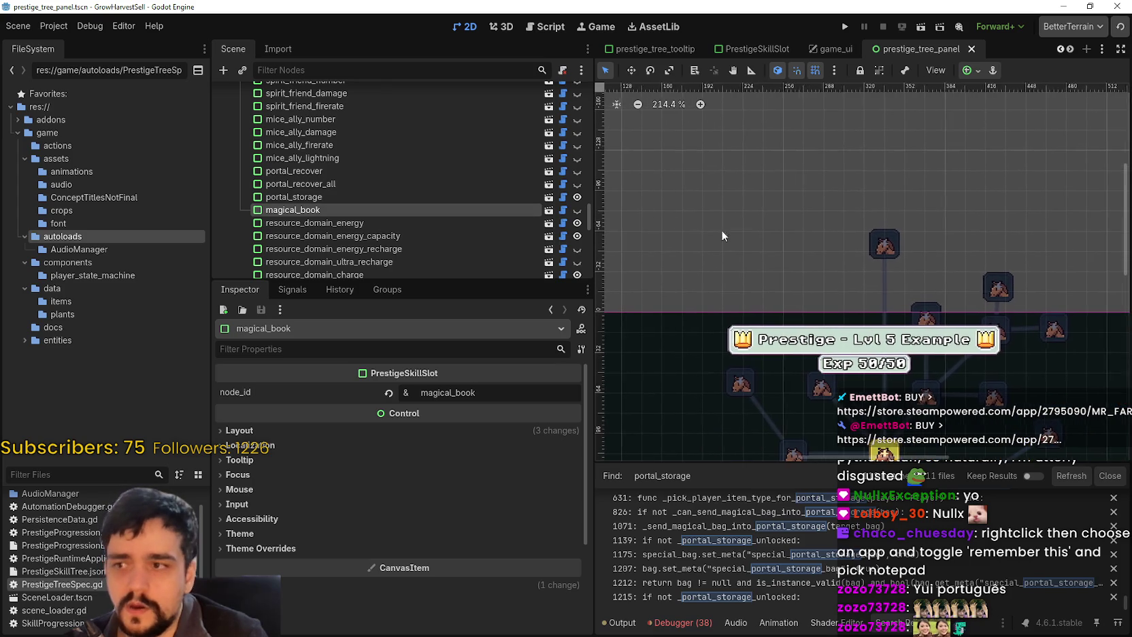
pyautogui.scroll(-2, 839, 227)
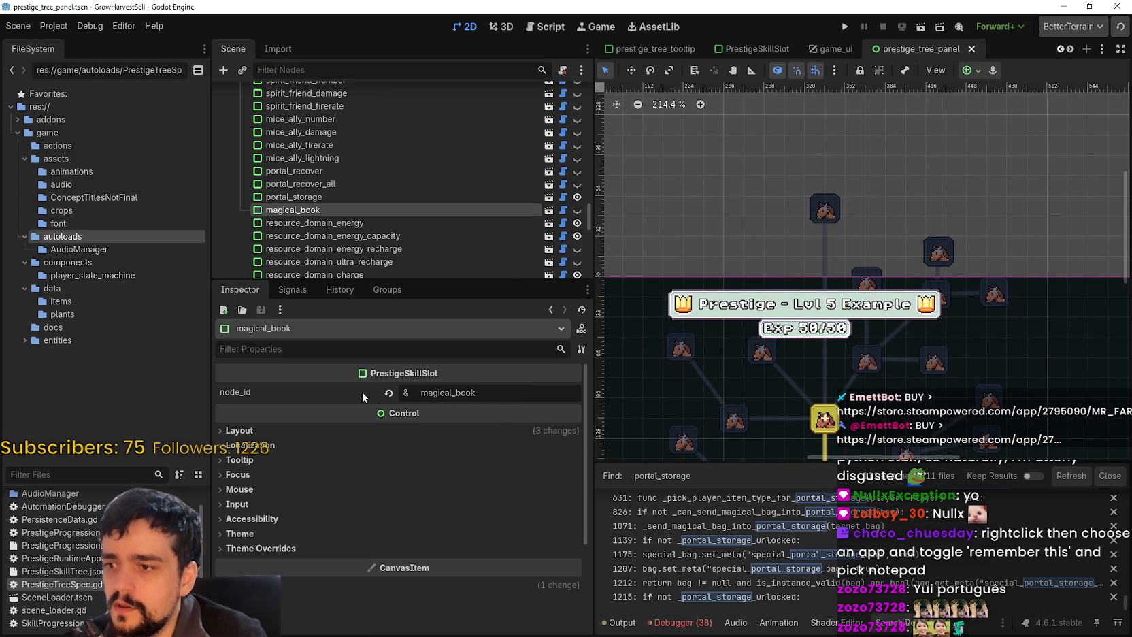
pyautogui.click(389, 392)
pyautogui.click(577, 210)
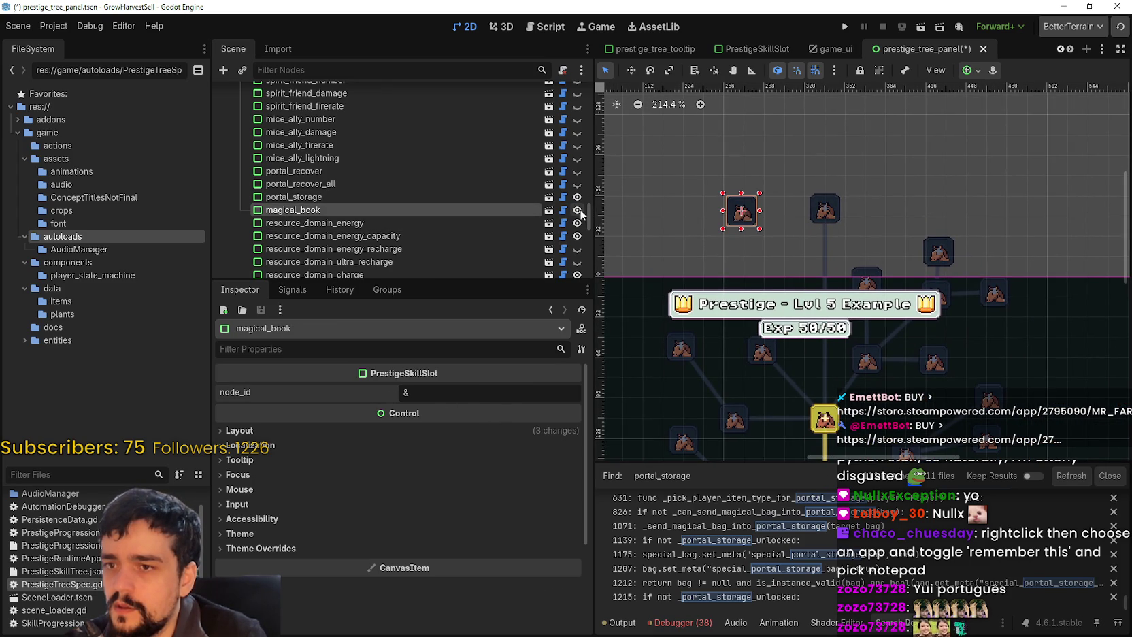
pyautogui.click(447, 387)
pyautogui.write('ma')
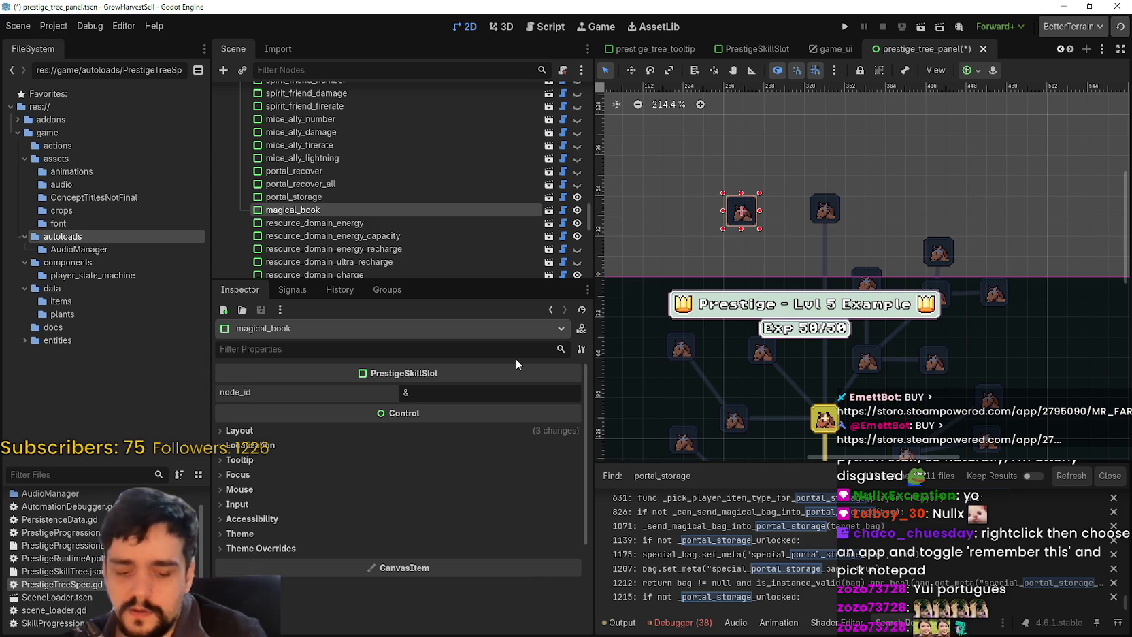
pyautogui.write('gical_book')
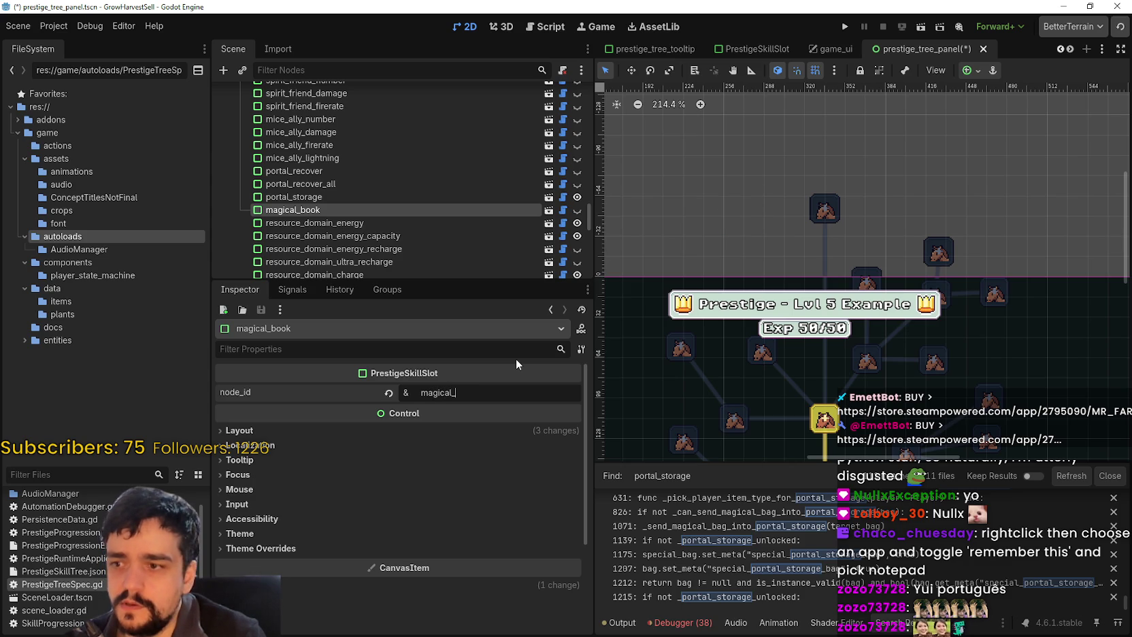
pyautogui.hotkey('ctrl', 's')
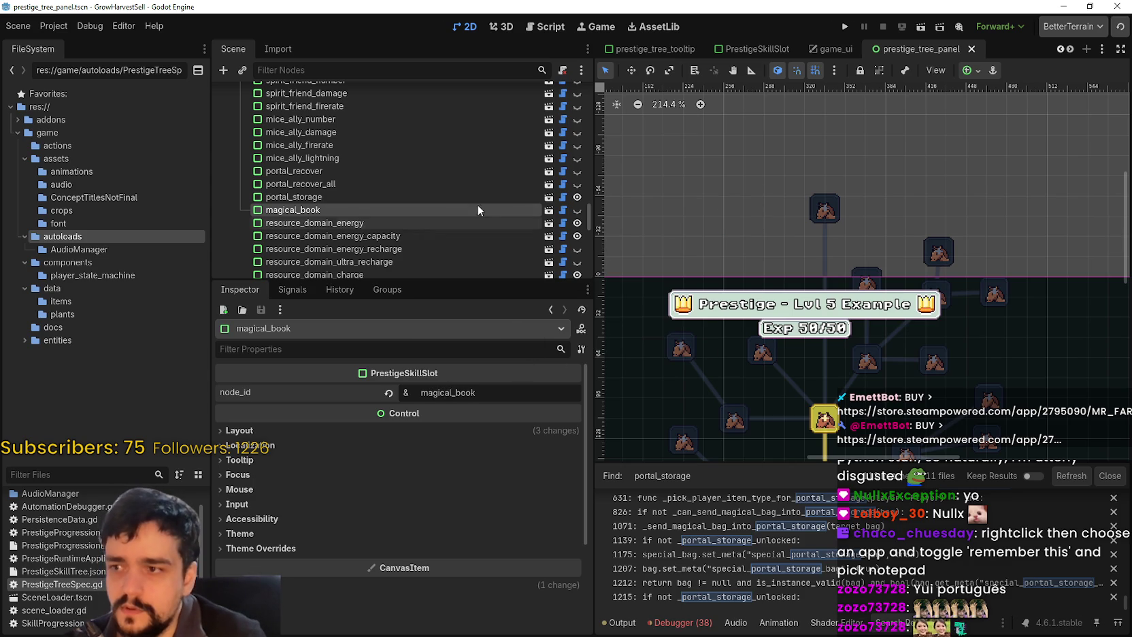
pyautogui.scroll(-2, 858, 259)
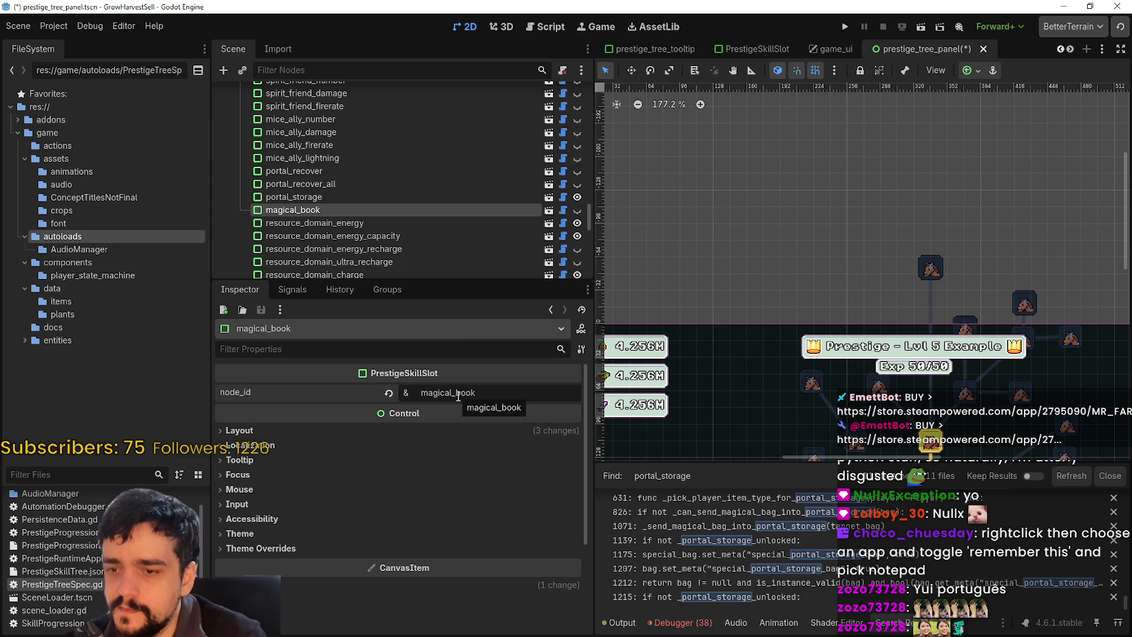
pyautogui.click(564, 211)
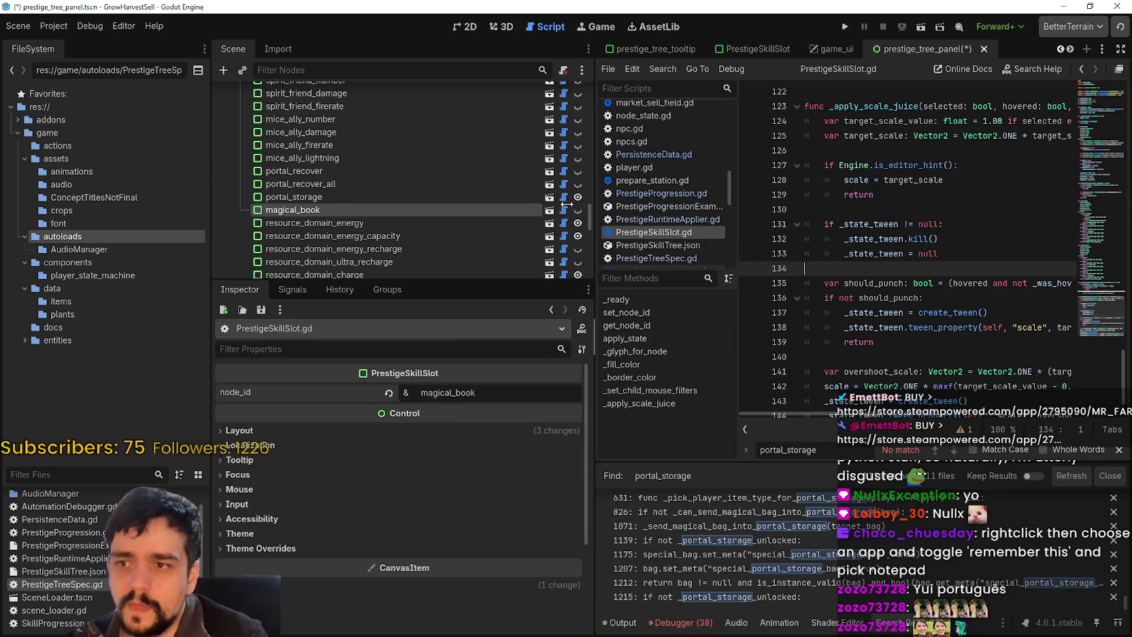
pyautogui.moveTo(591, 210); pyautogui.dragTo(468, 210)
pyautogui.scroll(-1, 856, 350)
pyautogui.scroll(13, 858, 342)
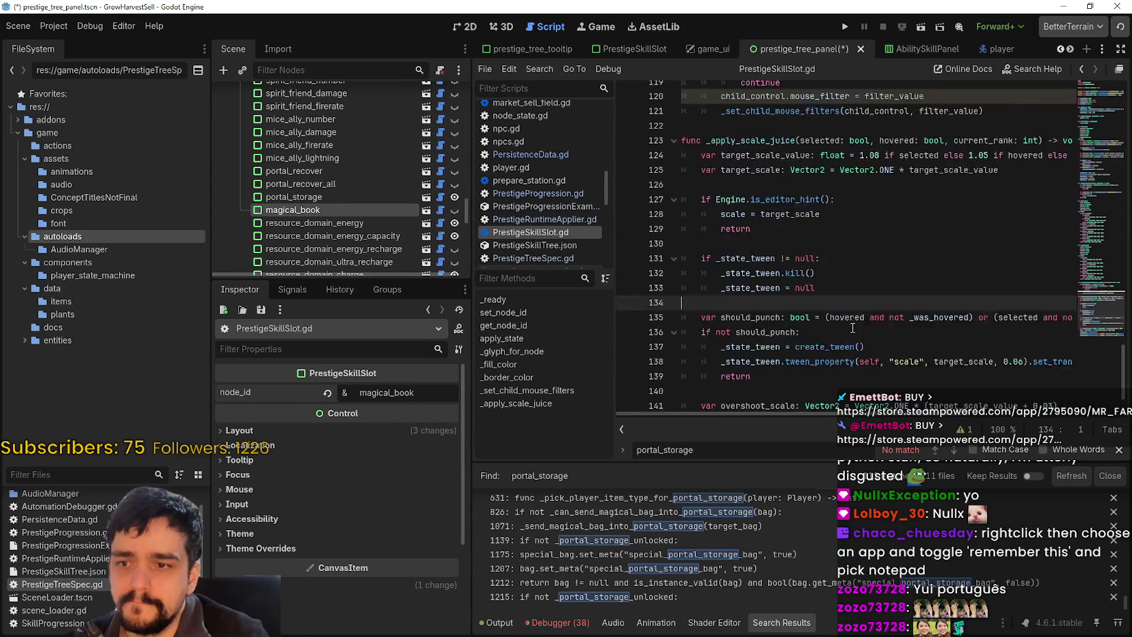
pyautogui.scroll(11, 851, 326)
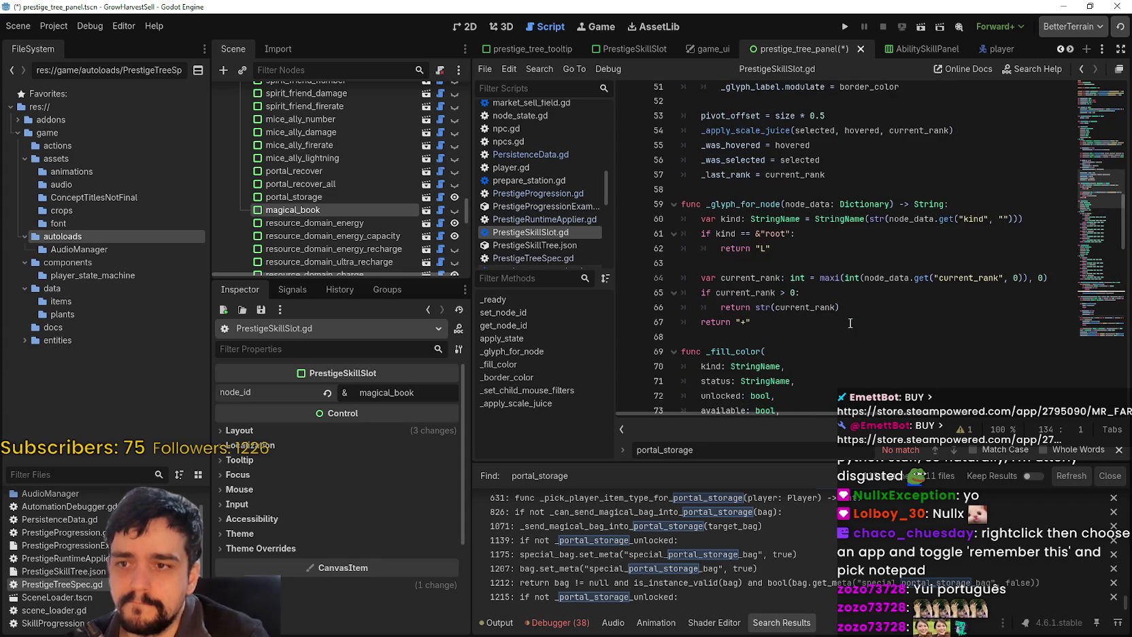
pyautogui.scroll(2, 850, 324)
pyautogui.scroll(10, 849, 322)
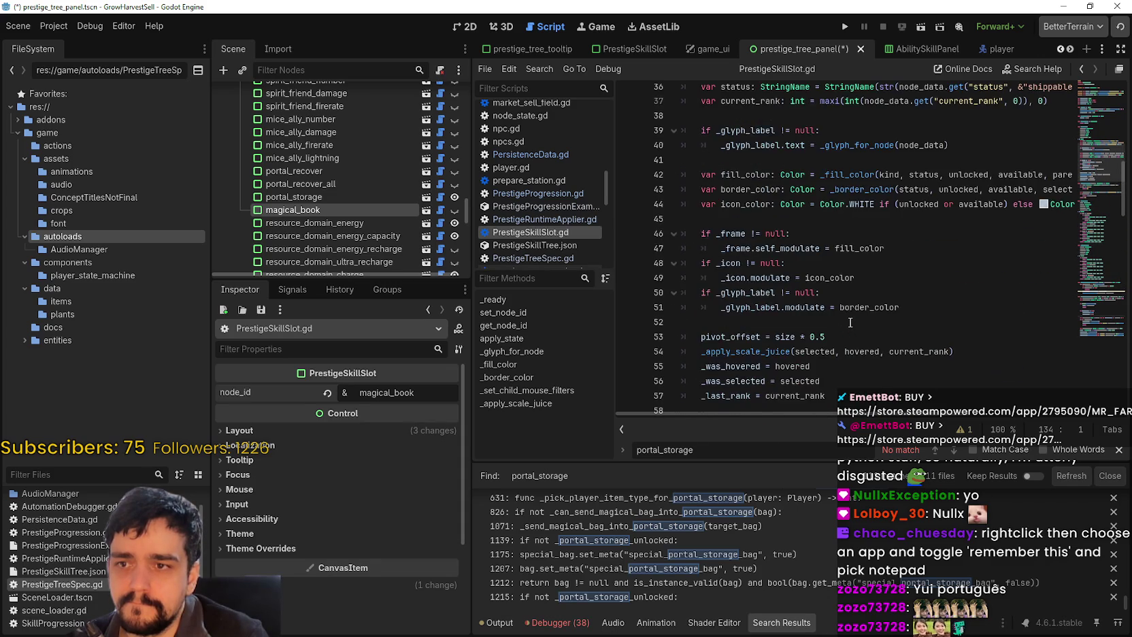
pyautogui.scroll(4, 850, 321)
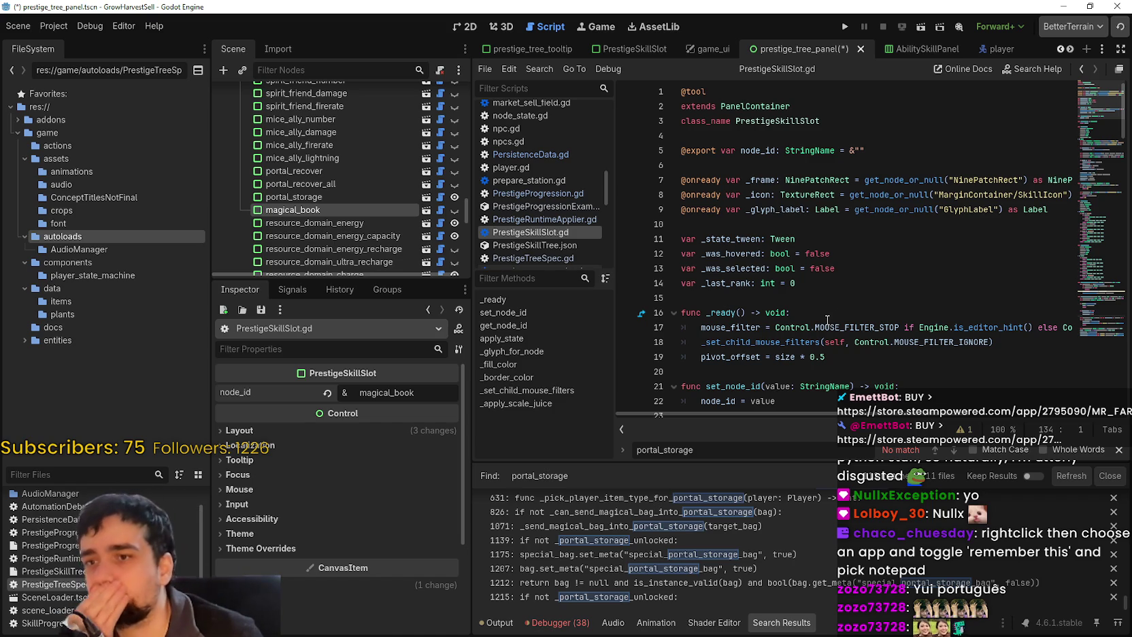
pyautogui.scroll(1, 940, 584)
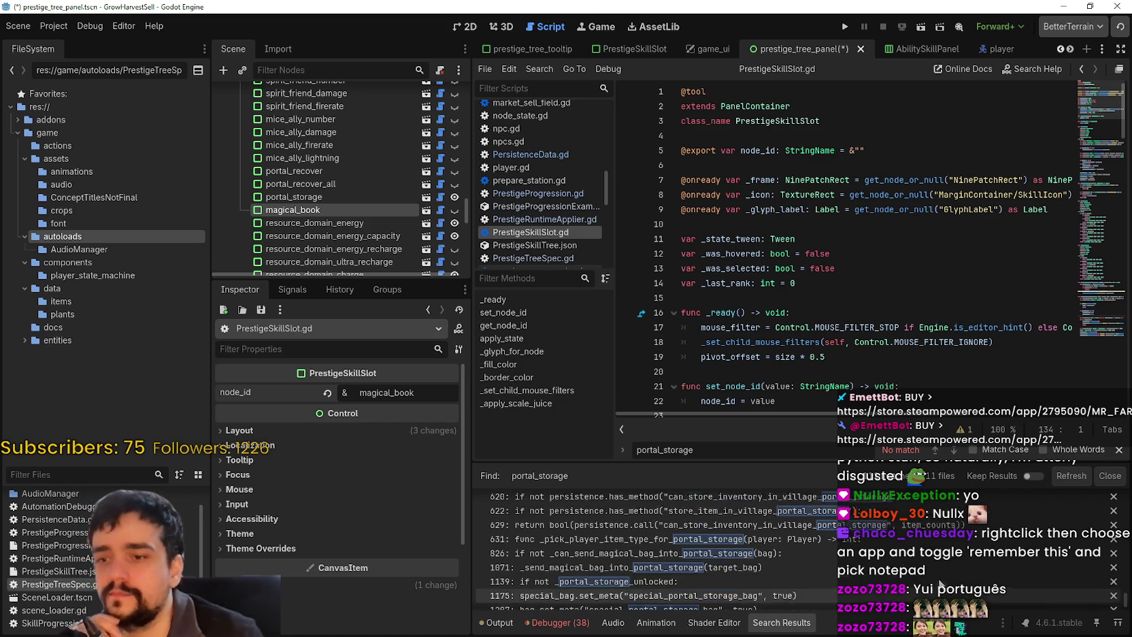
pyautogui.scroll(-5, 1119, 558)
pyautogui.scroll(-5, 1119, 558)
pyautogui.scroll(-5, 1107, 502)
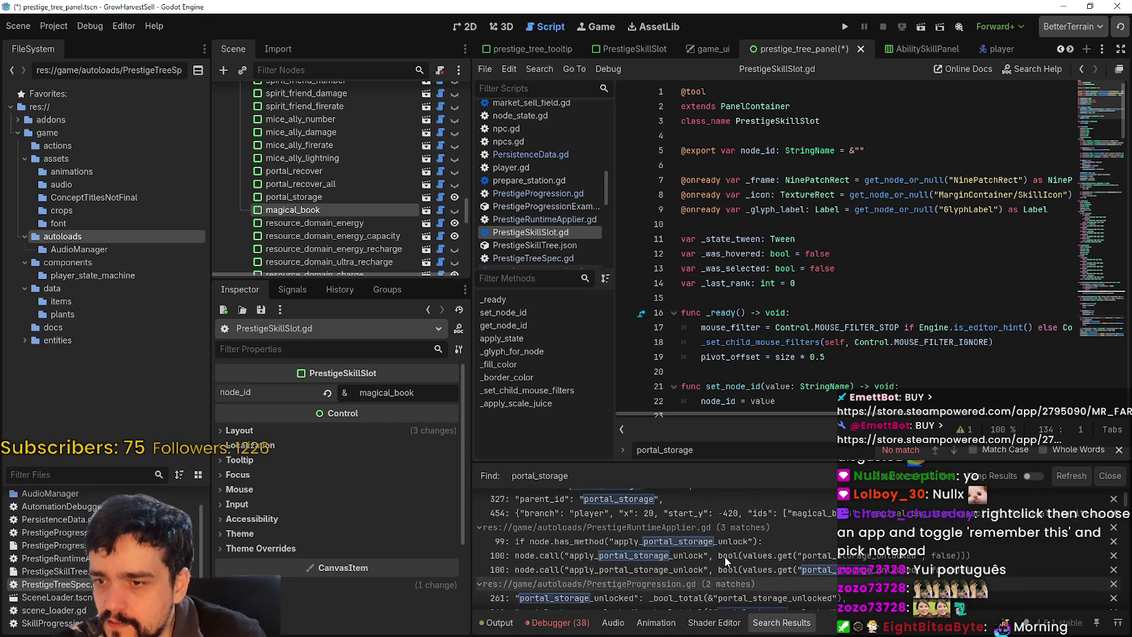
pyautogui.click(739, 542)
# Check apply_magical_book_unlock, then follow the search results to PrestigeTreeSpec.gd line 313
pyautogui.click(831, 301)
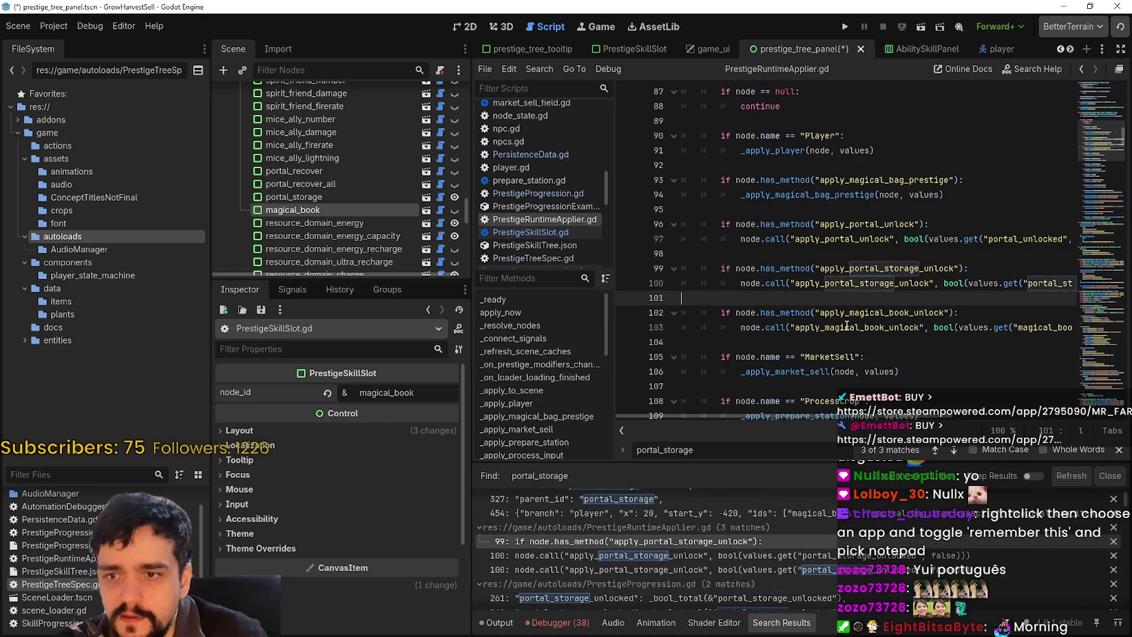
pyautogui.doubleClick(933, 313)
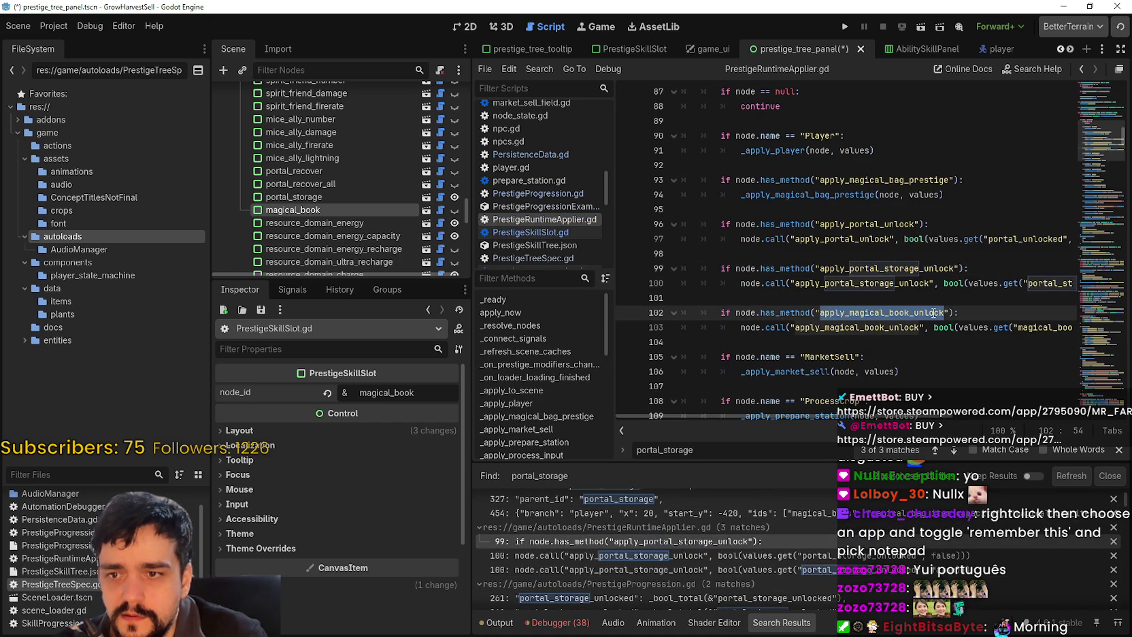
pyautogui.click(828, 555)
pyautogui.click(833, 569)
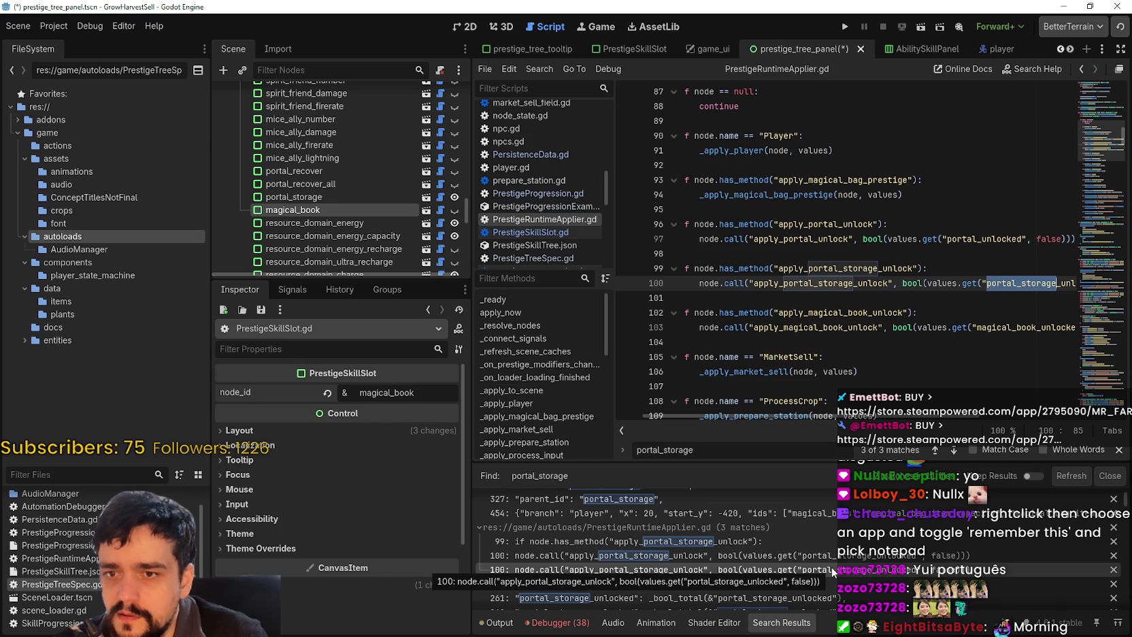
pyautogui.moveTo(855, 416)
pyautogui.mouseDown()
pyautogui.moveTo(910, 415)
pyautogui.moveTo(855, 416)
pyautogui.mouseUp()
pyautogui.scroll(2, 612, 568)
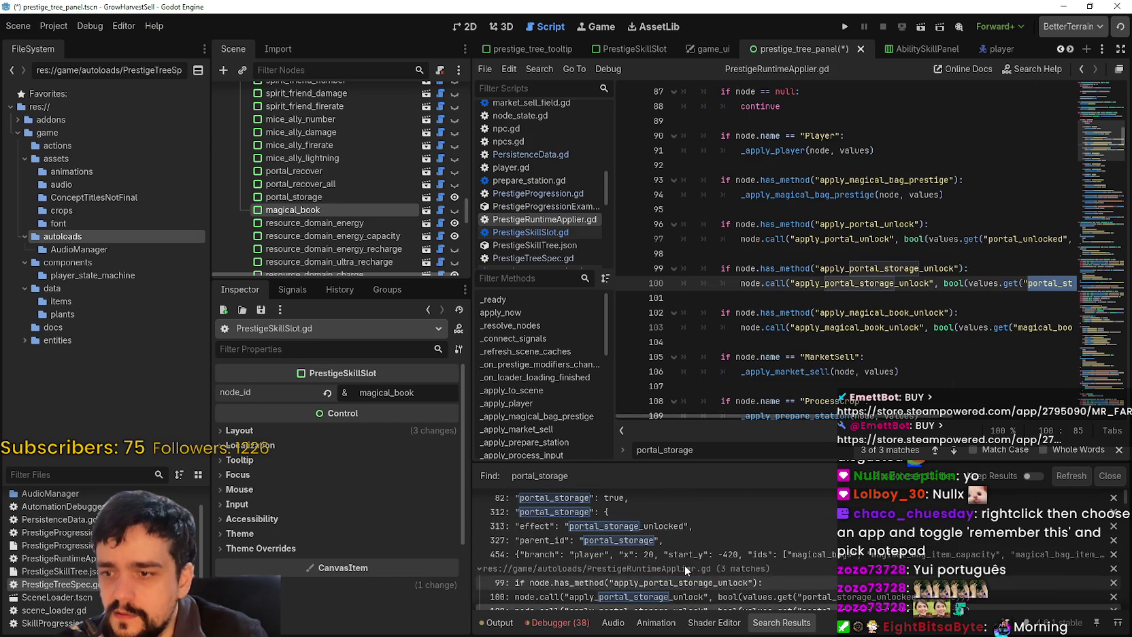
pyautogui.scroll(1, 666, 545)
pyautogui.click(676, 544)
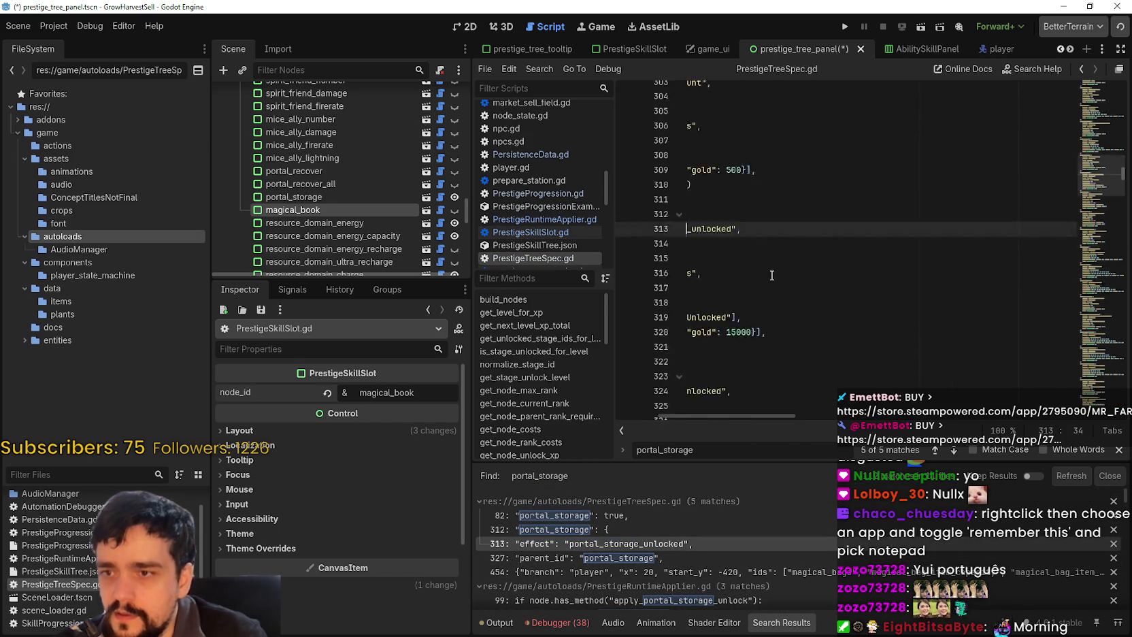
pyautogui.moveTo(785, 413); pyautogui.dragTo(625, 415)
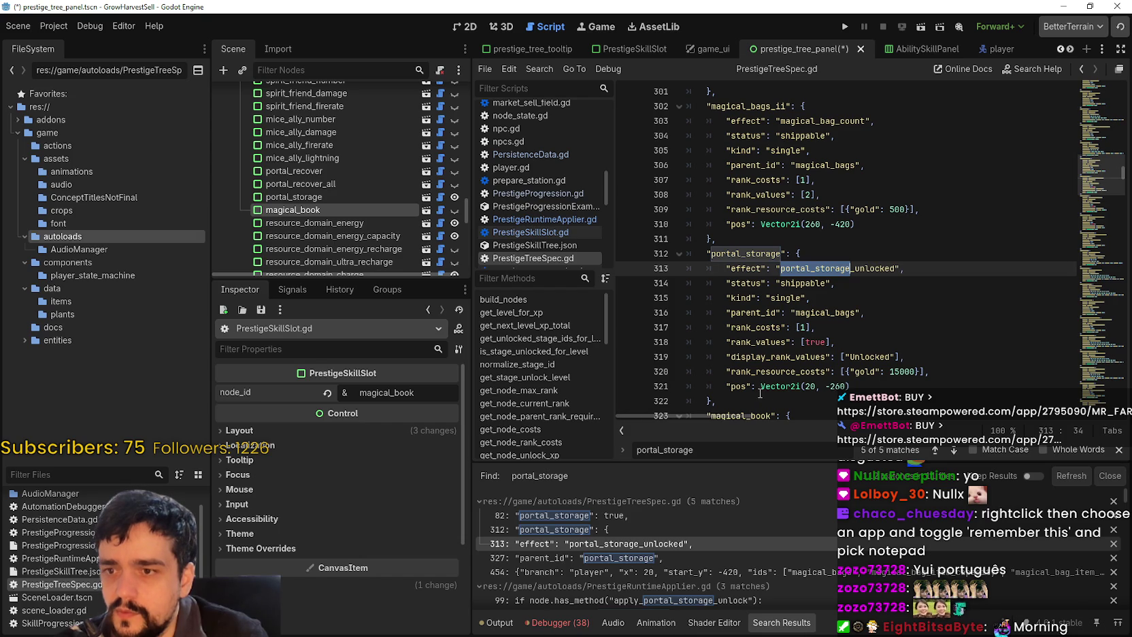
pyautogui.click(748, 328)
pyautogui.doubleClick(803, 283)
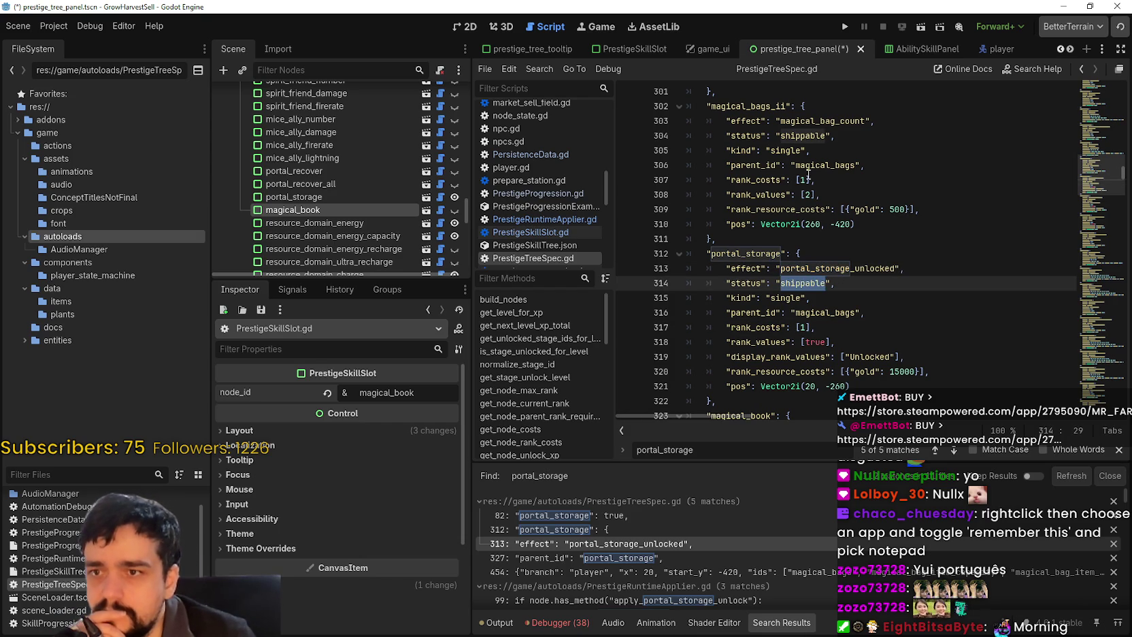
pyautogui.scroll(-2, 835, 321)
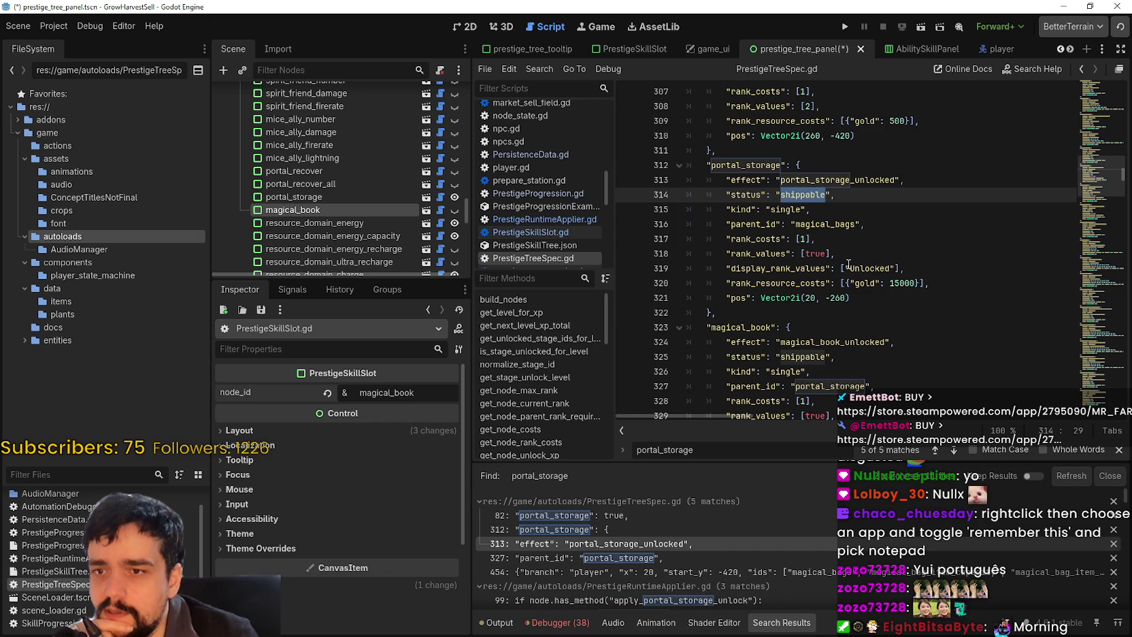
pyautogui.click(846, 269)
pyautogui.click(859, 286)
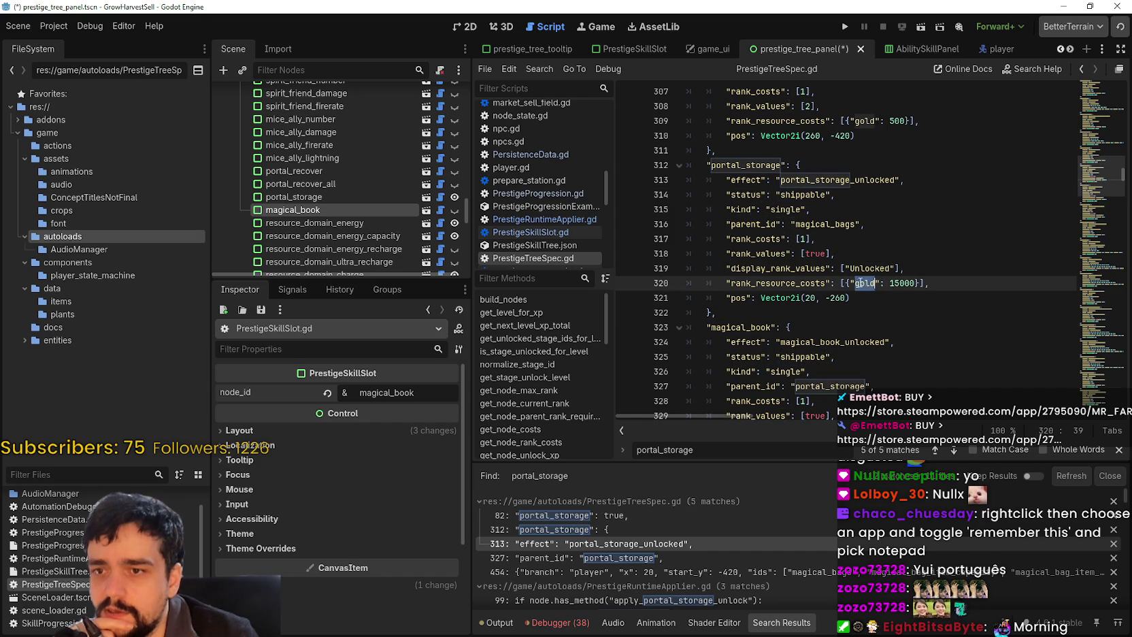
pyautogui.click(775, 298)
pyautogui.scroll(-2, 846, 376)
pyautogui.click(841, 326)
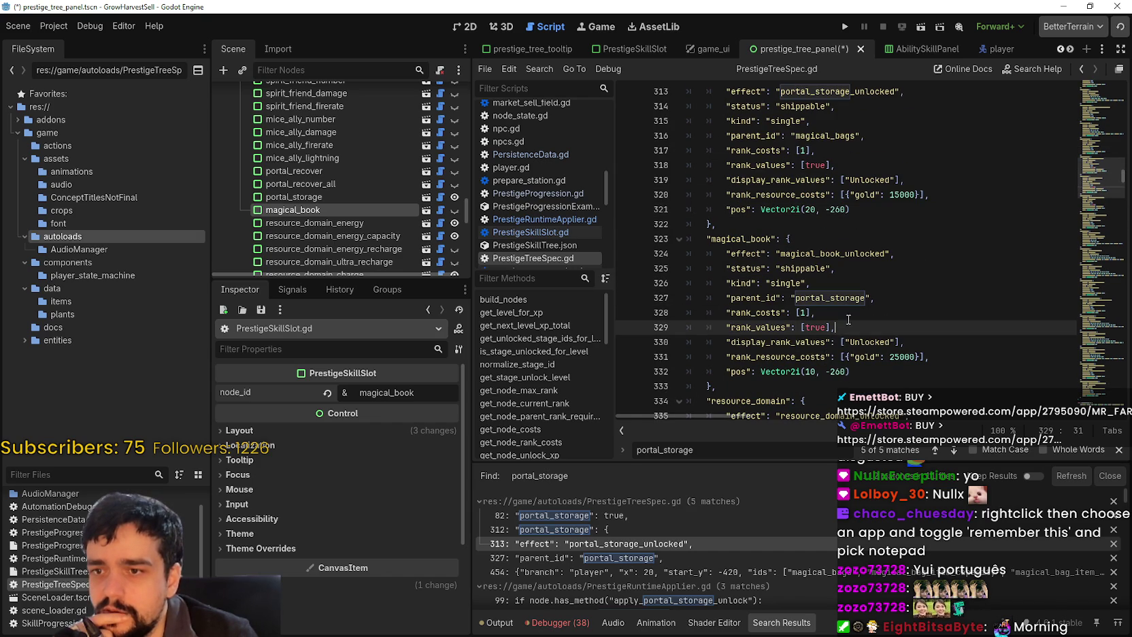
pyautogui.doubleClick(850, 298)
pyautogui.scroll(4, 846, 263)
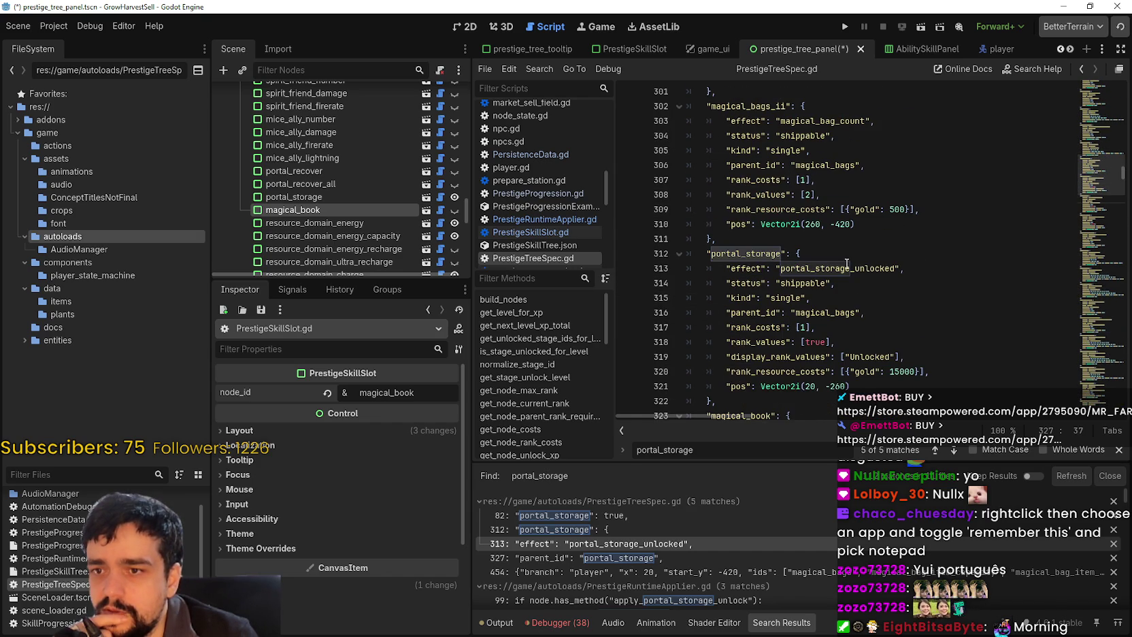
pyautogui.doubleClick(743, 253)
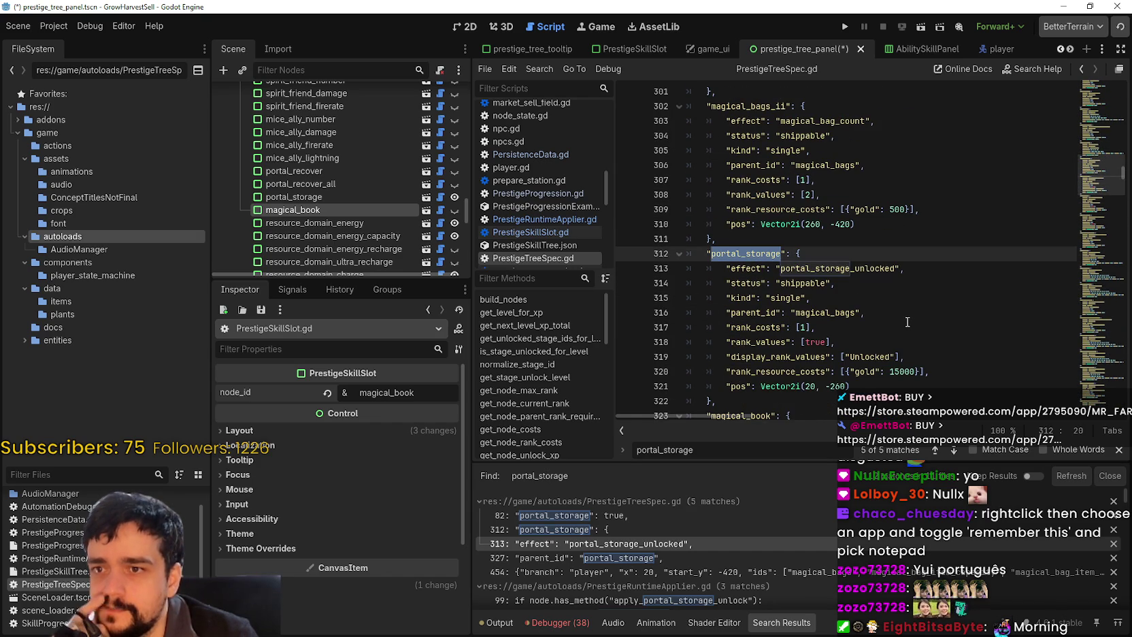
pyautogui.scroll(1, 907, 322)
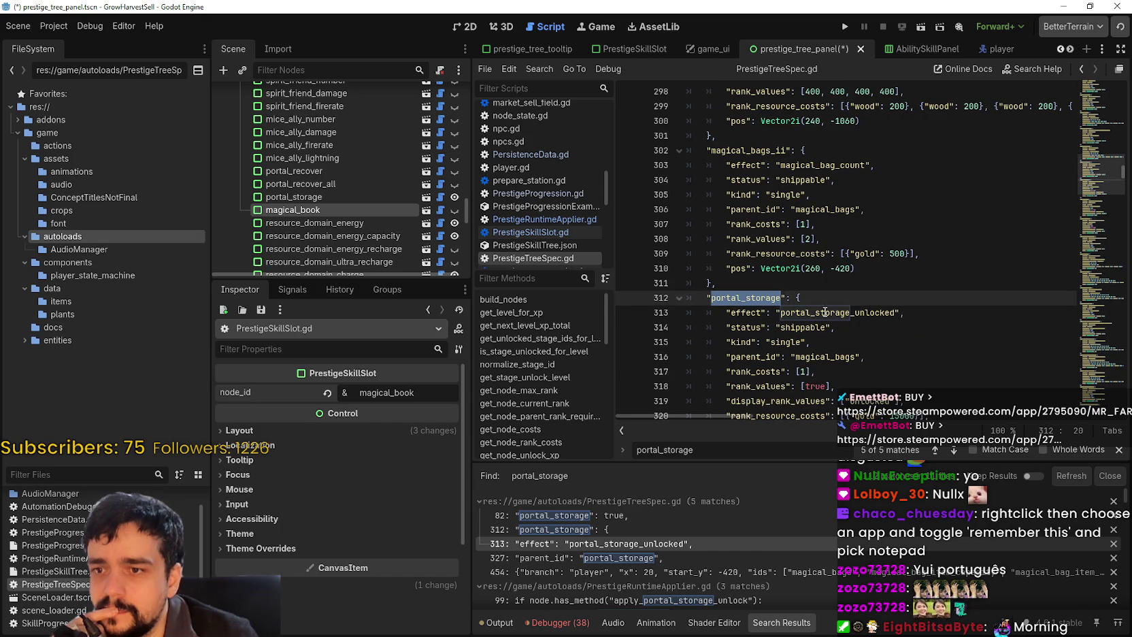
pyautogui.doubleClick(827, 210)
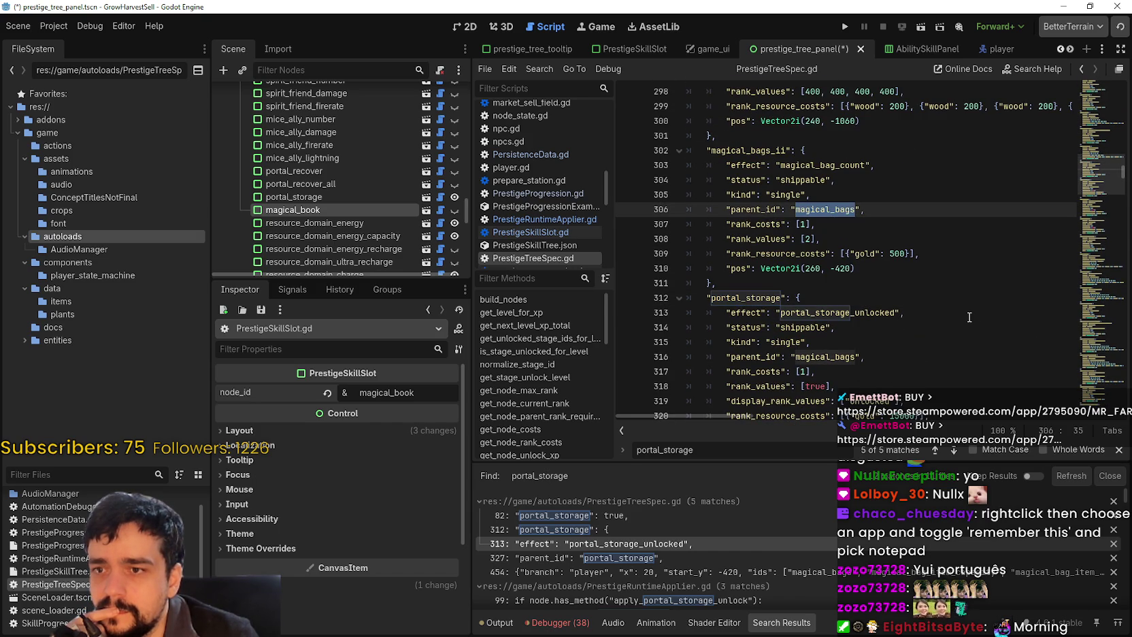
pyautogui.scroll(-7, 851, 297)
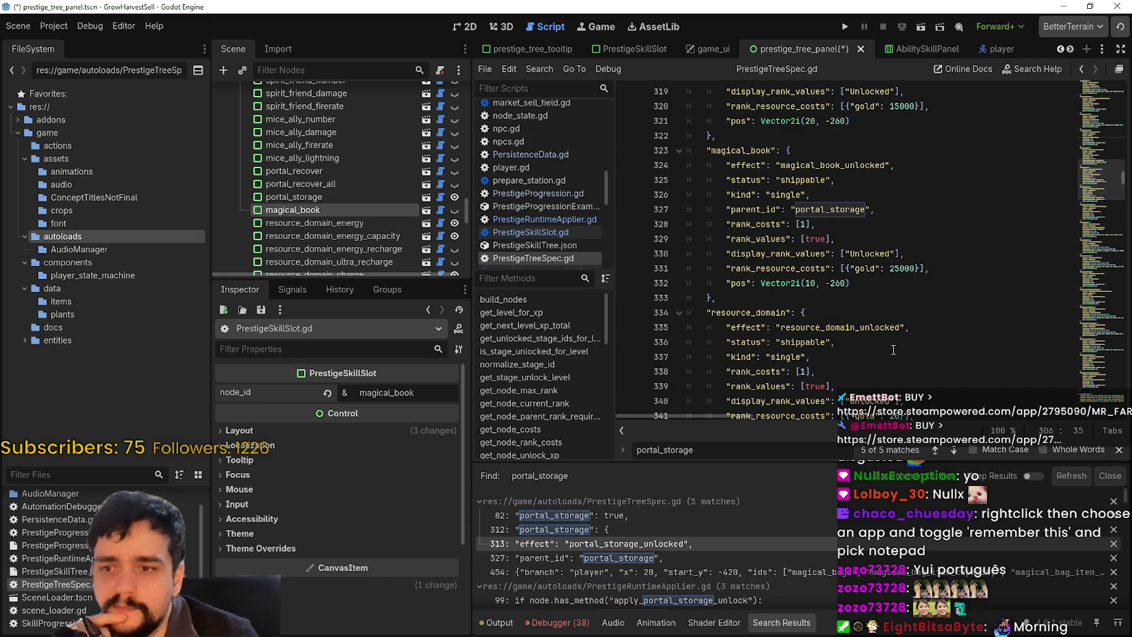
pyautogui.scroll(-6, 890, 352)
pyautogui.scroll(-20, 1091, 224)
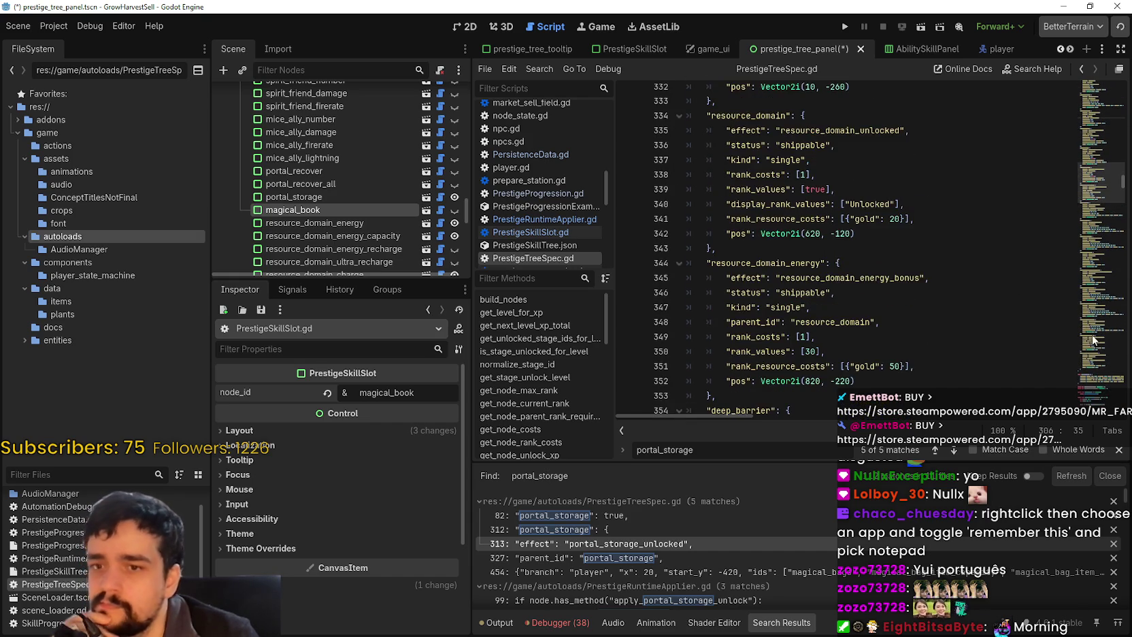
pyautogui.moveTo(1091, 223)
pyautogui.mouseDown()
pyautogui.moveTo(1088, 361)
pyautogui.moveTo(1099, 121)
pyautogui.moveTo(1088, 83)
pyautogui.moveTo(1086, 122)
pyautogui.mouseUp()
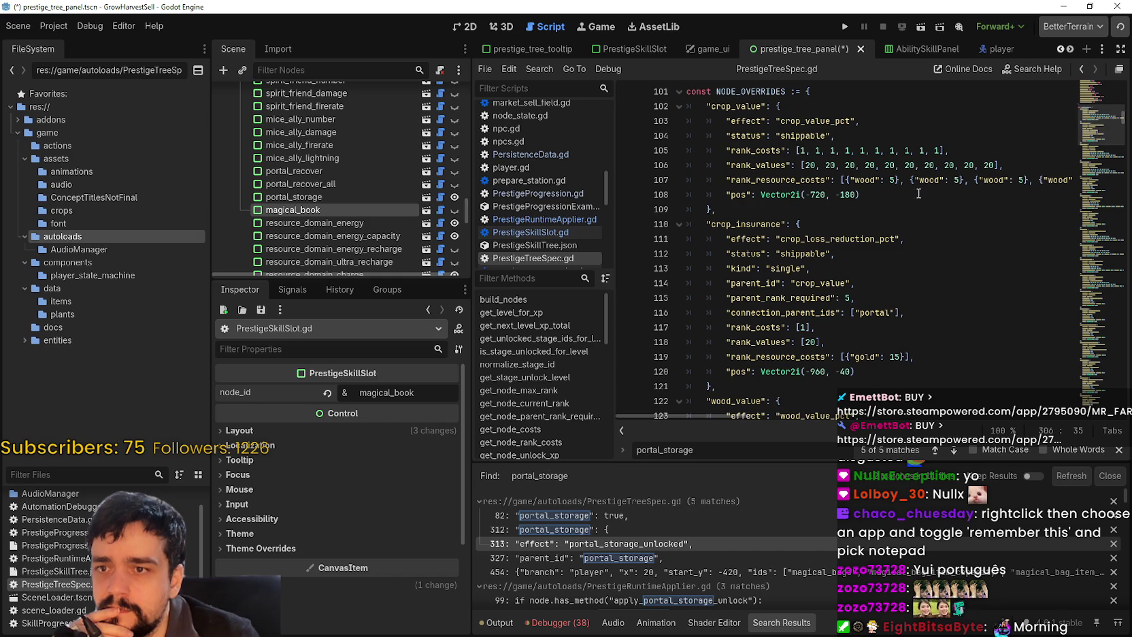
pyautogui.moveTo(1090, 119); pyautogui.dragTo(1090, 204)
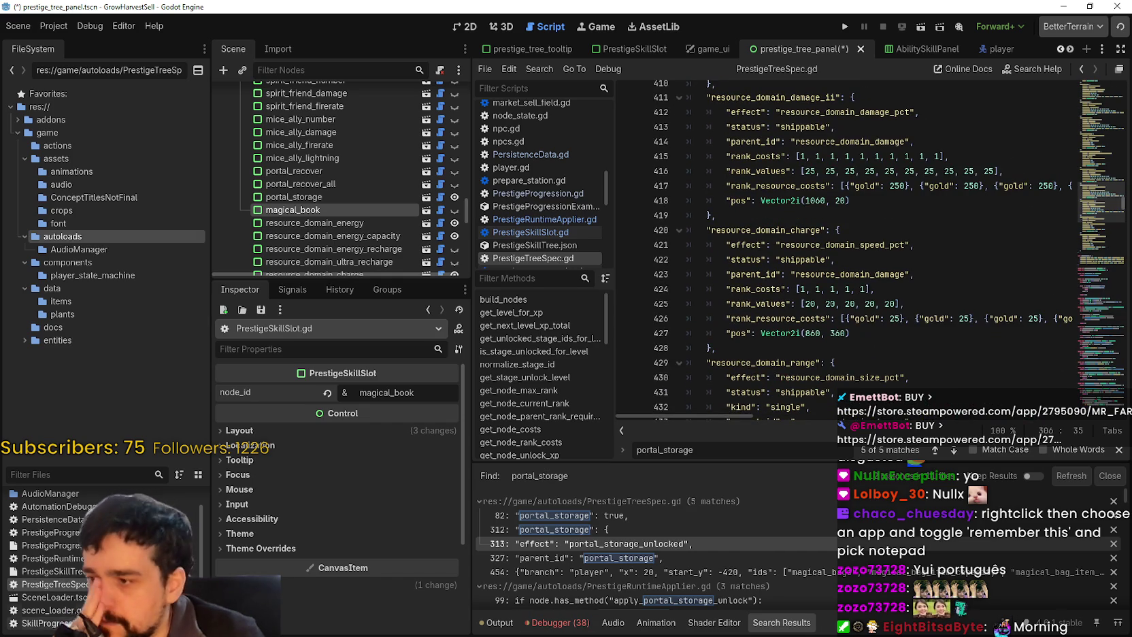
pyautogui.scroll(1, 69, 583)
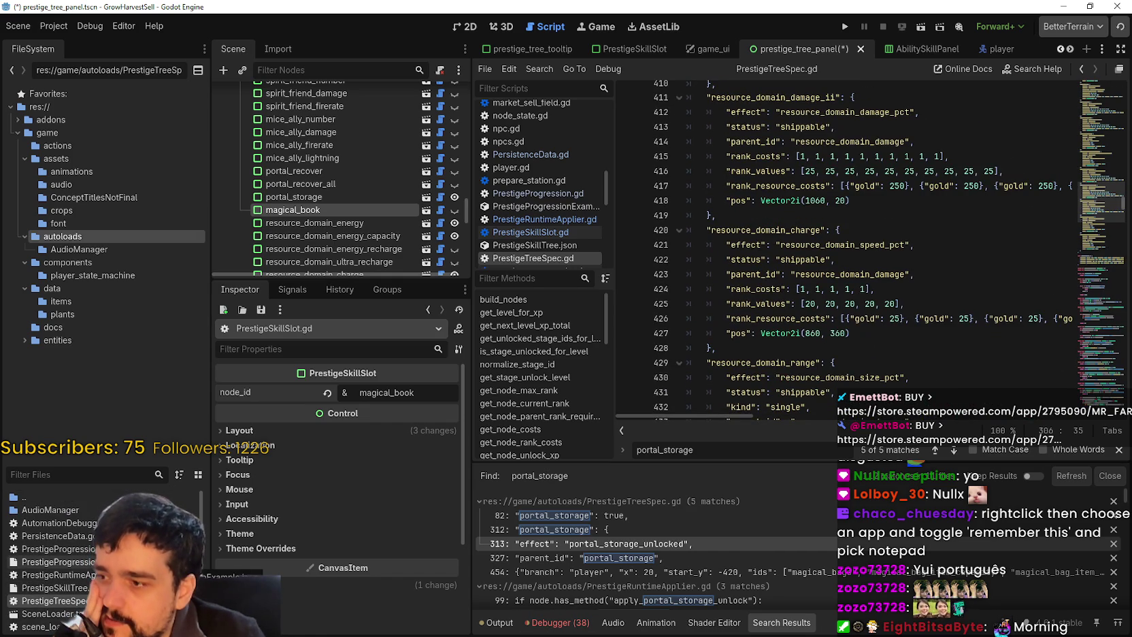
pyautogui.rightClick(117, 562)
# Open PrestigeProgressionExample.json in Notepad and search down for 'Special' to the Portal Storage node
pyautogui.press('Escape')
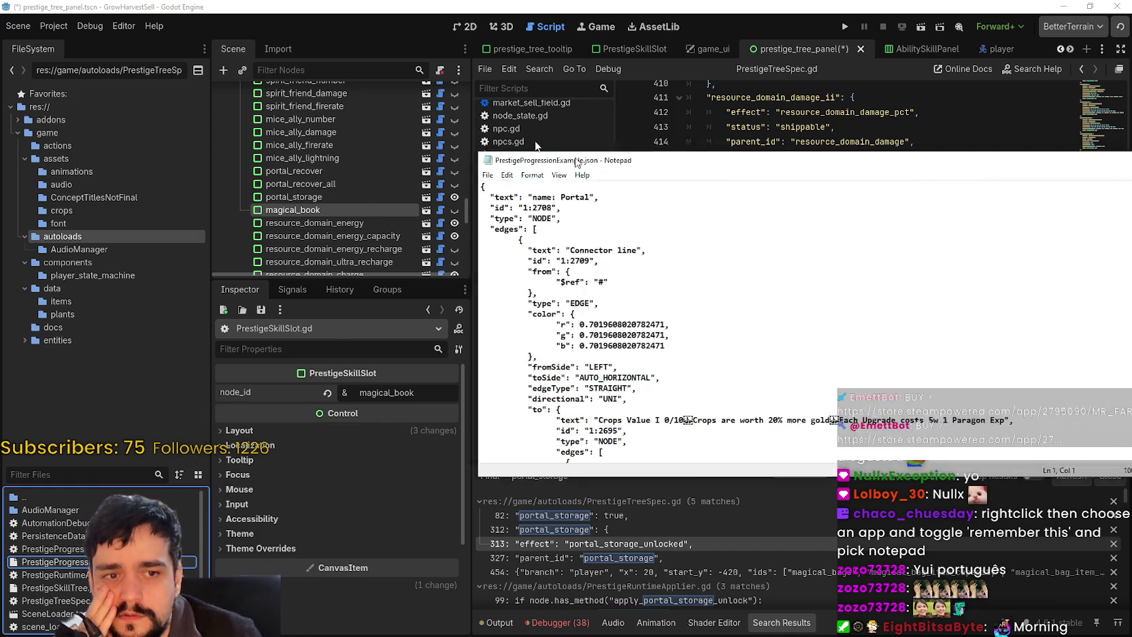
pyautogui.moveTo(1021, 125); pyautogui.dragTo(1021, 129)
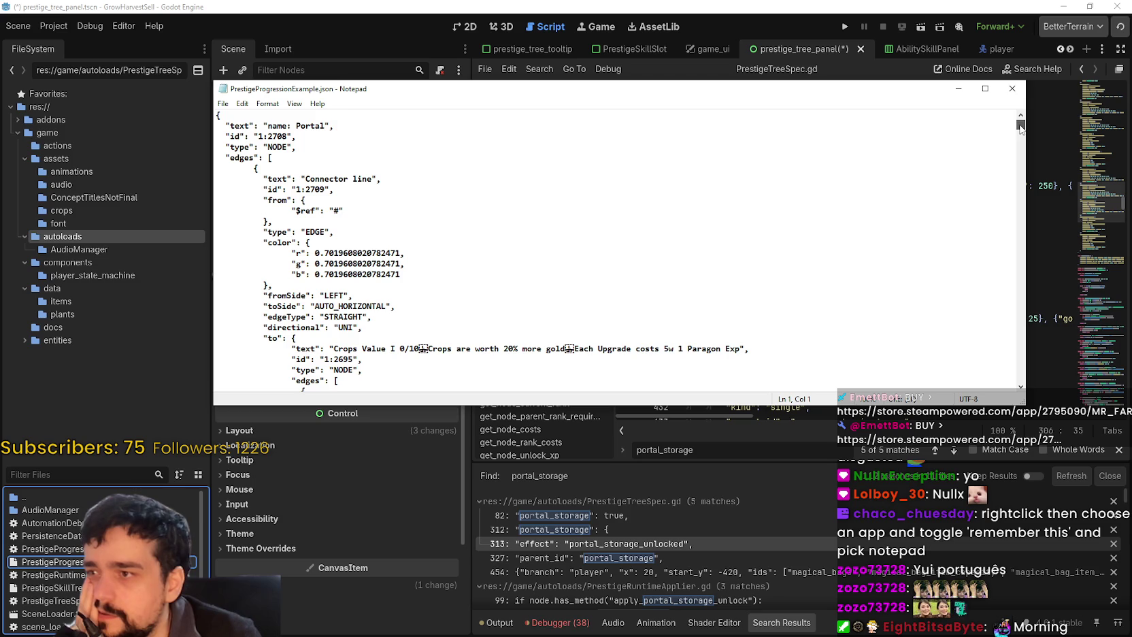
pyautogui.click(519, 141)
pyautogui.hotkey('ctrl', 'f')
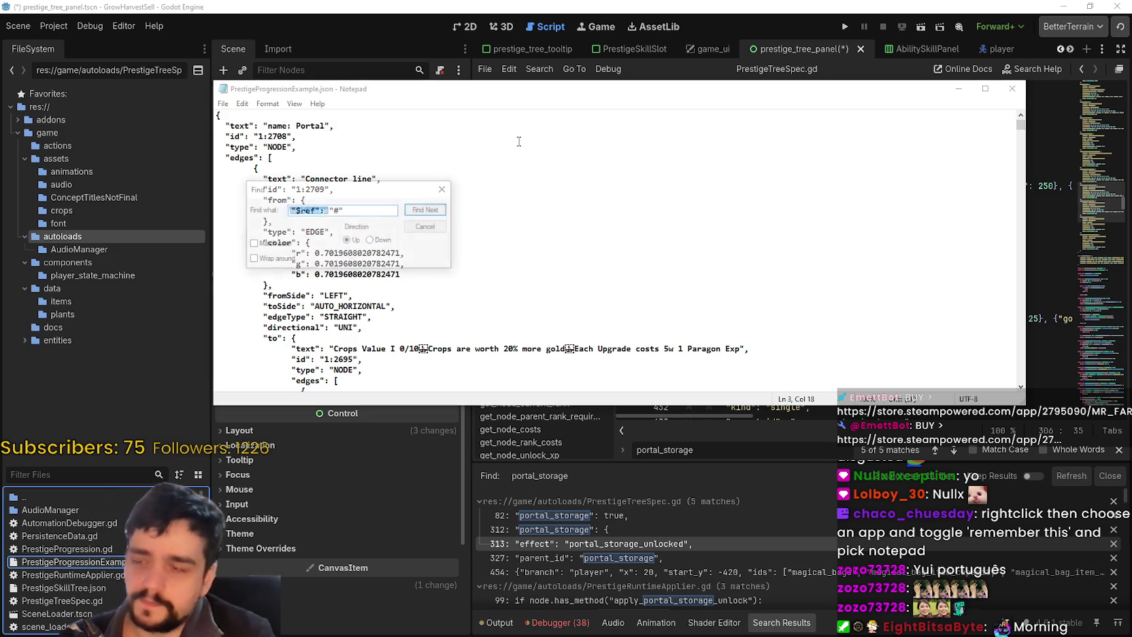
pyautogui.write('Po')
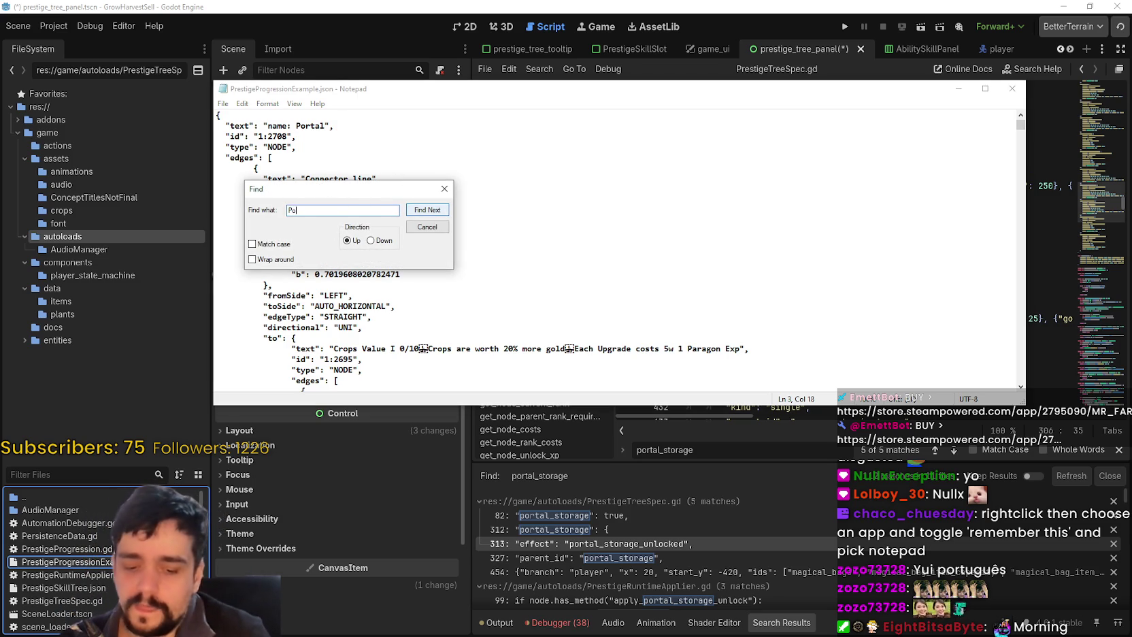
pyautogui.press('BackSpace')
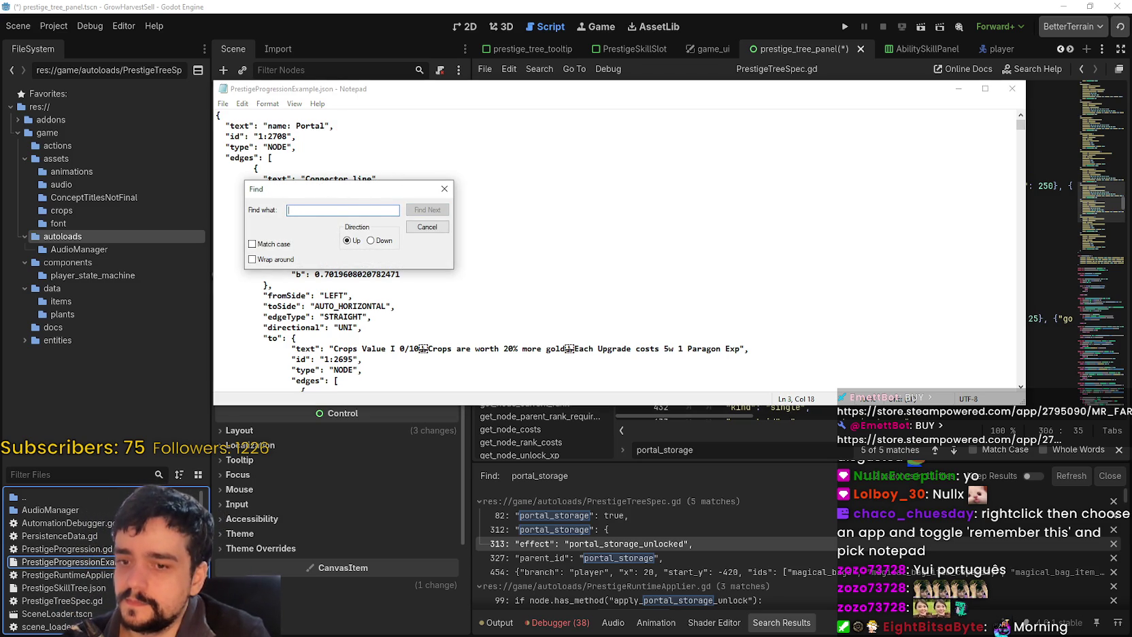
pyautogui.write('Special')
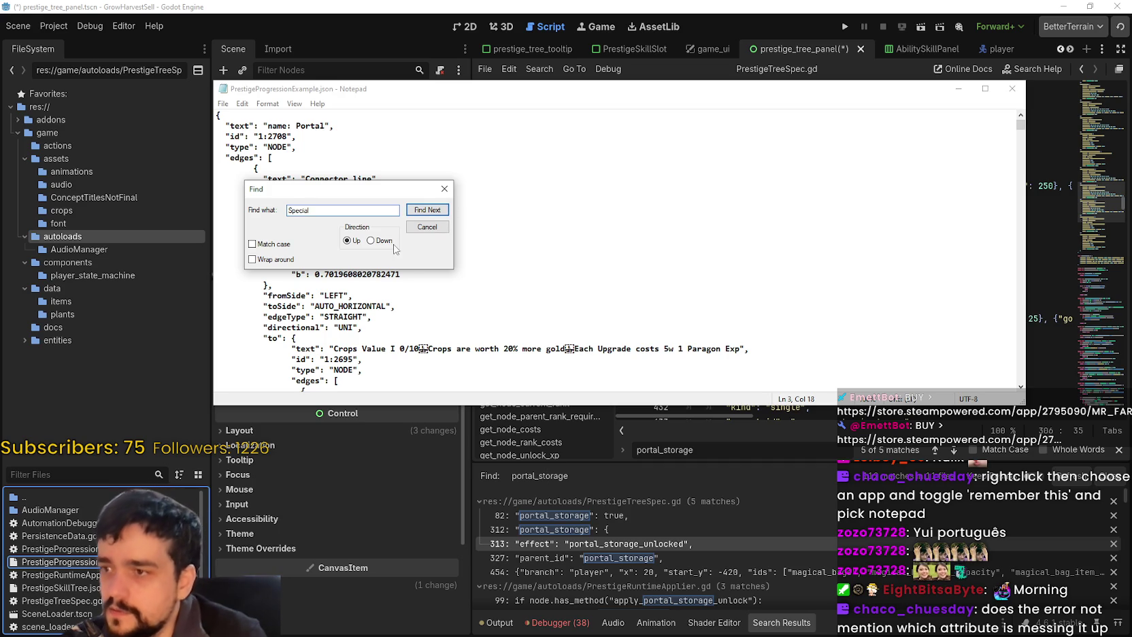
pyautogui.click(370, 241)
pyautogui.click(427, 210)
pyautogui.click(427, 210)
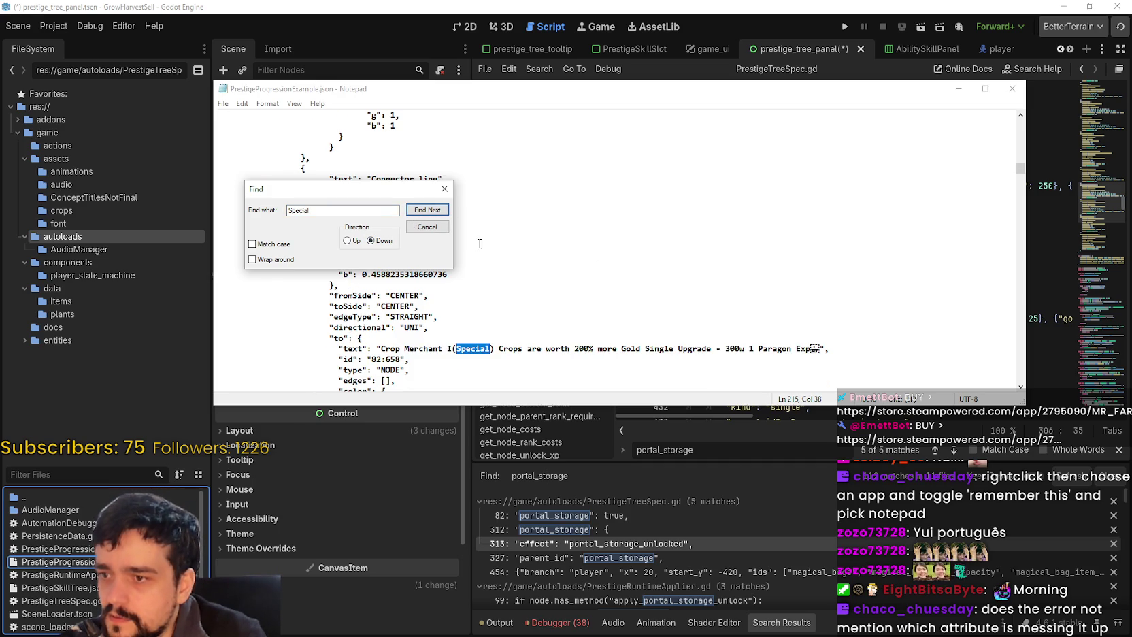
pyautogui.click(436, 214)
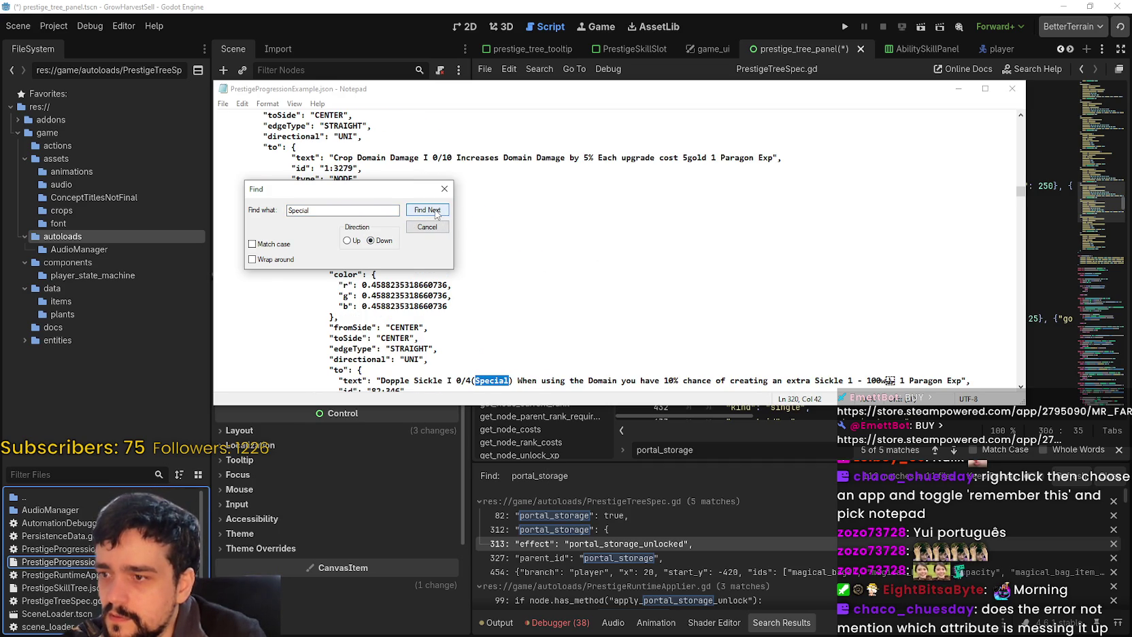
pyautogui.click(436, 213)
pyautogui.click(436, 213)
# Read through the Special nodes, then close the find box and Notepad to return to Godot
pyautogui.moveTo(352, 187); pyautogui.dragTo(798, 166)
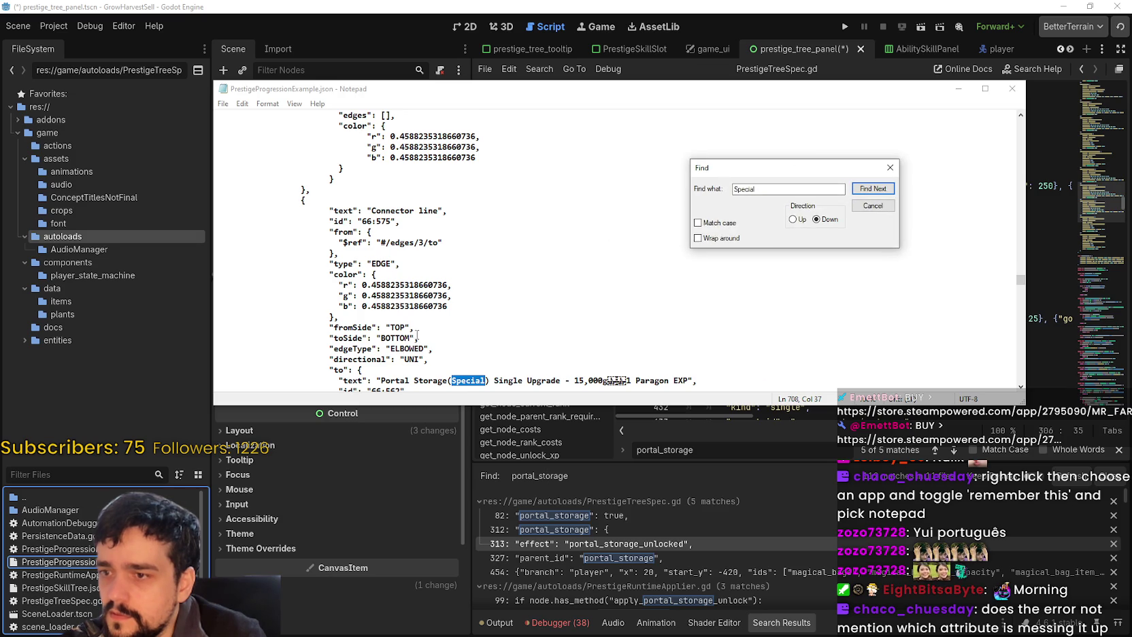
pyautogui.scroll(-1, 416, 337)
pyautogui.scroll(1, 394, 290)
pyautogui.scroll(-1, 392, 287)
pyautogui.scroll(1, 384, 265)
pyautogui.scroll(5, 382, 257)
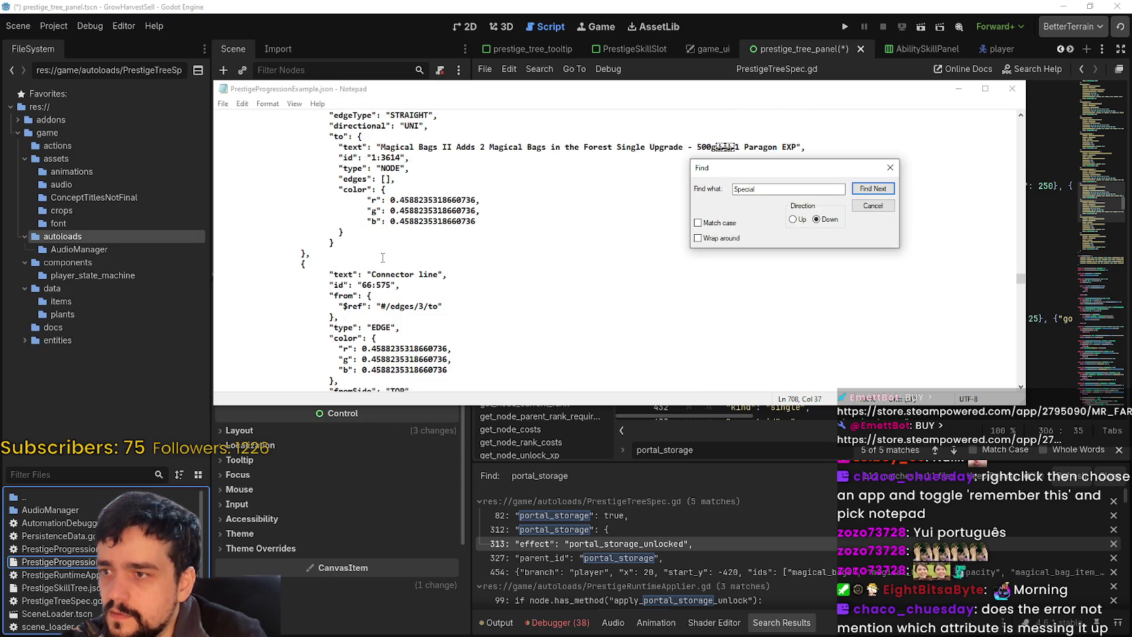
pyautogui.scroll(-5, 381, 231)
pyautogui.scroll(-8, 373, 213)
pyautogui.scroll(-5, 360, 252)
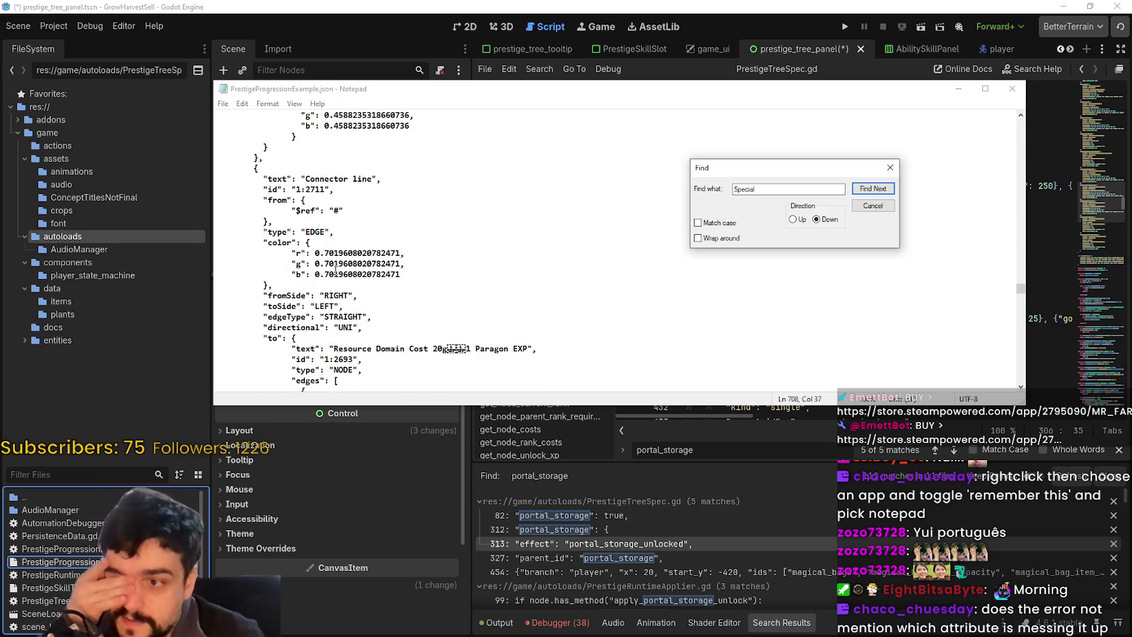
pyautogui.scroll(-10, 336, 269)
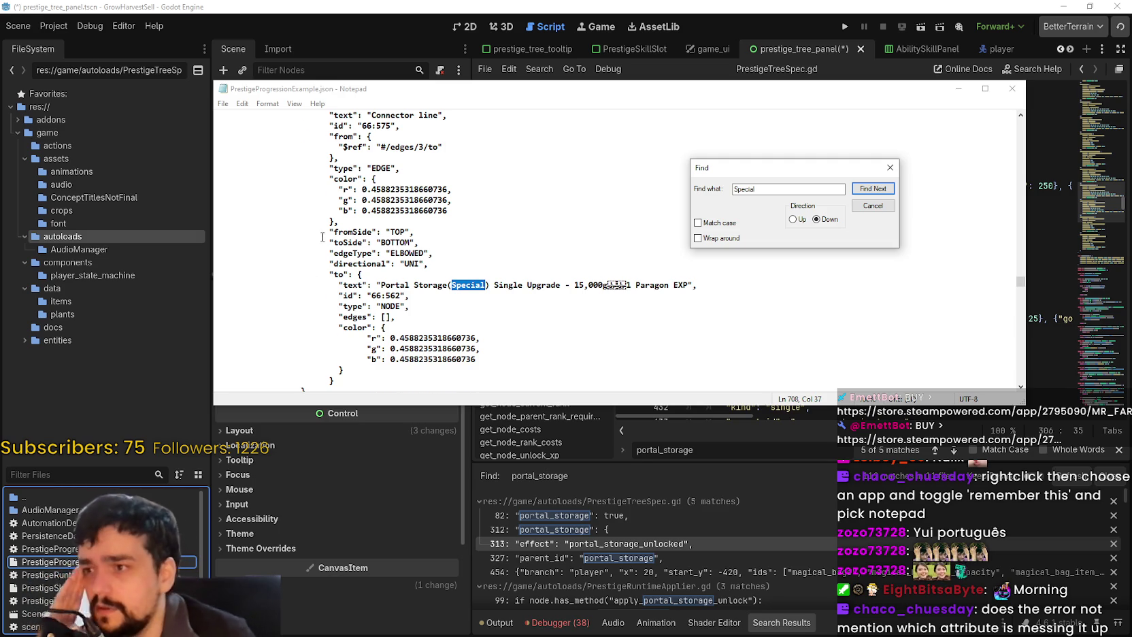
pyautogui.scroll(2, 321, 241)
pyautogui.scroll(-3, 418, 240)
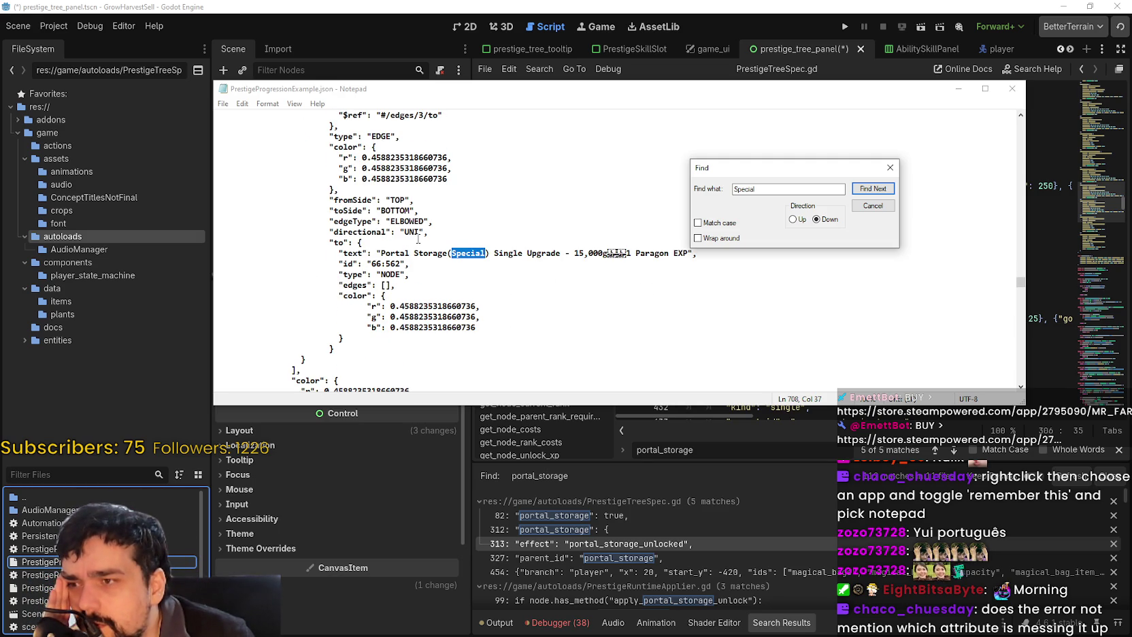
pyautogui.scroll(-10, 419, 238)
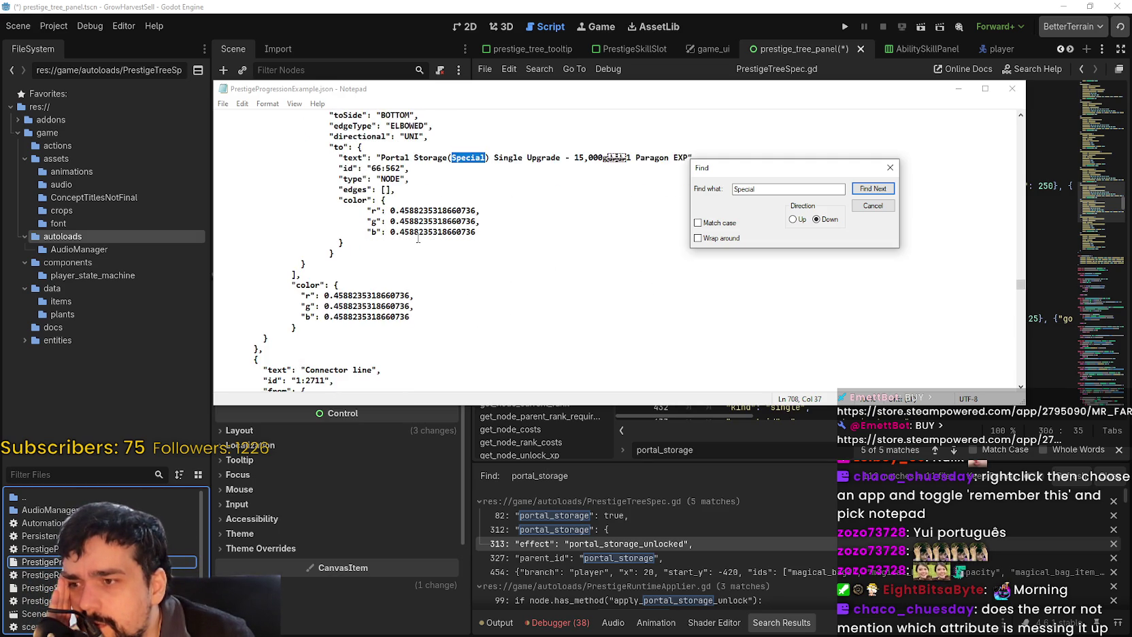
pyautogui.scroll(-4, 419, 235)
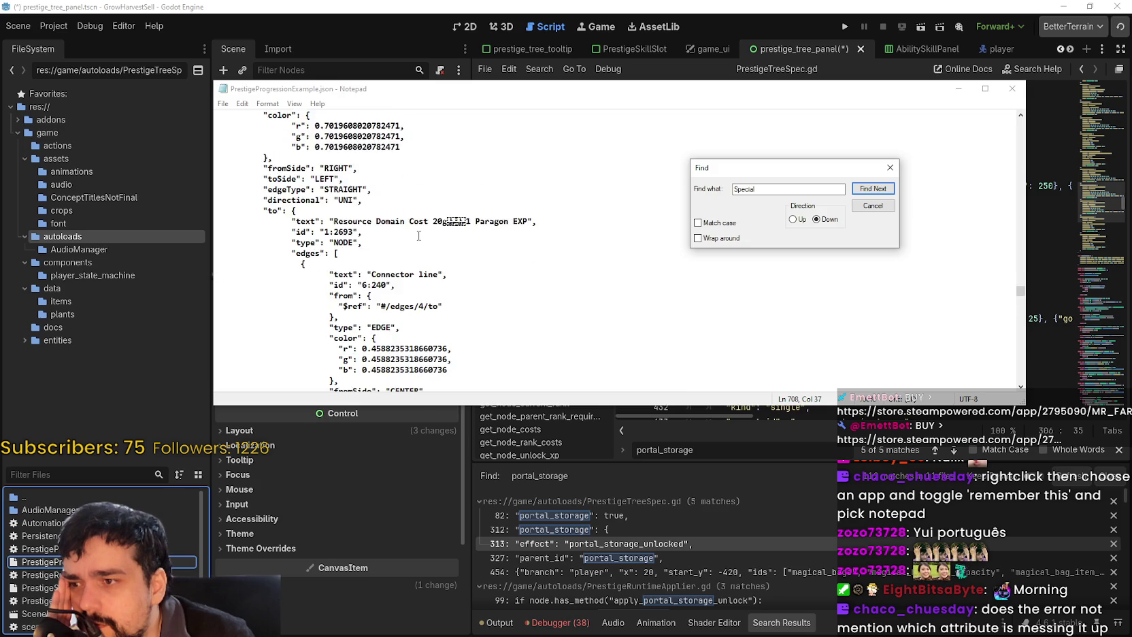
pyautogui.click(890, 167)
pyautogui.click(1012, 88)
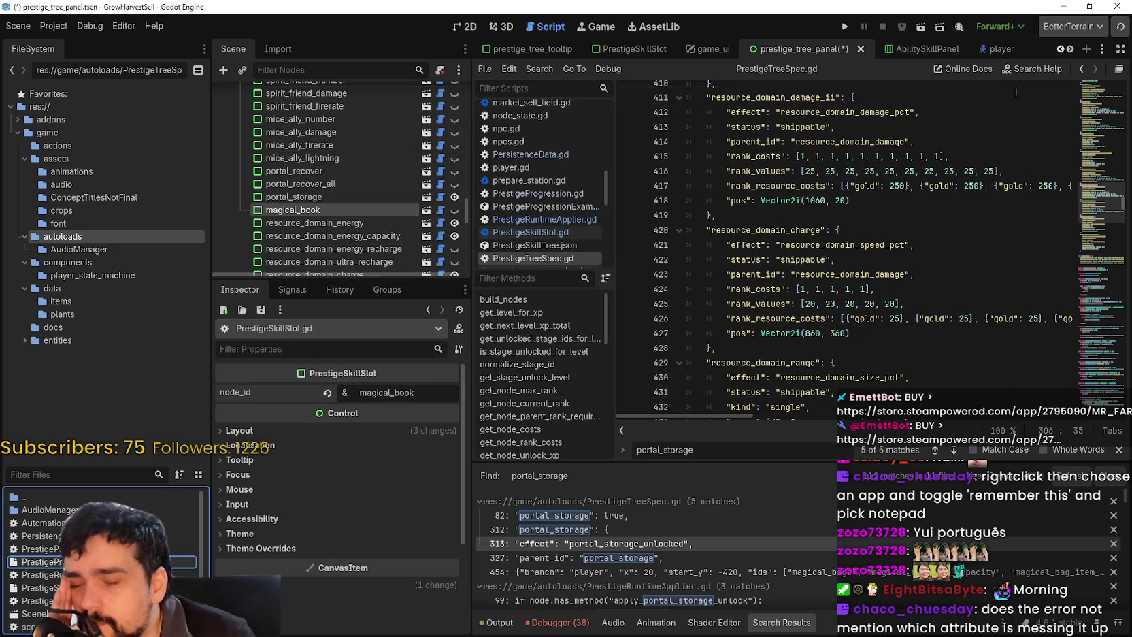
# Close the portal_storage find bar in PrestigeTreeSpec.gd and bring up the autoloads file's context menu
pyautogui.click(1120, 451)
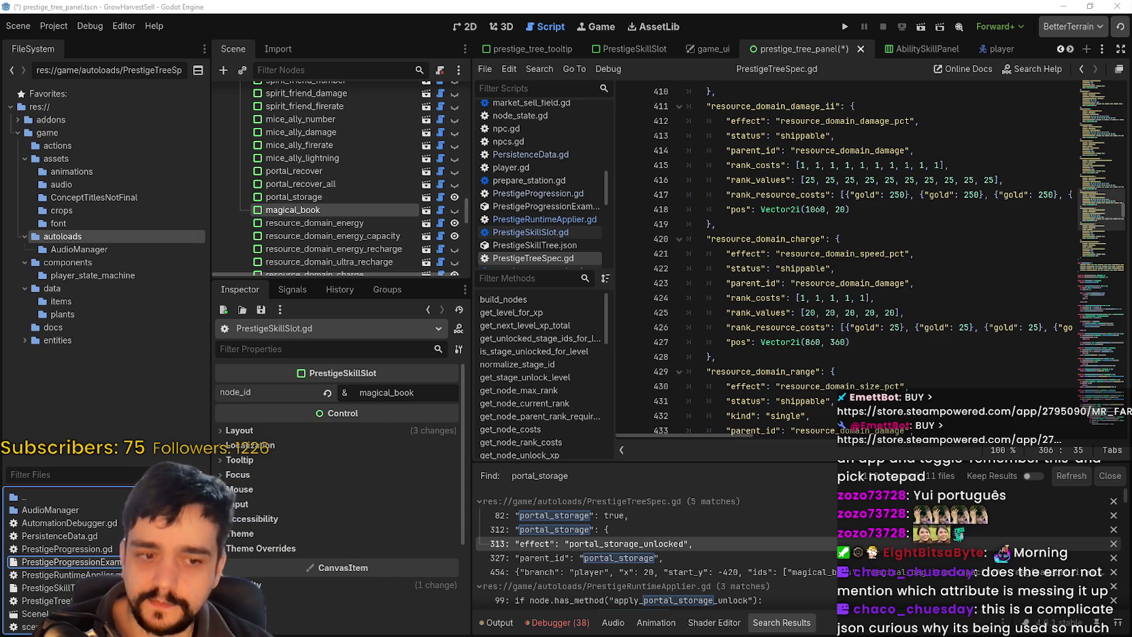
pyautogui.rightClick(96, 548)
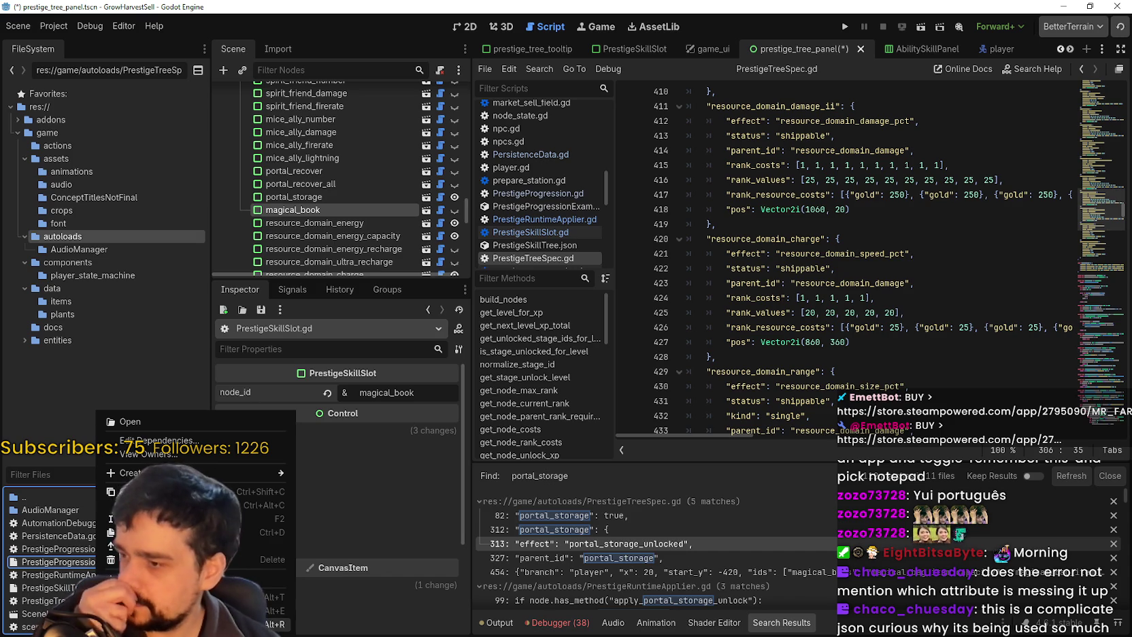
# Reveal the autoloads folder in File Explorer, enlarge it to list the Prestige files, then minimize it
pyautogui.click(276, 624)
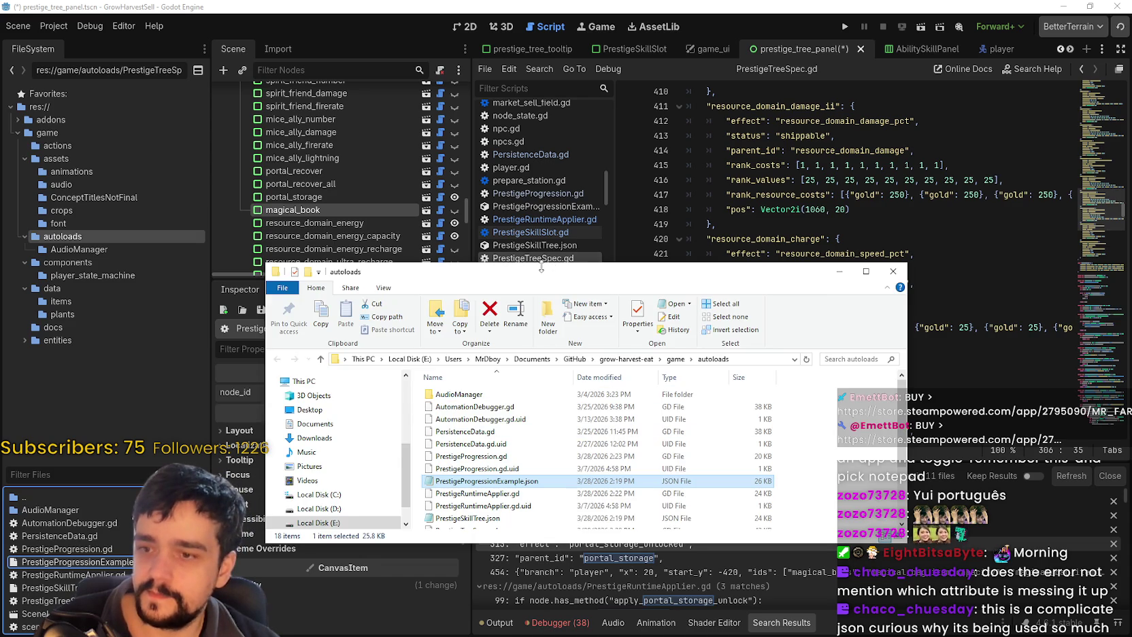
pyautogui.moveTo(543, 268); pyautogui.dragTo(543, 174)
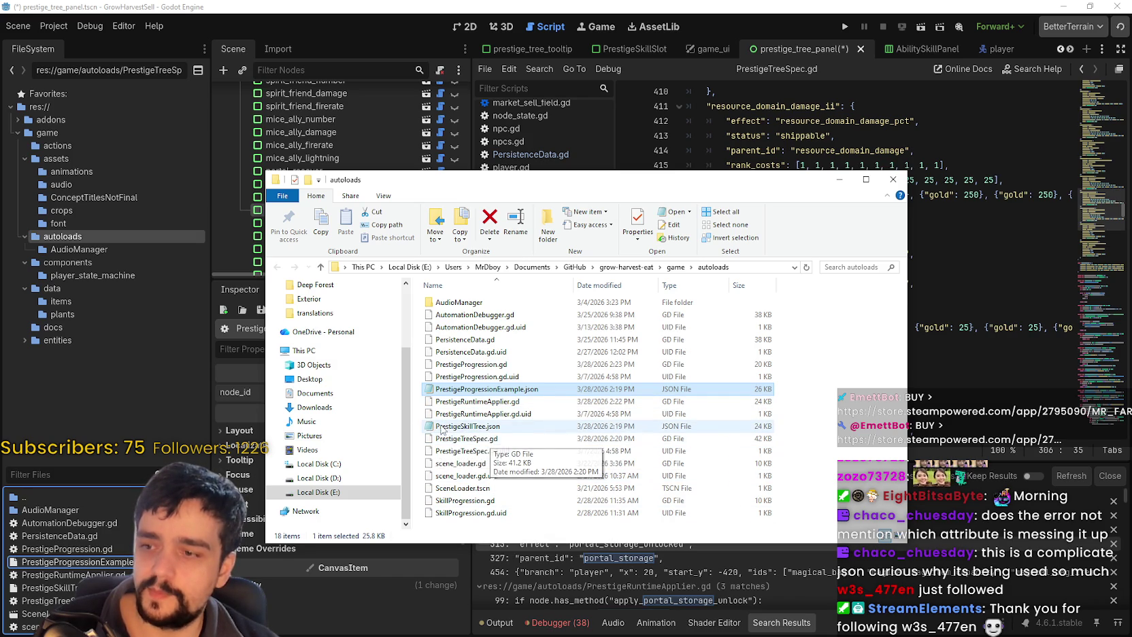
pyautogui.moveTo(811, 382); pyautogui.dragTo(749, 429)
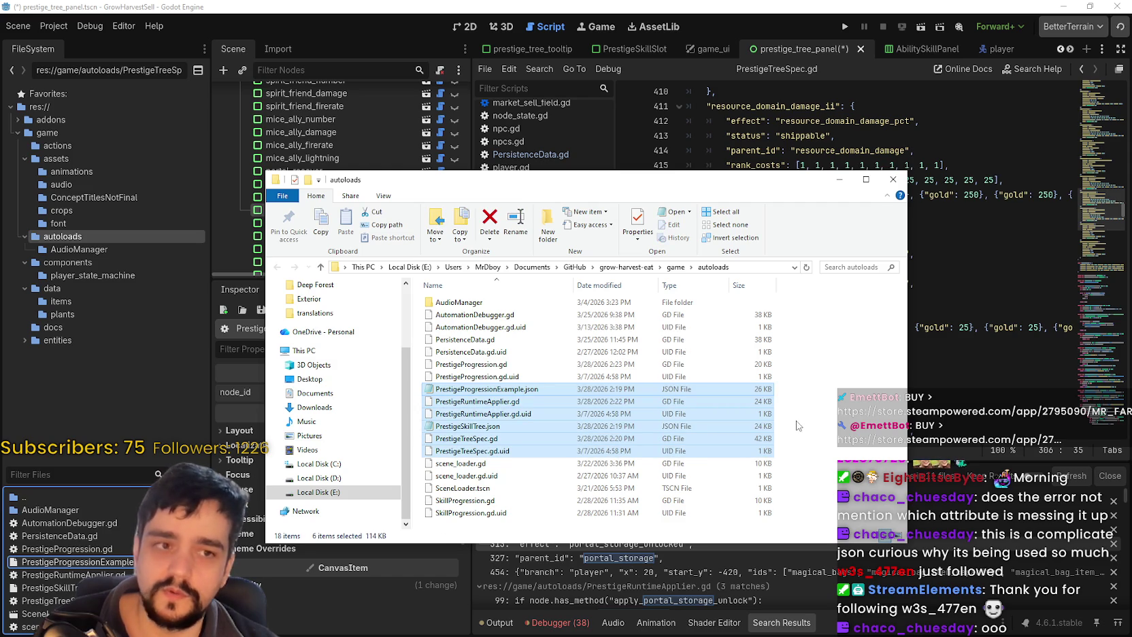
pyautogui.click(800, 426)
pyautogui.click(839, 178)
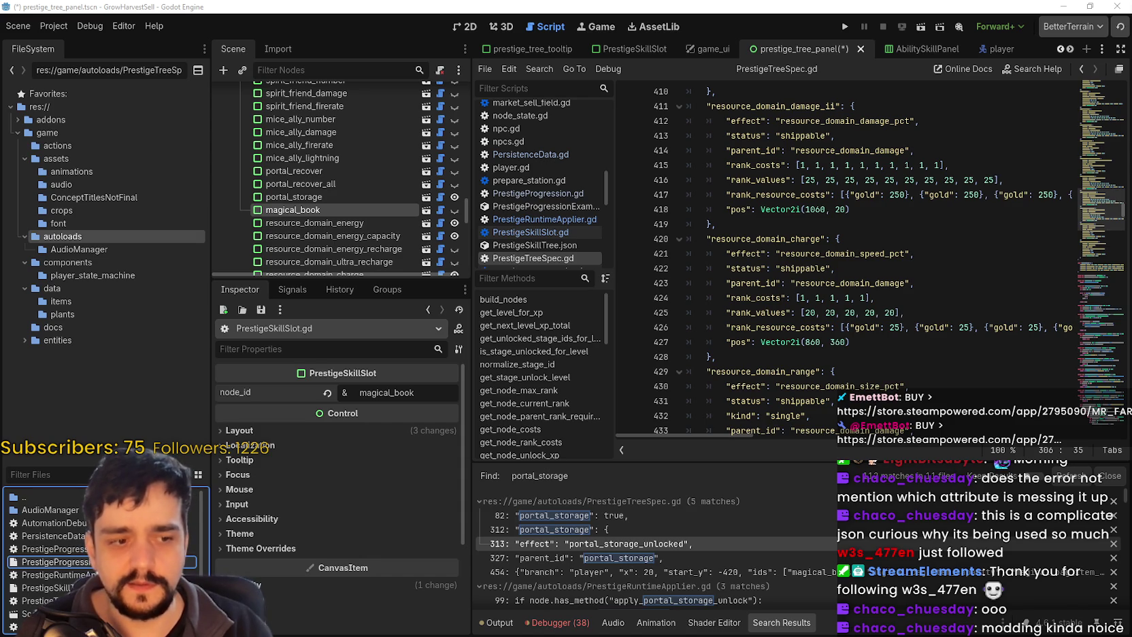
# Open PrestigeProgressionExample.json from the autoloads folder in Notepad
pyautogui.hotkey('alt', 'Tab')
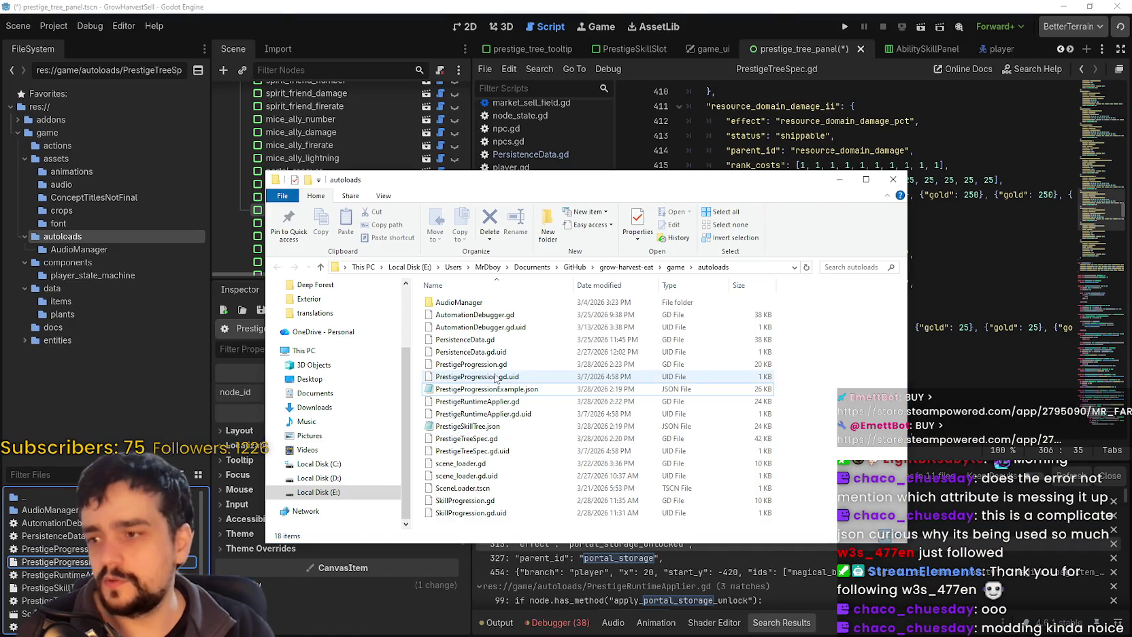
pyautogui.click(481, 393)
pyautogui.rightClick(481, 398)
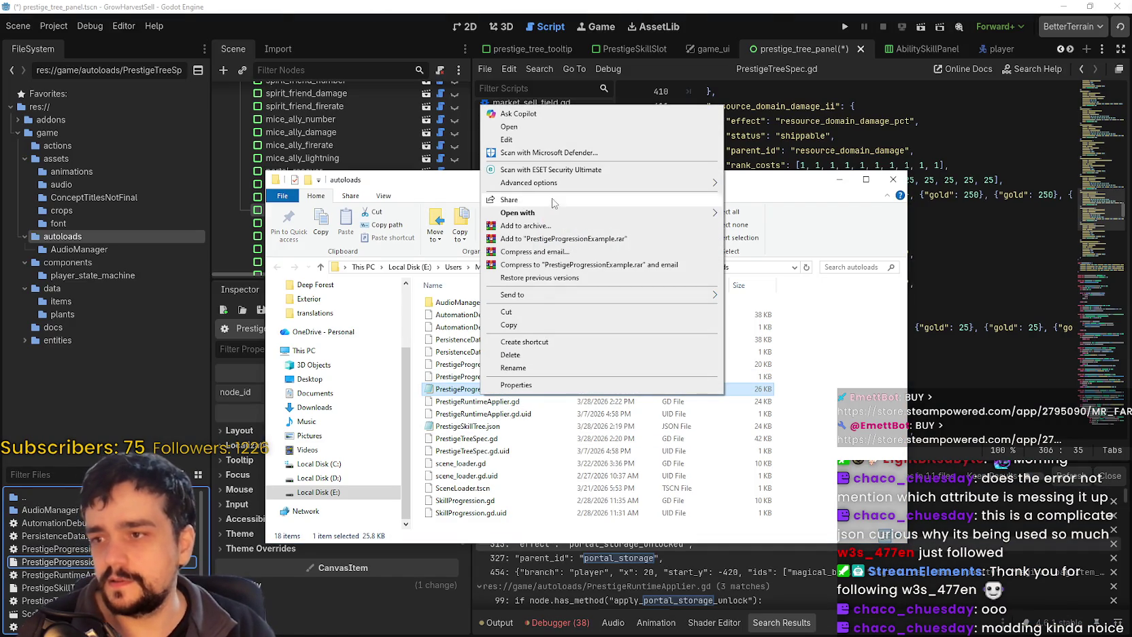
pyautogui.moveTo(711, 212)
pyautogui.click(754, 239)
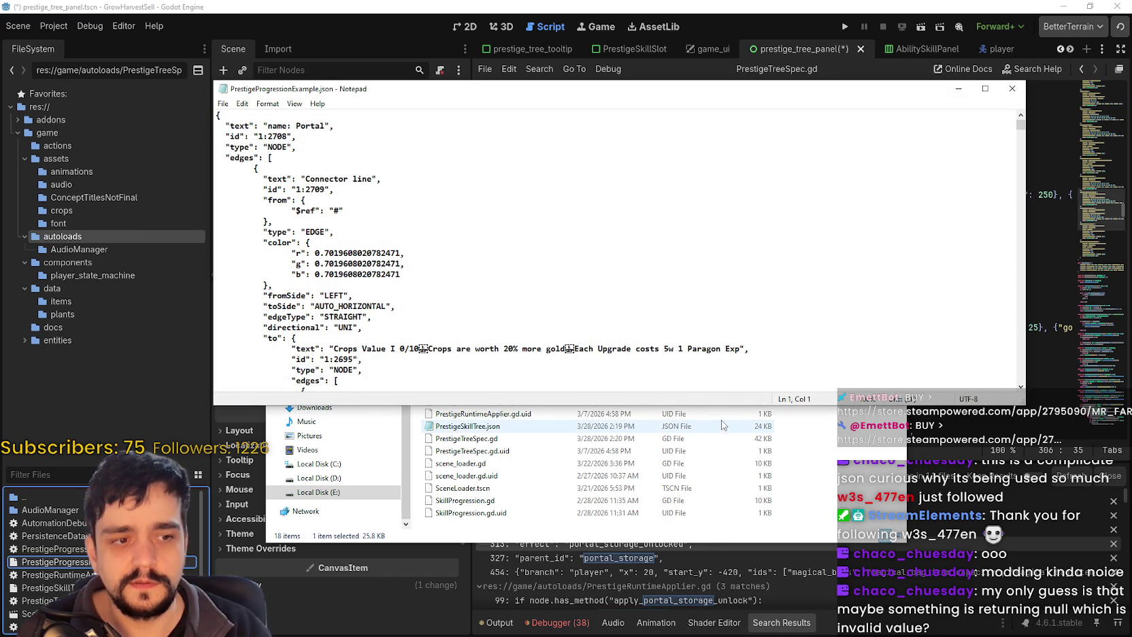
# Scroll through the PrestigeProgressionExample.json skill-tree data
pyautogui.scroll(-4, 543, 319)
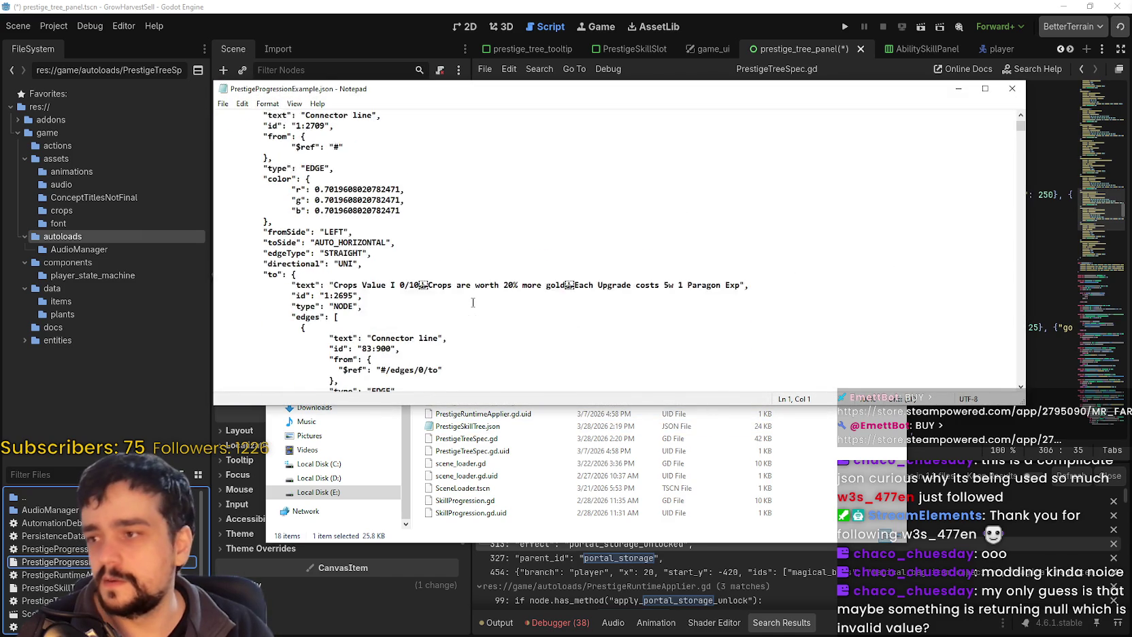
pyautogui.scroll(4, 472, 302)
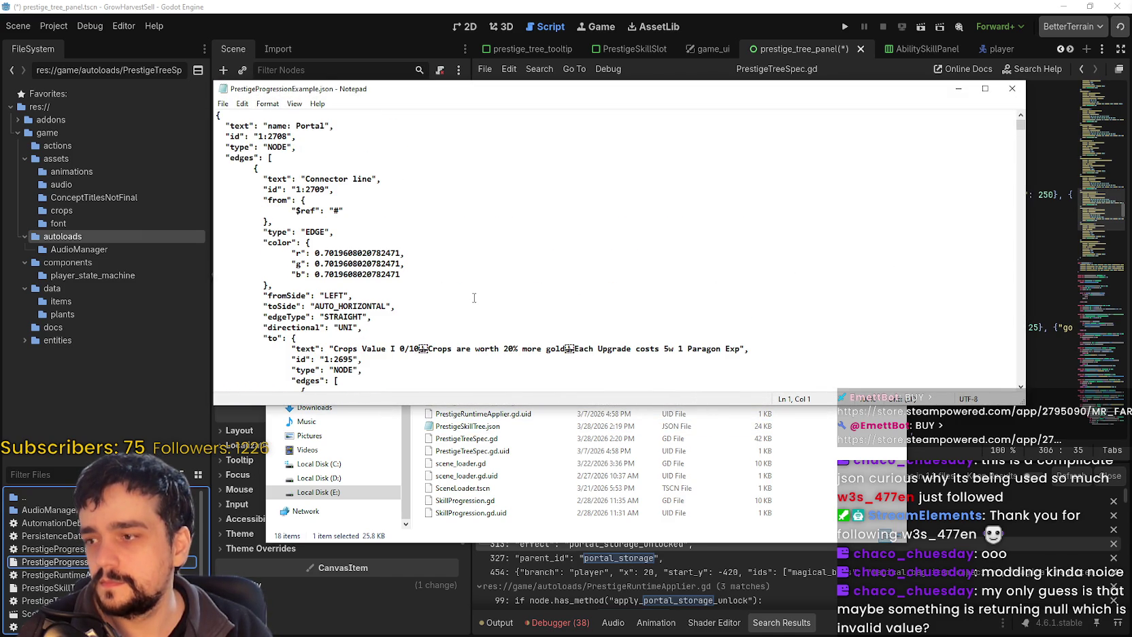
pyautogui.scroll(-2, 473, 299)
pyautogui.scroll(2, 473, 299)
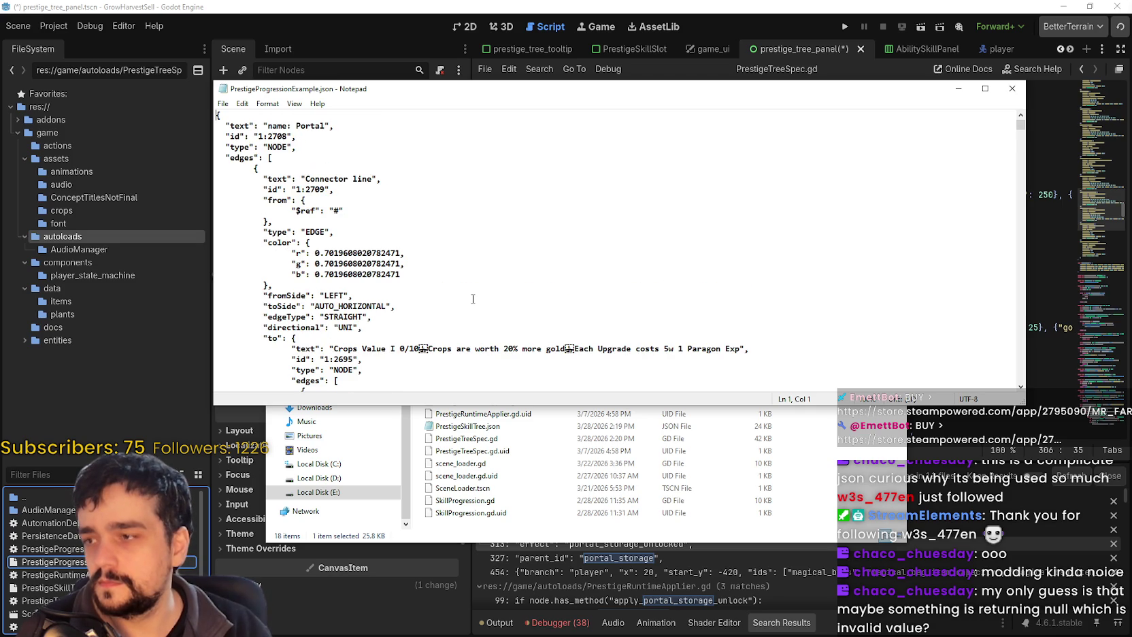
pyautogui.scroll(-6, 472, 299)
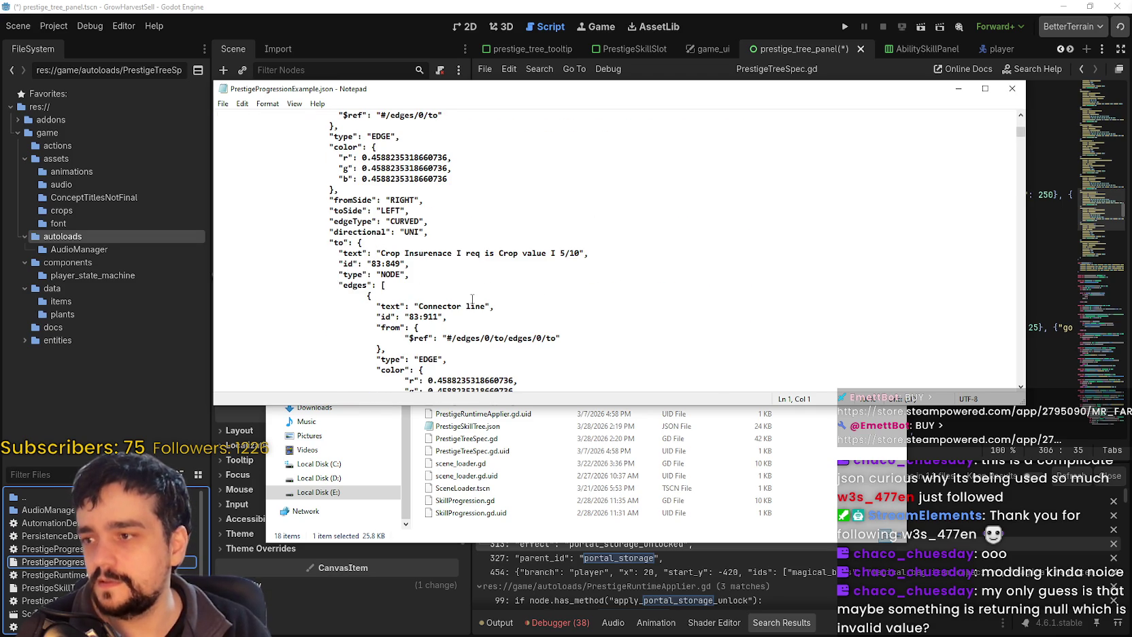
pyautogui.scroll(-15, 472, 293)
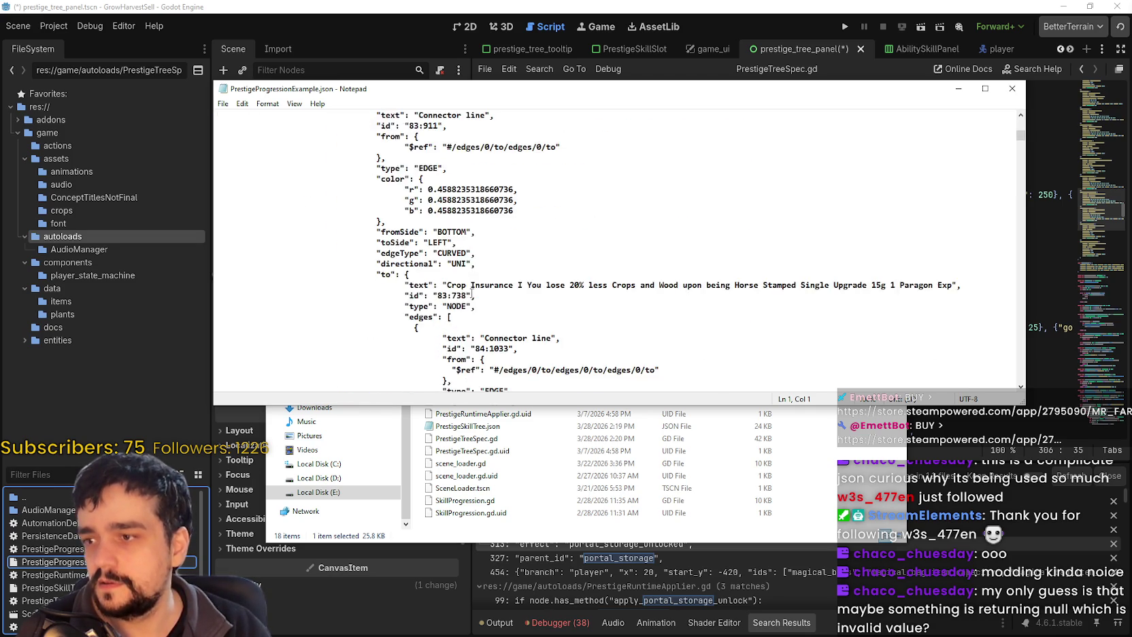
pyautogui.scroll(-5, 469, 294)
pyautogui.scroll(-7, 469, 294)
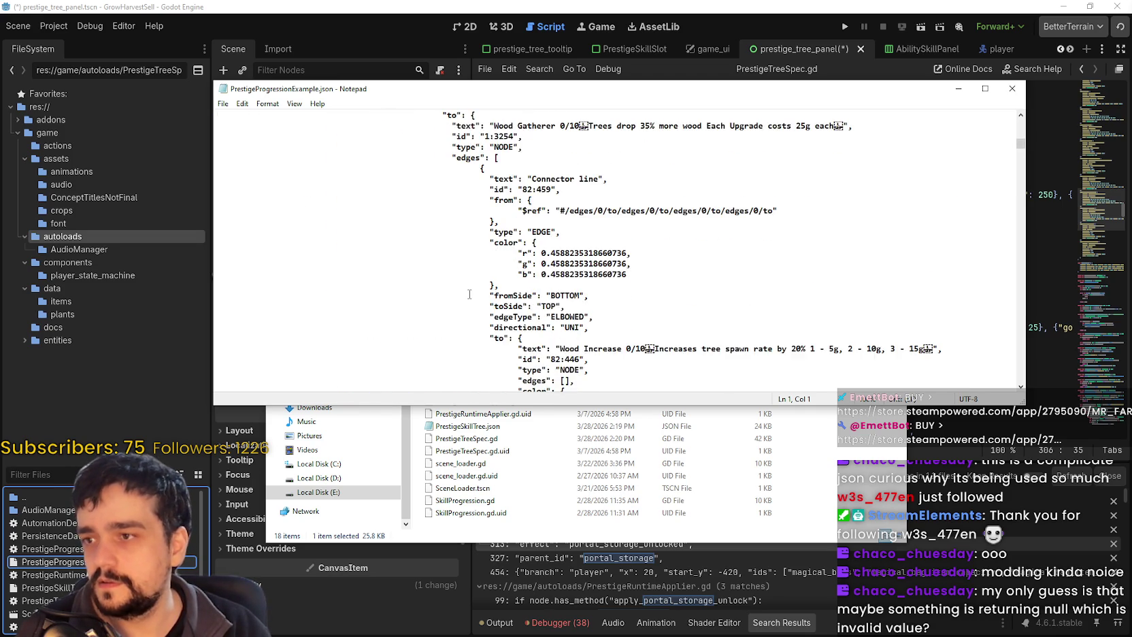
pyautogui.scroll(-15, 469, 294)
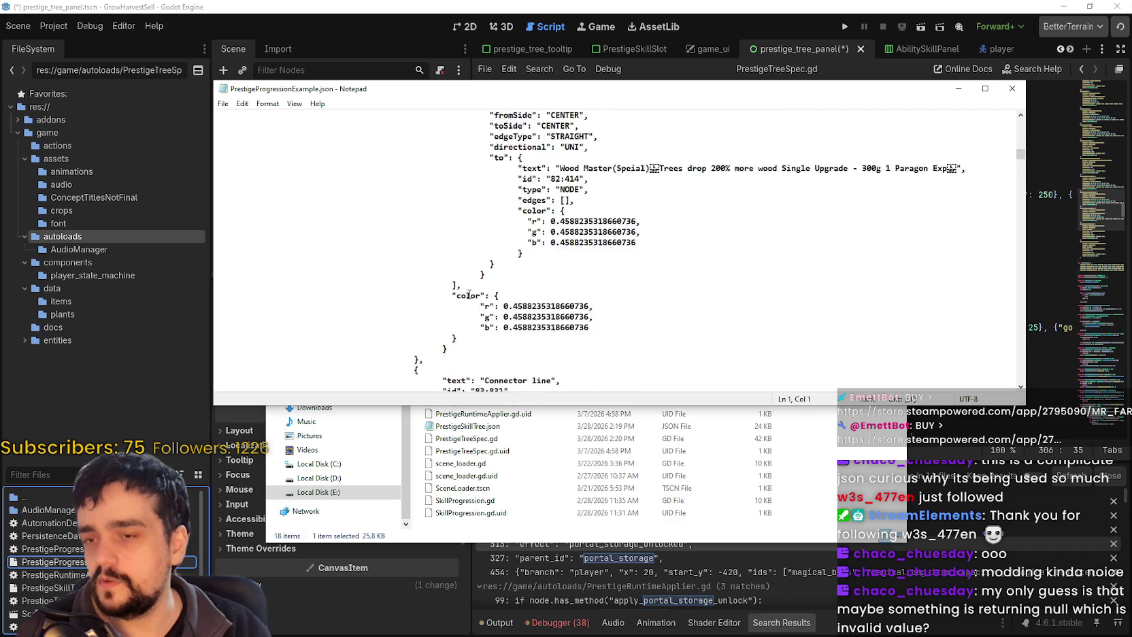
pyautogui.scroll(10, 468, 294)
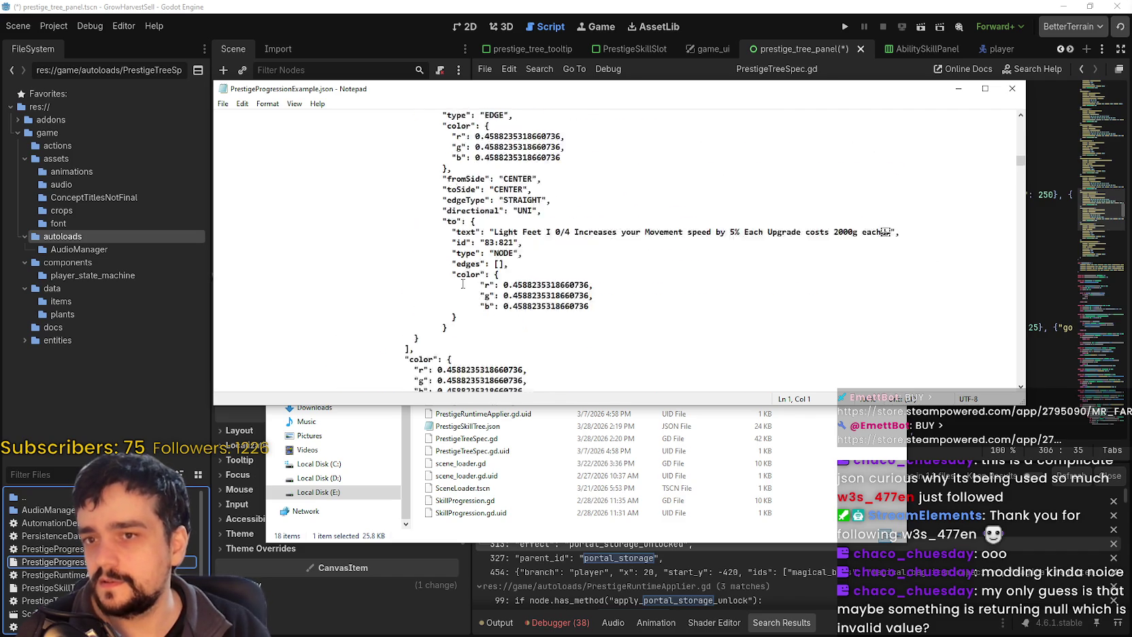
pyautogui.moveTo(1020, 152); pyautogui.dragTo(1022, 120)
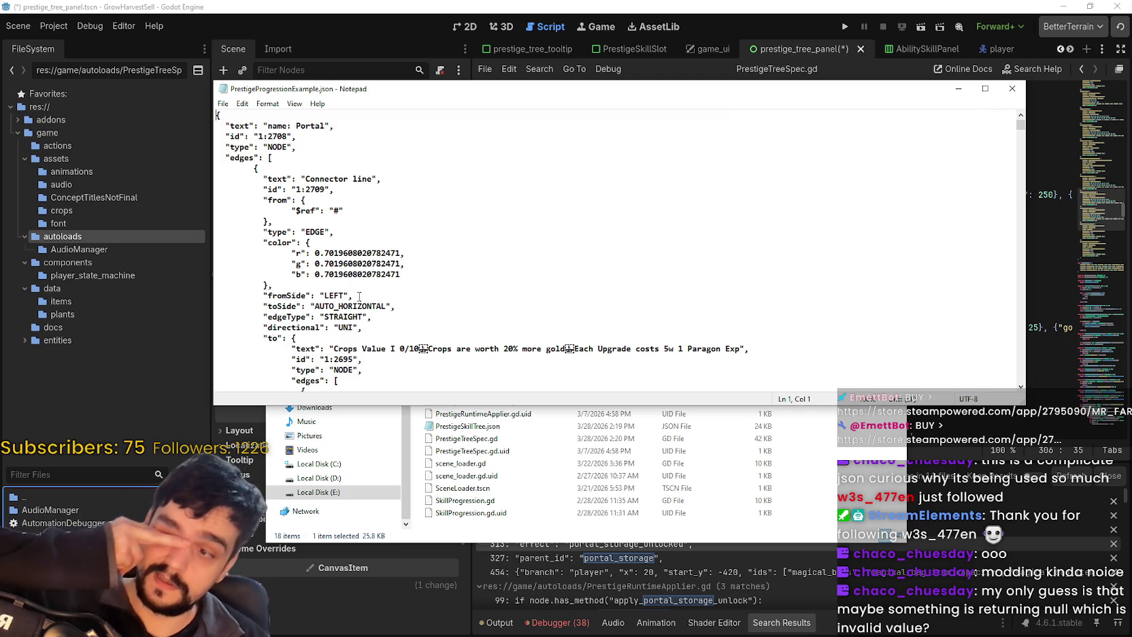
# Highlight the first connector edge's color key, type and color lines to inspect them
pyautogui.moveTo(263, 242); pyautogui.dragTo(405, 263)
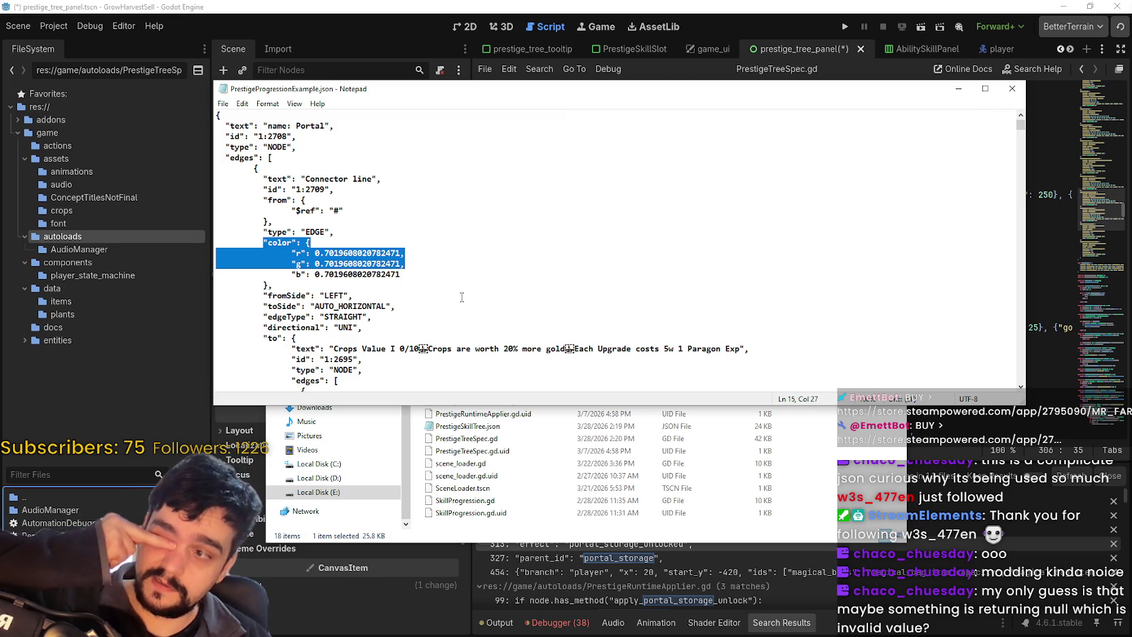
pyautogui.click(461, 296)
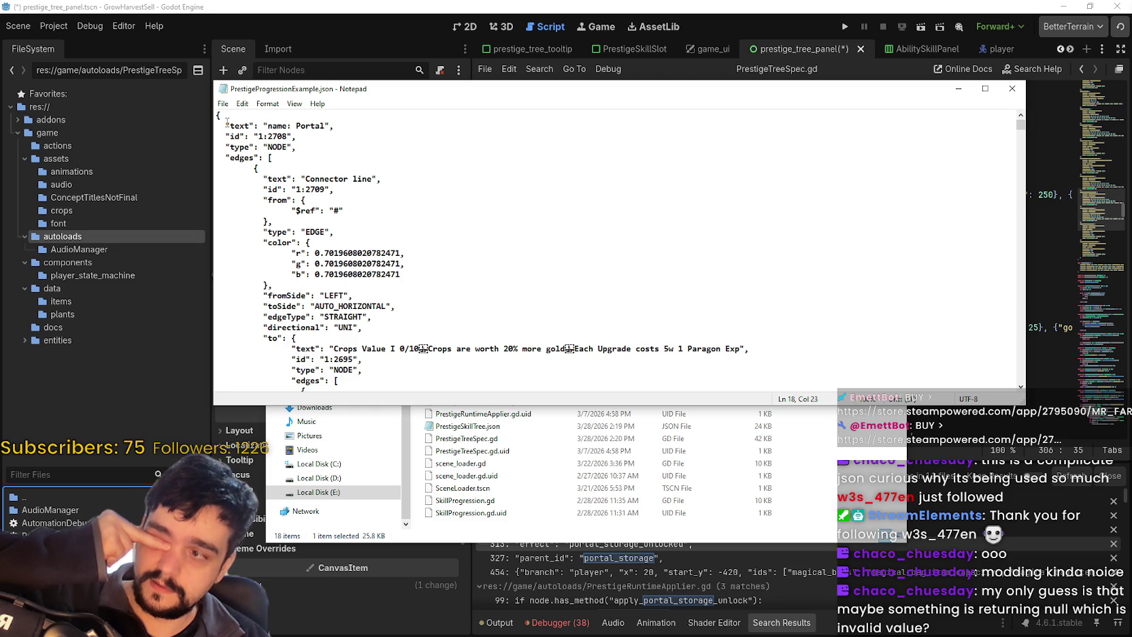
pyautogui.moveTo(268, 241)
pyautogui.mouseDown()
pyautogui.moveTo(368, 247)
pyautogui.moveTo(218, 242)
pyautogui.mouseUp()
pyautogui.click(418, 267)
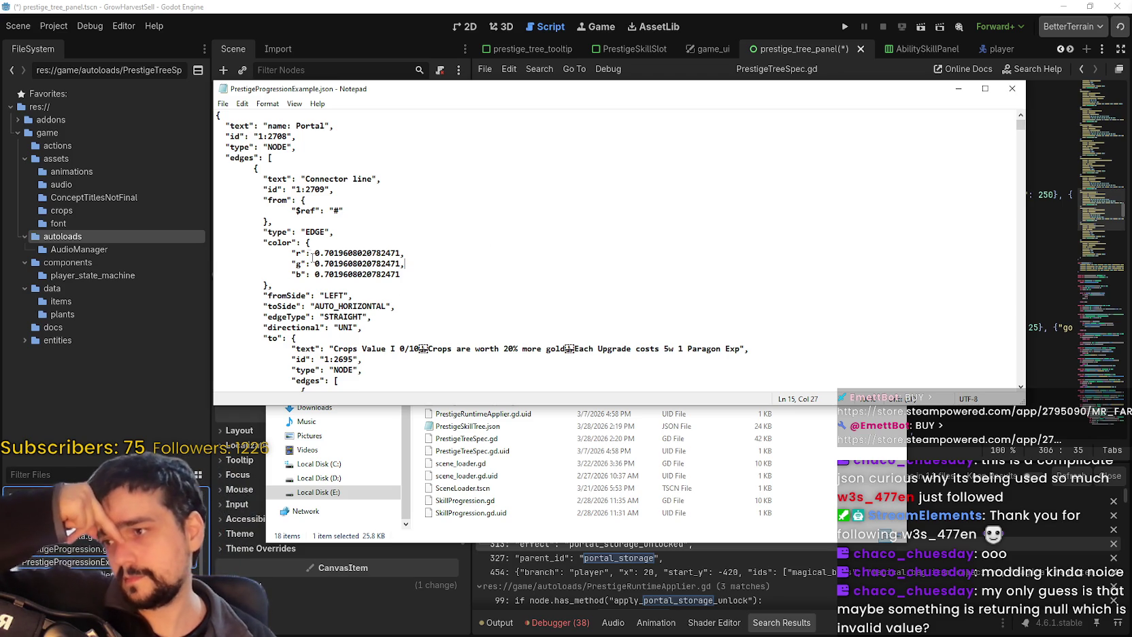
pyautogui.moveTo(289, 242); pyautogui.dragTo(278, 242)
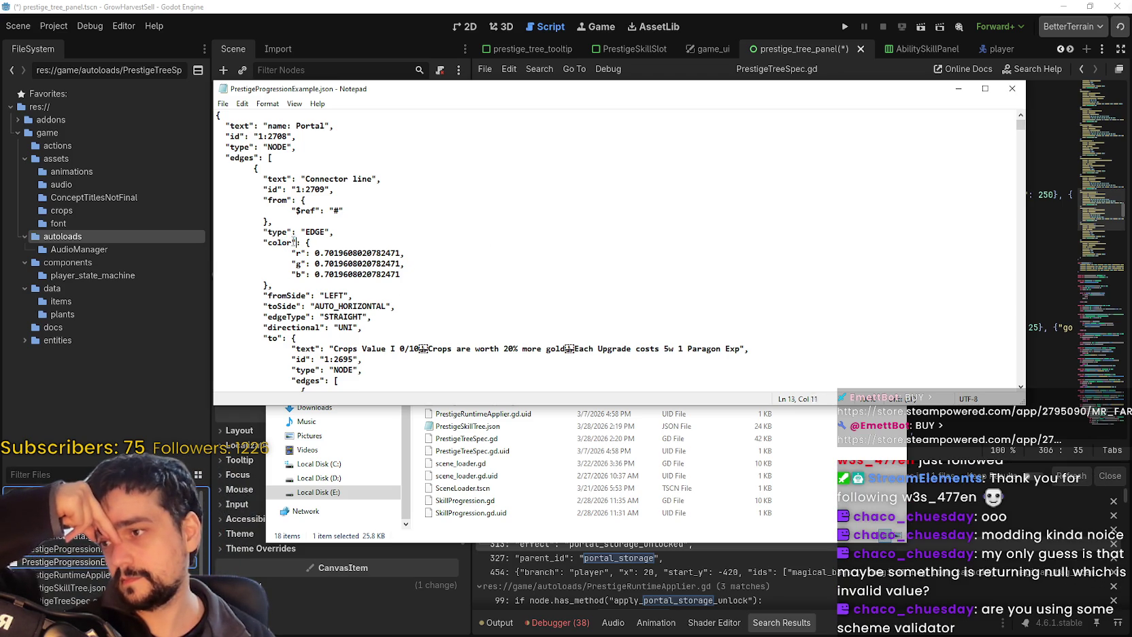
pyautogui.click(387, 244)
pyautogui.moveTo(418, 281); pyautogui.dragTo(258, 170)
pyautogui.click(392, 253)
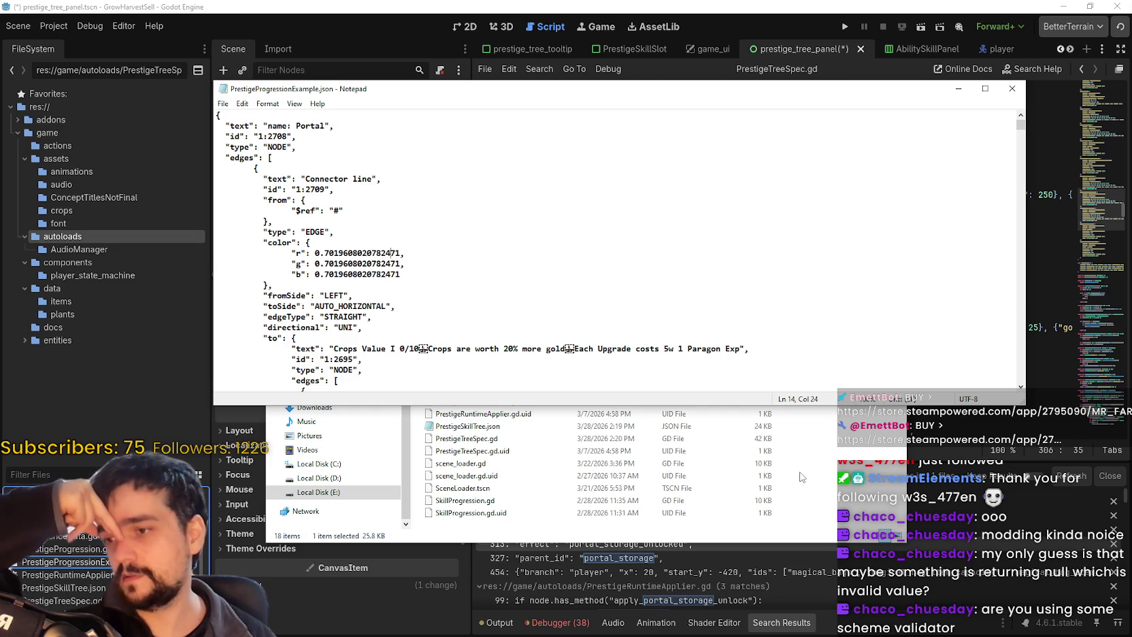
pyautogui.moveTo(263, 242)
pyautogui.mouseDown()
pyautogui.moveTo(401, 253)
pyautogui.moveTo(418, 283)
pyautogui.moveTo(254, 231)
pyautogui.moveTo(438, 258)
pyautogui.mouseUp()
pyautogui.click(271, 242)
pyautogui.click(472, 295)
pyautogui.moveTo(269, 242); pyautogui.dragTo(405, 271)
pyautogui.click(361, 296)
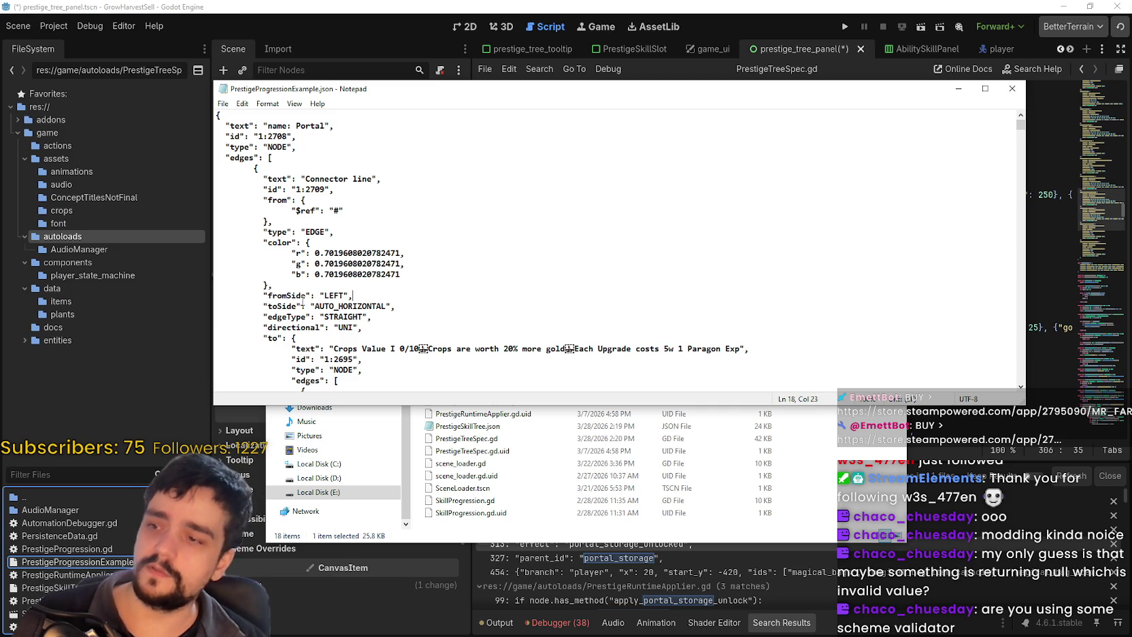
# Select the edge's color block through its "type": "EDGE" line, then close Notepad
pyautogui.moveTo(313, 242); pyautogui.dragTo(445, 264)
pyautogui.click(449, 265)
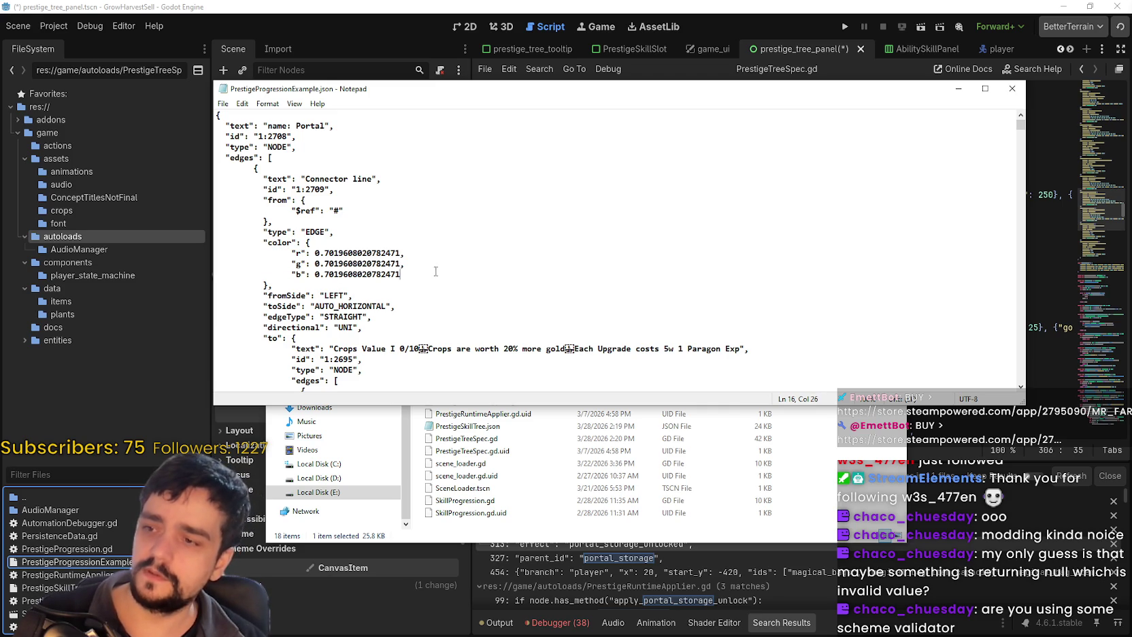
pyautogui.keyDown('shift'); pyautogui.click(457, 275); pyautogui.keyUp('shift')
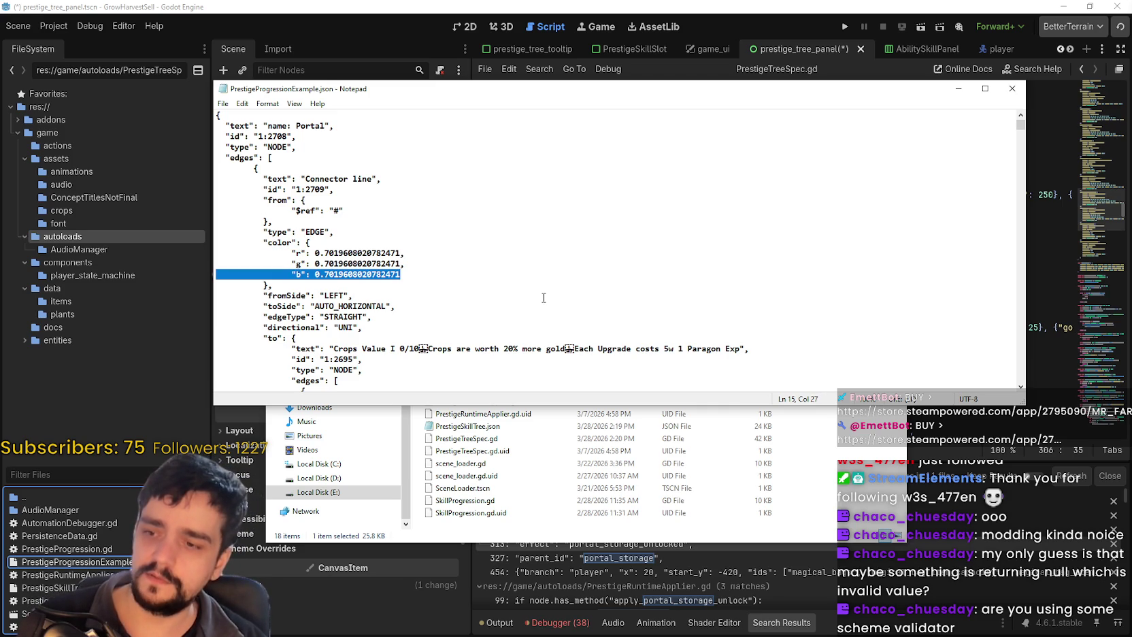
pyautogui.click(431, 270)
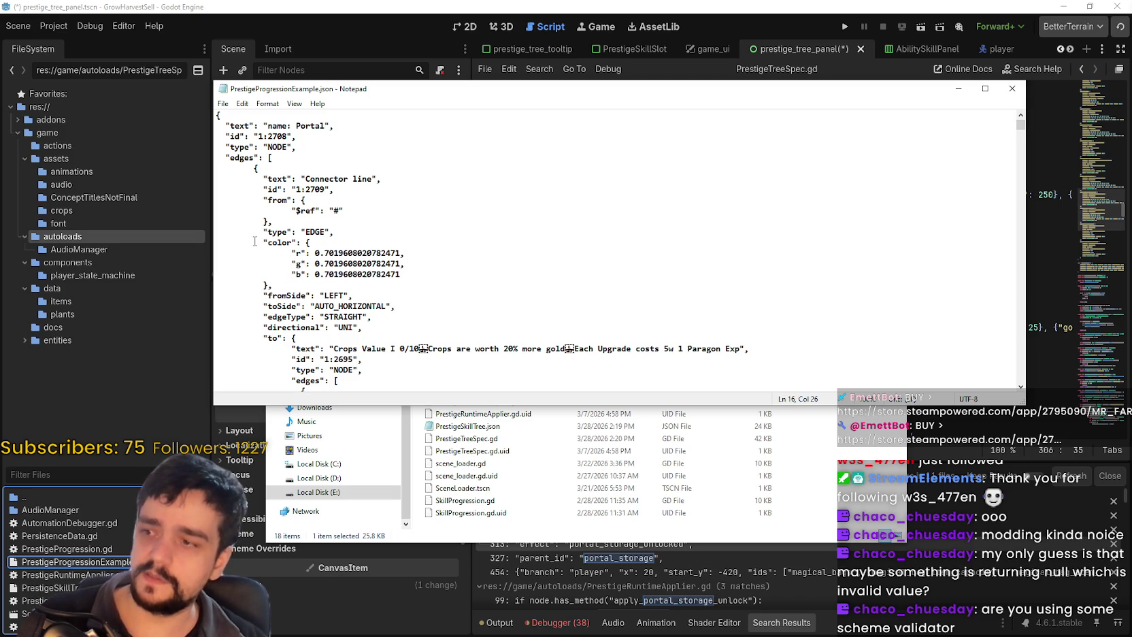
pyautogui.moveTo(267, 243)
pyautogui.mouseDown()
pyautogui.moveTo(428, 287)
pyautogui.moveTo(432, 278)
pyautogui.mouseUp()
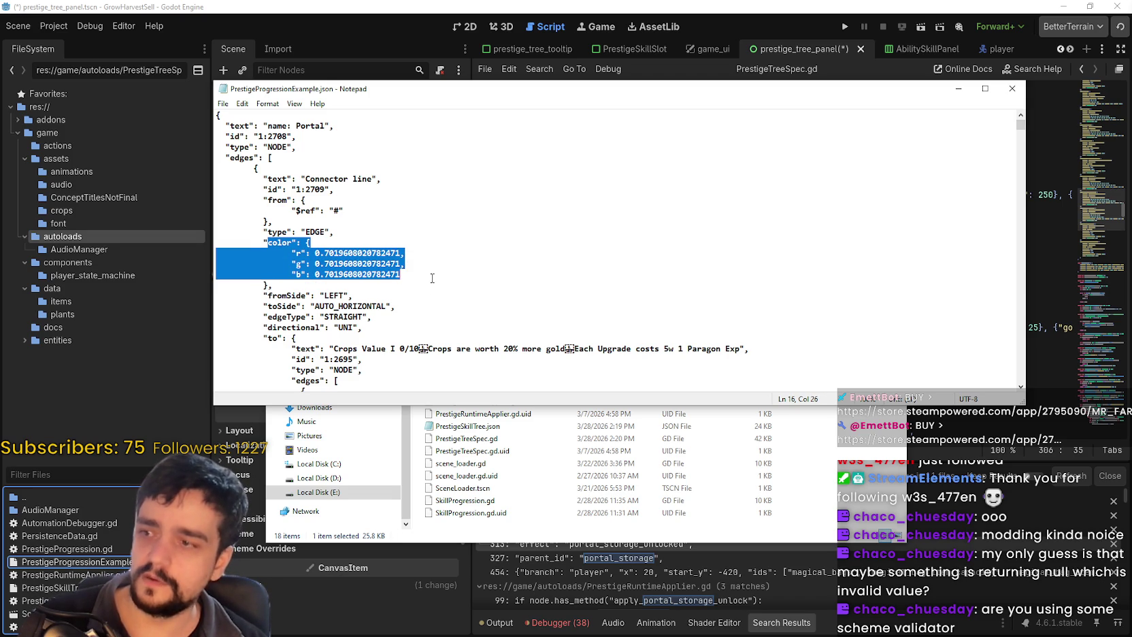
pyautogui.click(437, 277)
pyautogui.moveTo(344, 168); pyautogui.dragTo(401, 285)
pyautogui.click(542, 319)
pyautogui.moveTo(267, 157); pyautogui.dragTo(361, 281)
pyautogui.click(394, 251)
pyautogui.moveTo(393, 233); pyautogui.dragTo(375, 215)
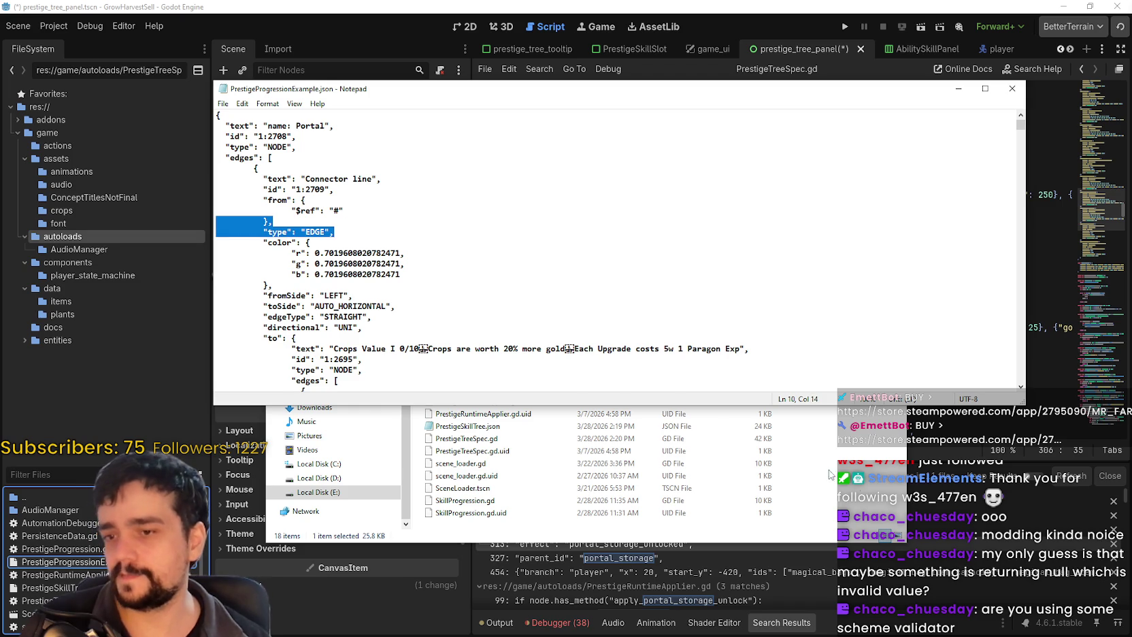
pyautogui.click(858, 488)
pyautogui.click(1012, 89)
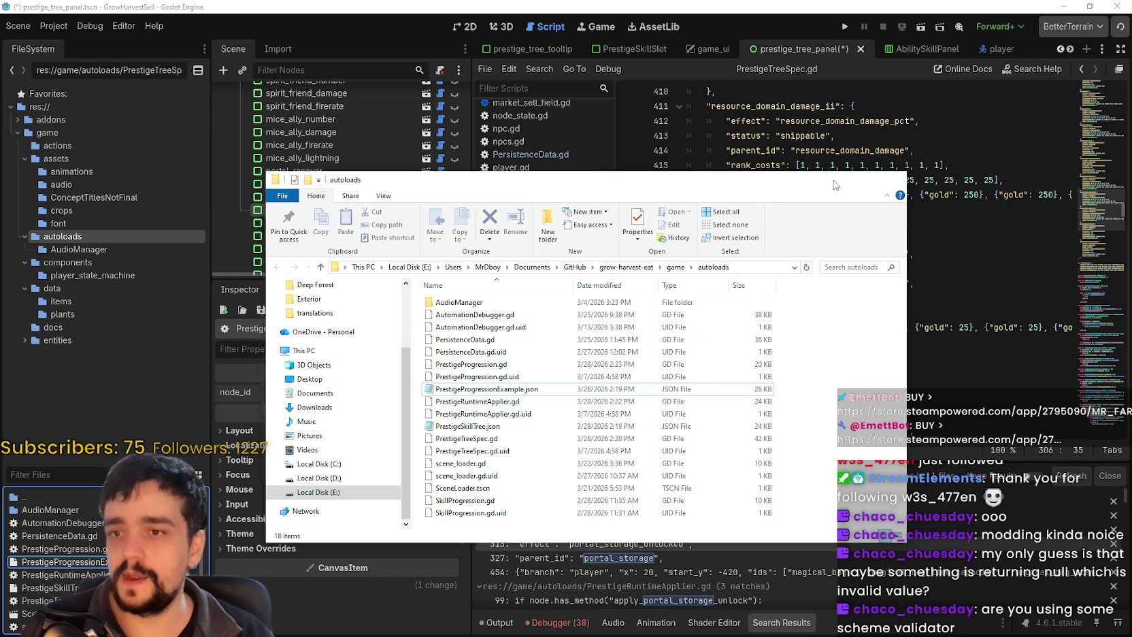
# Review the resource_domain_damage_ii and resource_domain_charge entries around lines 419–420 of PrestigeTreeSpec.gd
pyautogui.click(783, 282)
pyautogui.press('Up')
pyautogui.press('Up')
pyautogui.press('Up')
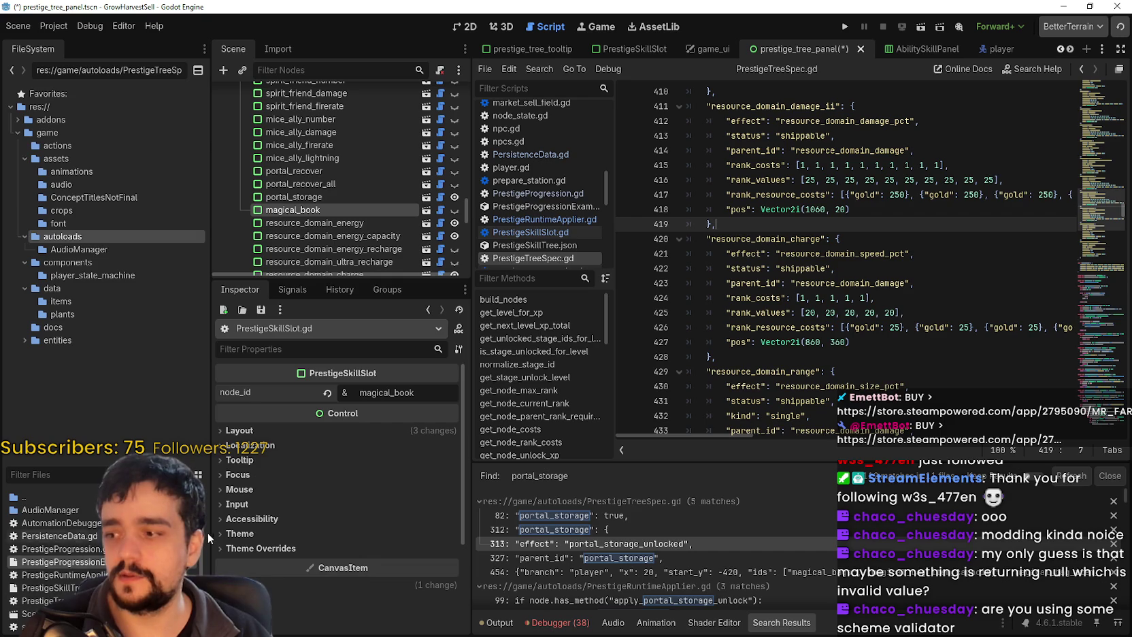
pyautogui.moveTo(212, 532); pyautogui.dragTo(188, 531)
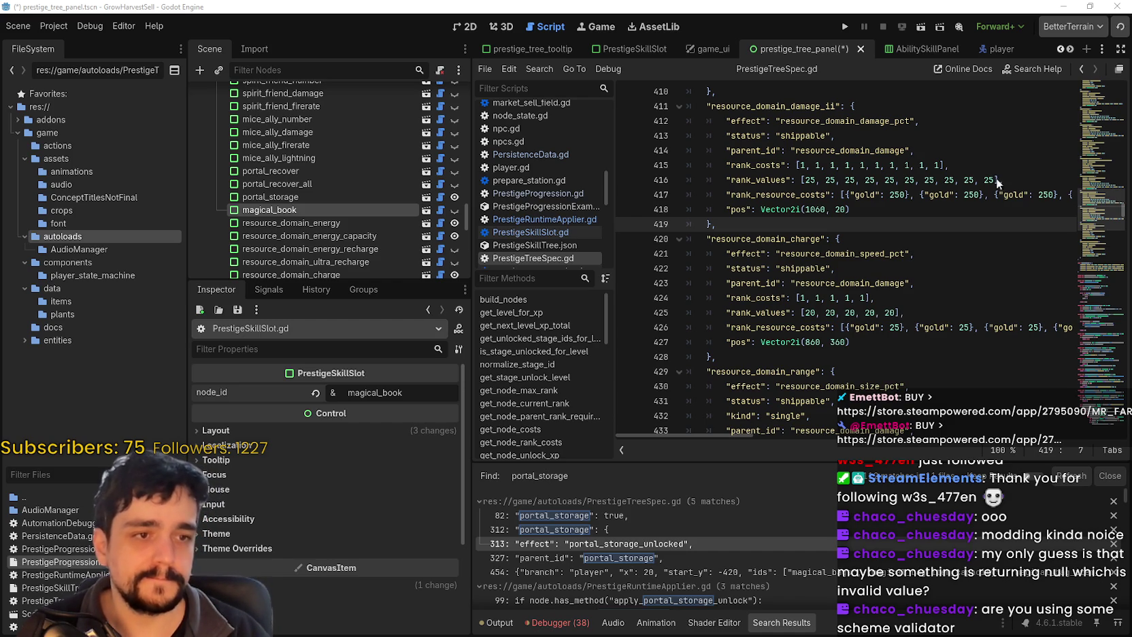
pyautogui.click(787, 239)
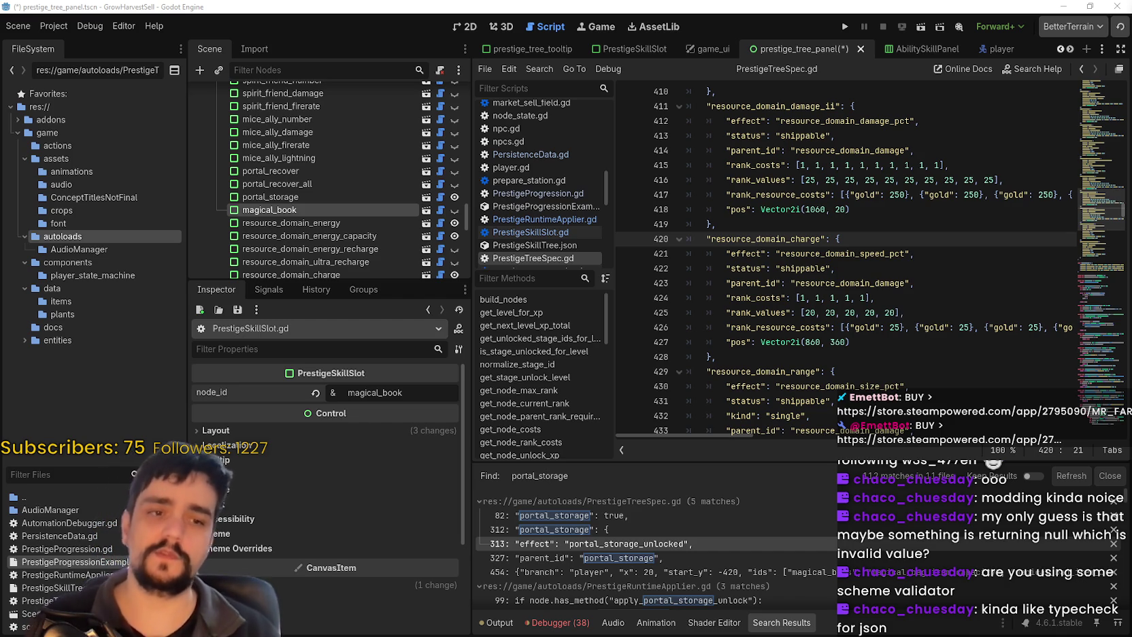
pyautogui.click(737, 219)
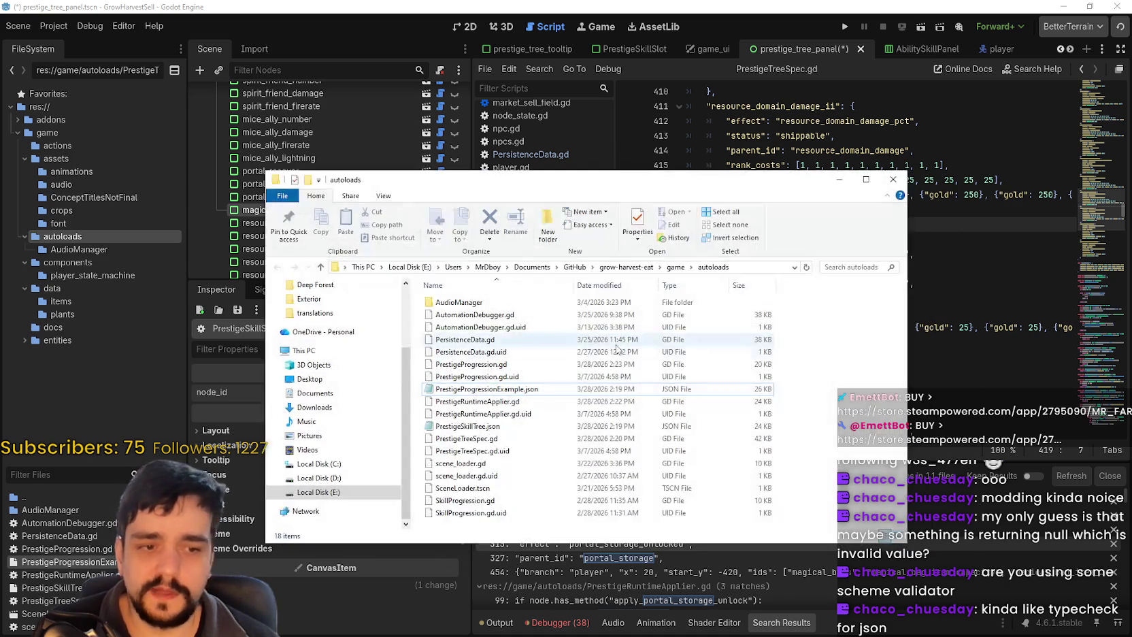
pyautogui.rightClick(485, 389)
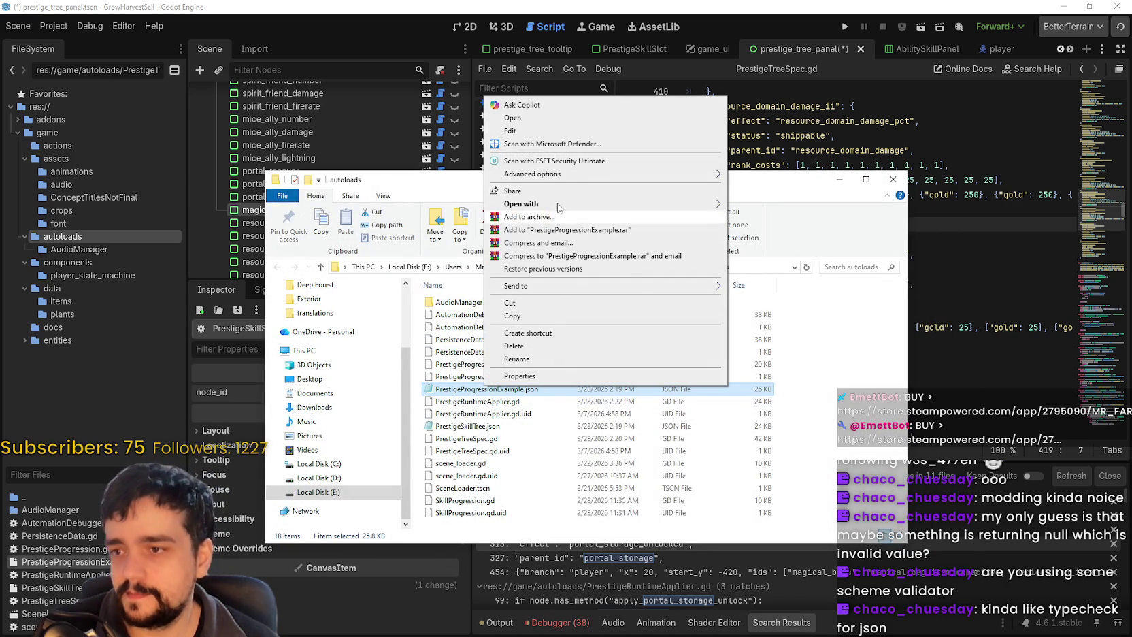
# Reopen PrestigeProgressionExample.json in Notepad, scroll its node and edge data, and reposition the window
pyautogui.moveTo(555, 204)
pyautogui.click(781, 233)
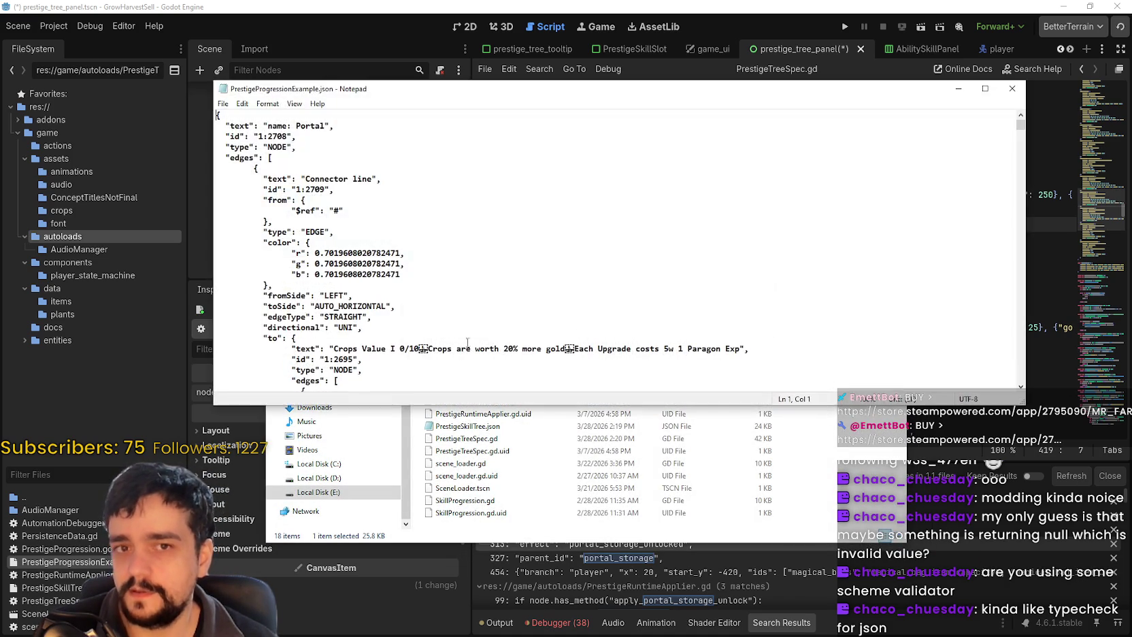
pyautogui.moveTo(1020, 121)
pyautogui.mouseDown()
pyautogui.moveTo(1028, 295)
pyautogui.moveTo(1005, 127)
pyautogui.moveTo(1002, 284)
pyautogui.moveTo(969, 337)
pyautogui.moveTo(1024, 417)
pyautogui.moveTo(1029, 121)
pyautogui.moveTo(1022, 382)
pyautogui.moveTo(1019, 306)
pyautogui.mouseUp()
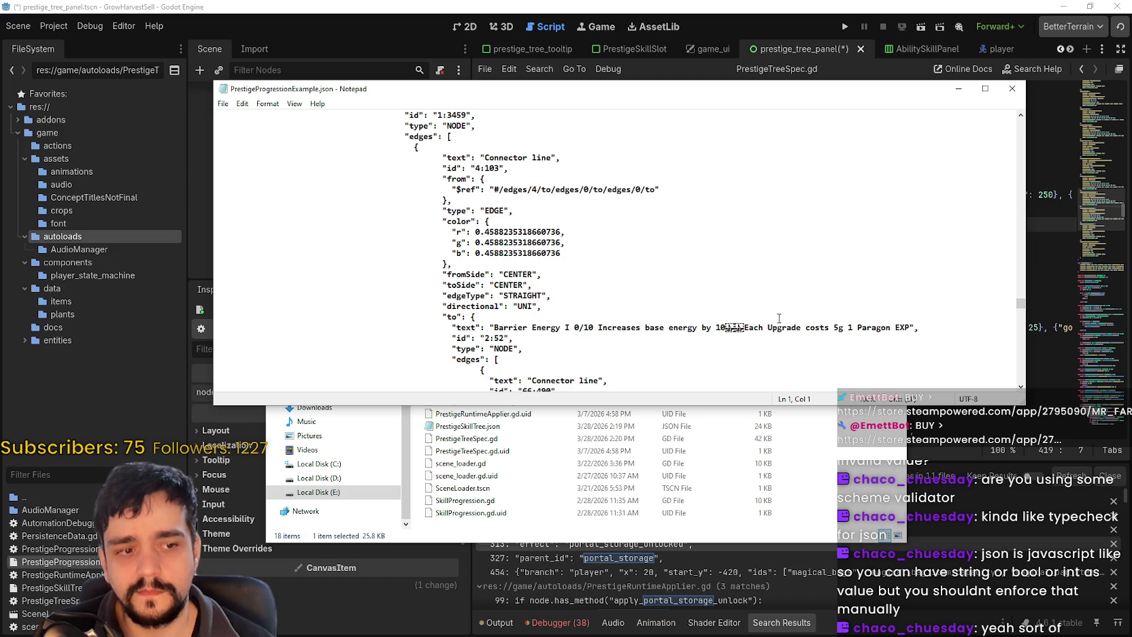
pyautogui.moveTo(1020, 304); pyautogui.dragTo(1005, 121)
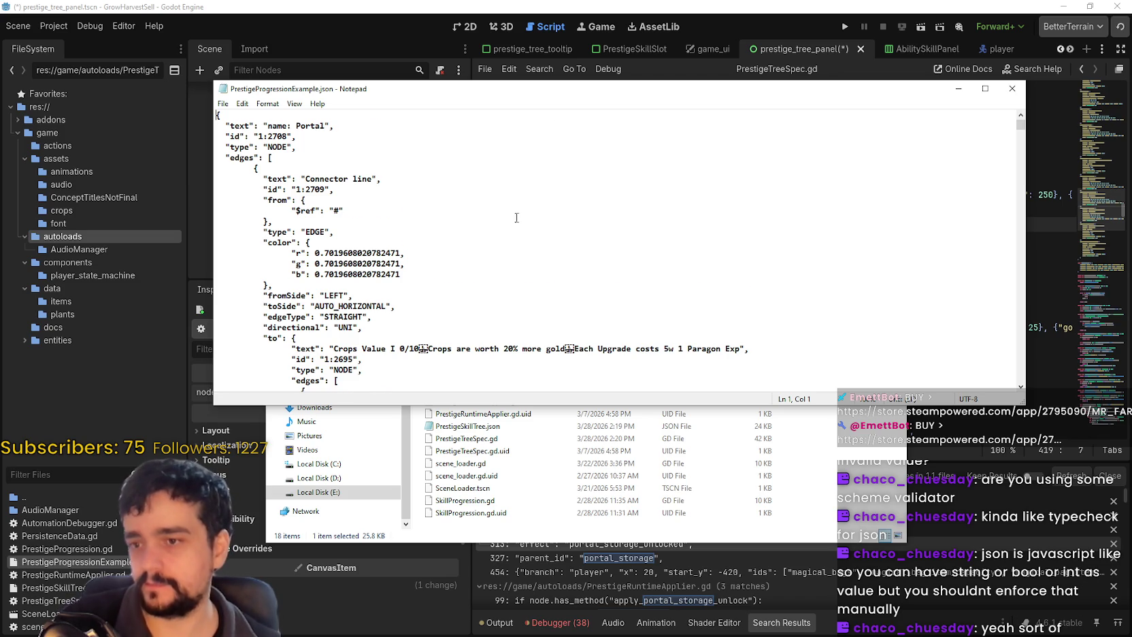
pyautogui.scroll(-3, 517, 231)
pyautogui.scroll(-1, 479, 329)
pyautogui.scroll(-2, 479, 329)
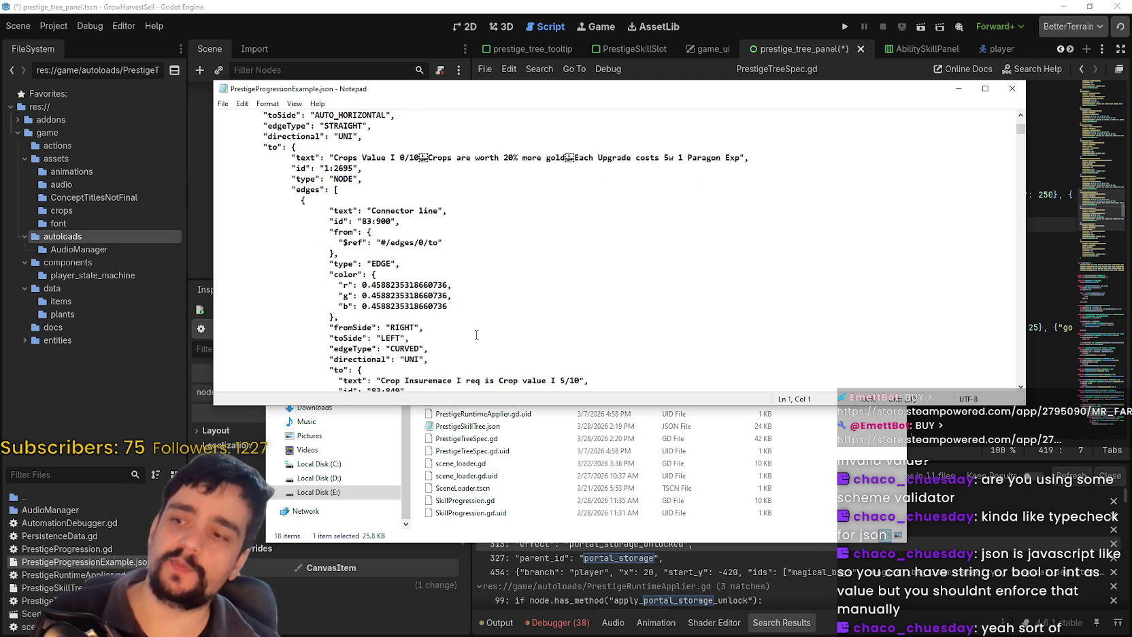
pyautogui.scroll(6, 470, 320)
pyautogui.scroll(1, 467, 311)
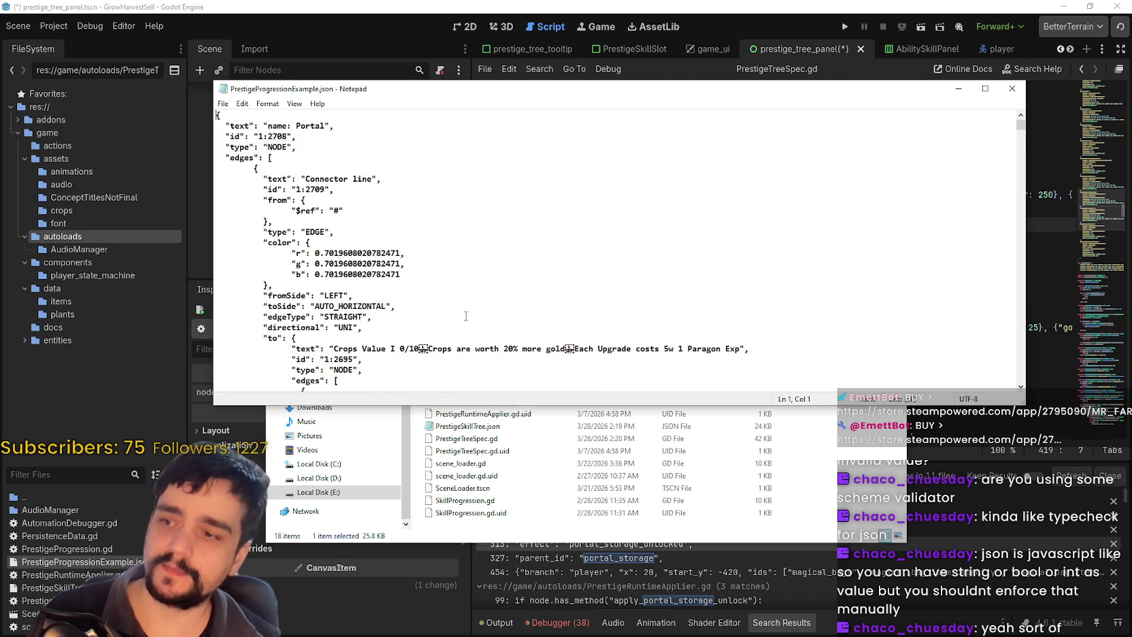
pyautogui.moveTo(1025, 403); pyautogui.dragTo(915, 441)
pyautogui.moveTo(575, 88); pyautogui.dragTo(686, 25)
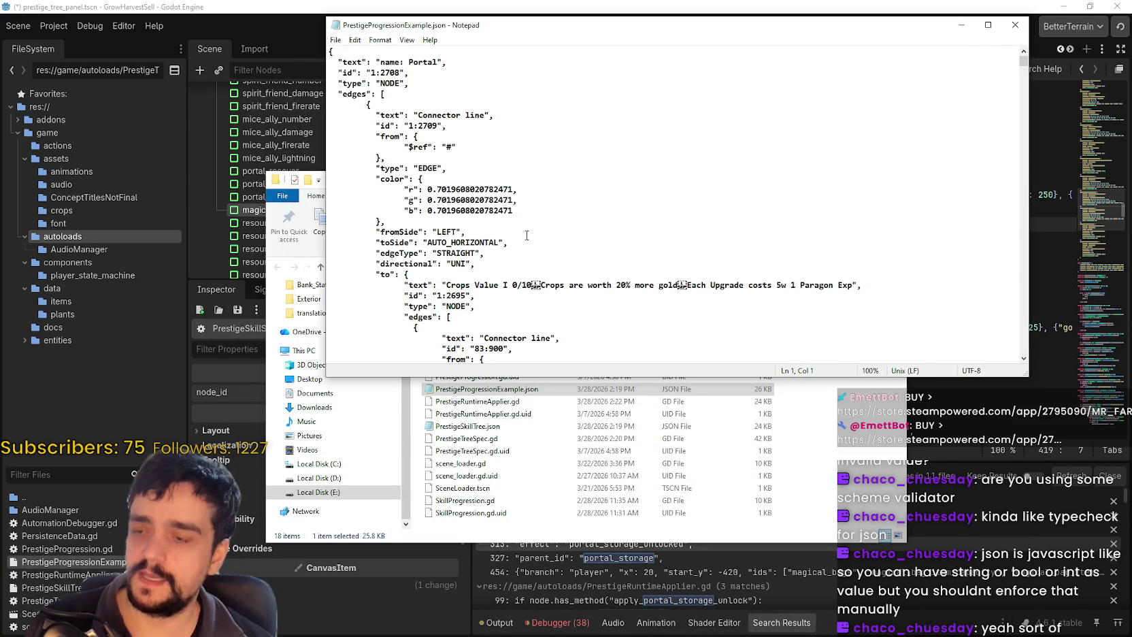
# Highlight the edge color entries, close the example JSON, and open PrestigeSkillTree.json in Notepad
pyautogui.moveTo(380, 180); pyautogui.dragTo(394, 180)
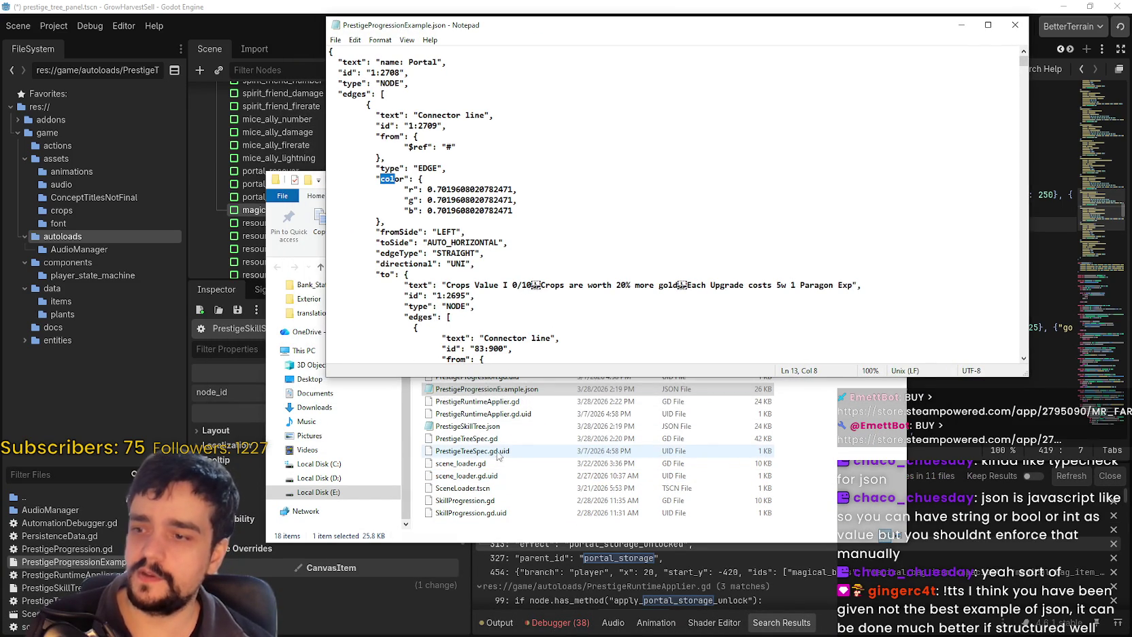
pyautogui.moveTo(381, 178); pyautogui.dragTo(507, 189)
pyautogui.click(577, 235)
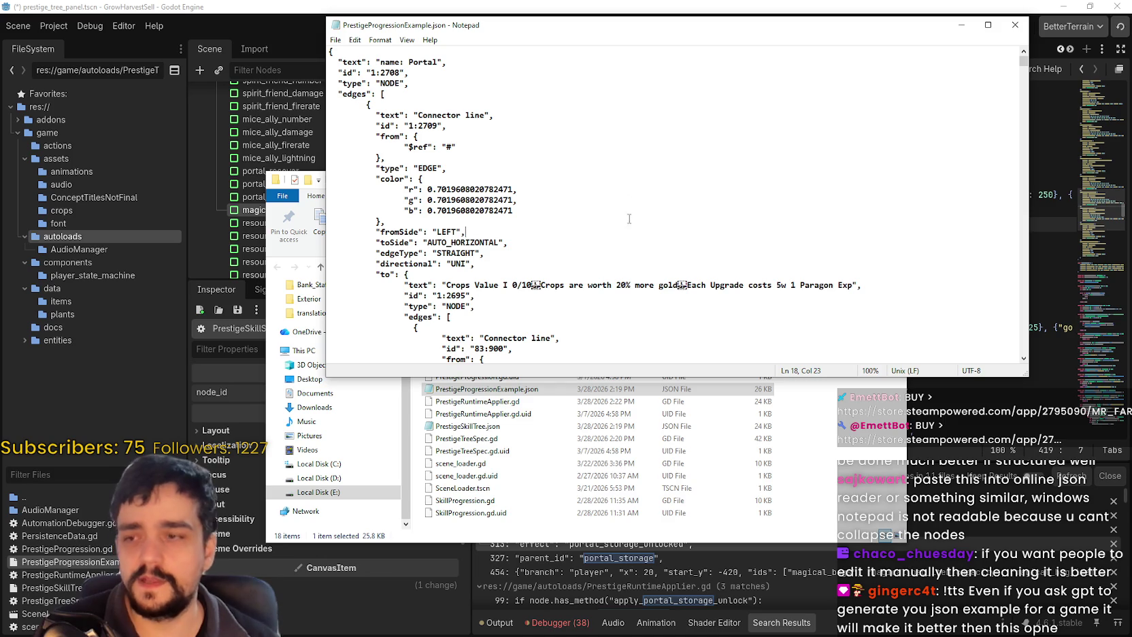
pyautogui.click(1015, 25)
pyautogui.doubleClick(474, 429)
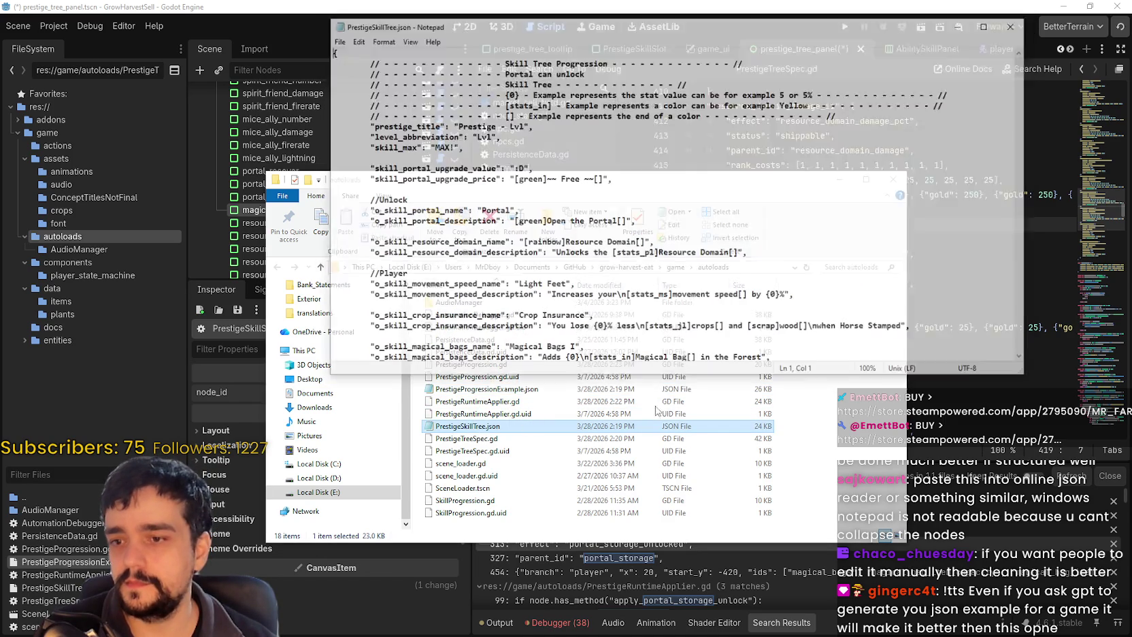
pyautogui.scroll(-2, 613, 234)
pyautogui.scroll(-2, 613, 234)
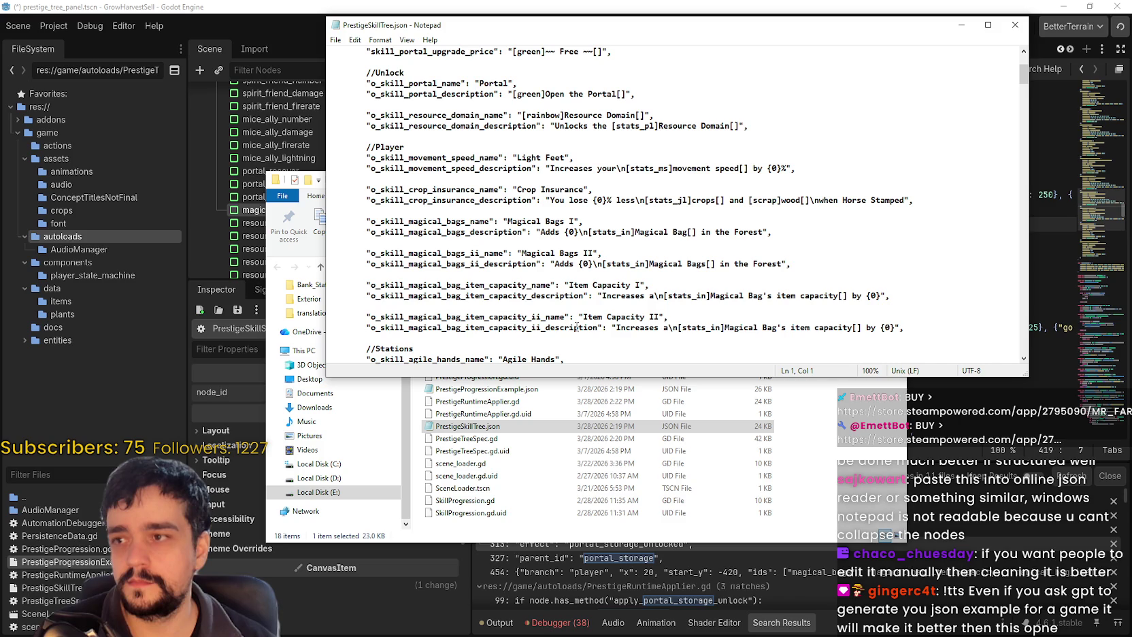
pyautogui.scroll(-1, 580, 317)
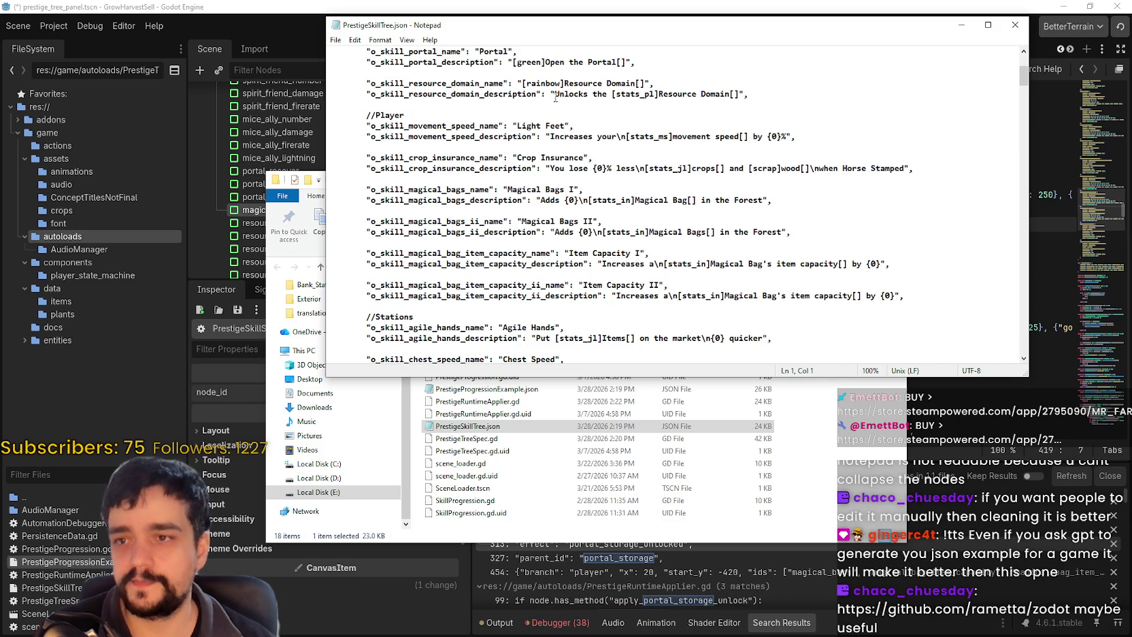
pyautogui.moveTo(526, 83); pyautogui.dragTo(367, 105)
pyautogui.click(596, 196)
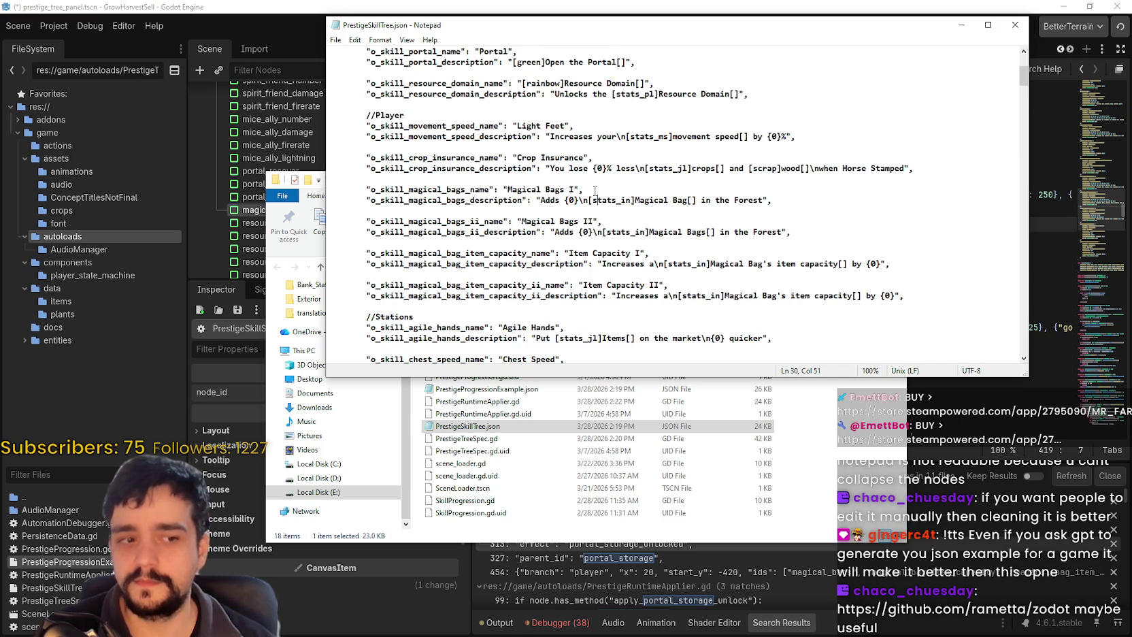
pyautogui.moveTo(517, 125)
pyautogui.mouseDown()
pyautogui.moveTo(517, 139)
pyautogui.moveTo(367, 189)
pyautogui.mouseUp()
pyautogui.click(581, 189)
pyautogui.click(579, 189)
pyautogui.moveTo(489, 75); pyautogui.dragTo(796, 168)
pyautogui.click(796, 168)
pyautogui.moveTo(367, 104); pyautogui.dragTo(789, 232)
pyautogui.click(694, 274)
pyautogui.moveTo(709, 300); pyautogui.dragTo(506, 136)
pyautogui.click(506, 136)
pyautogui.moveTo(367, 83); pyautogui.dragTo(585, 189)
pyautogui.click(637, 253)
pyautogui.moveTo(331, 126); pyautogui.dragTo(891, 265)
pyautogui.moveTo(655, 285); pyautogui.dragTo(650, 285)
pyautogui.moveTo(549, 134); pyautogui.dragTo(664, 298)
pyautogui.click(664, 298)
pyautogui.moveTo(331, 115)
pyautogui.mouseDown()
pyautogui.moveTo(790, 232)
pyautogui.moveTo(651, 269)
pyautogui.mouseUp()
pyautogui.moveTo(626, 232); pyautogui.dragTo(793, 232)
pyautogui.click(533, 232)
pyautogui.moveTo(476, 83)
pyautogui.mouseDown()
pyautogui.moveTo(596, 272)
pyautogui.moveTo(575, 204)
pyautogui.moveTo(575, 242)
pyautogui.moveTo(571, 166)
pyautogui.moveTo(643, 276)
pyautogui.moveTo(792, 232)
pyautogui.mouseUp()
pyautogui.moveTo(651, 253); pyautogui.dragTo(330, 104)
pyautogui.click(1009, 26)
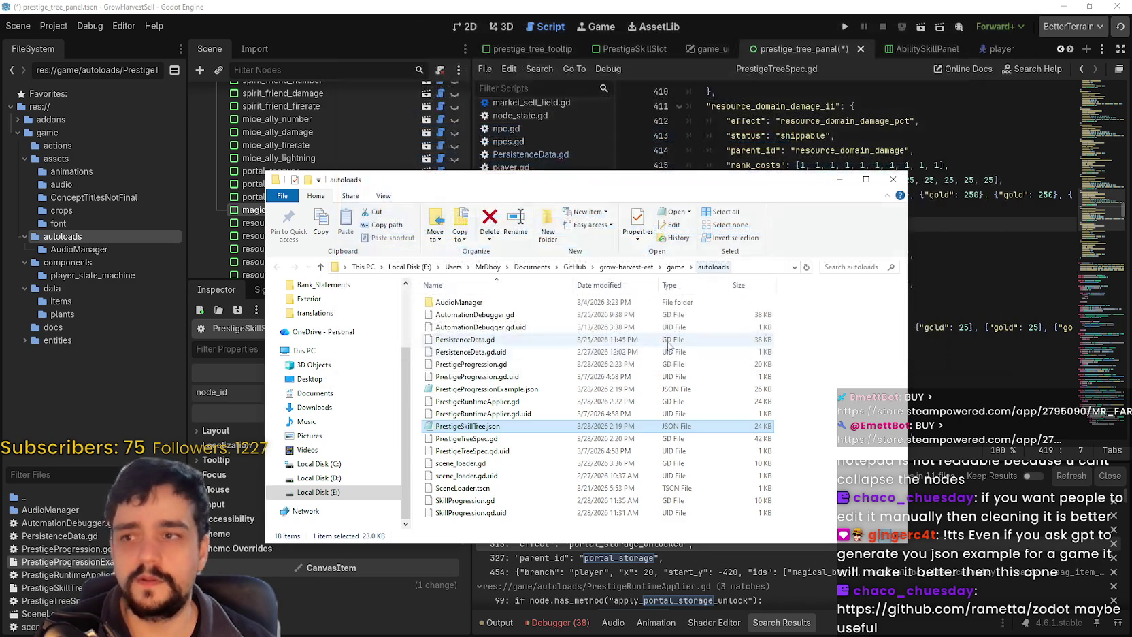
# Close the autoloads folder window and switch to the zodot GitHub repository page
pyautogui.click(838, 175)
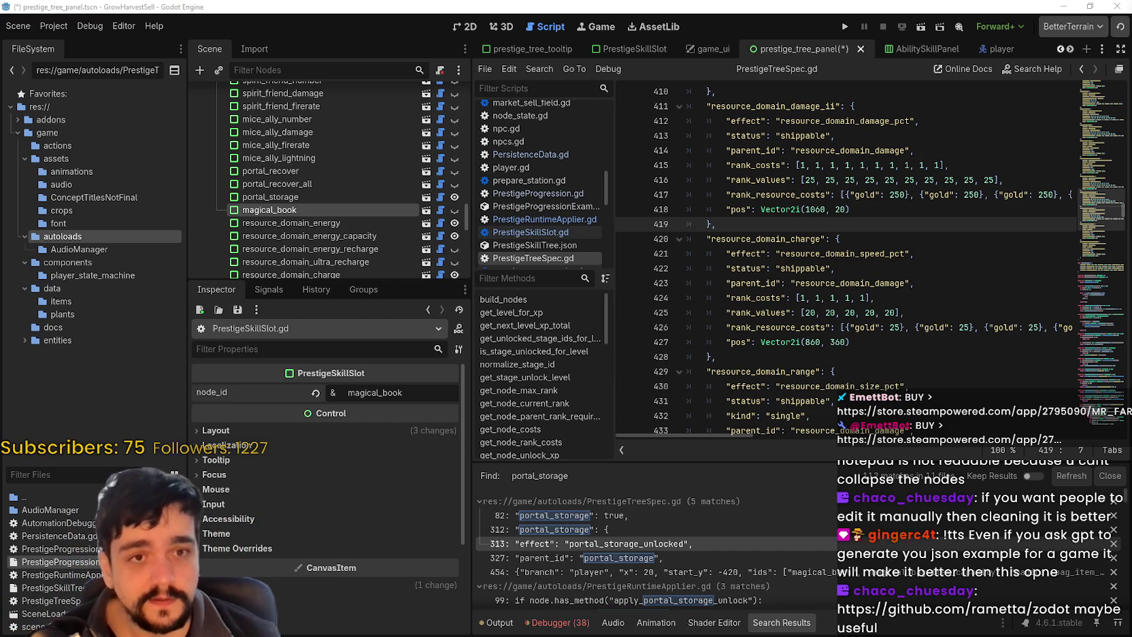
pyautogui.hotkey('alt', 'Tab')
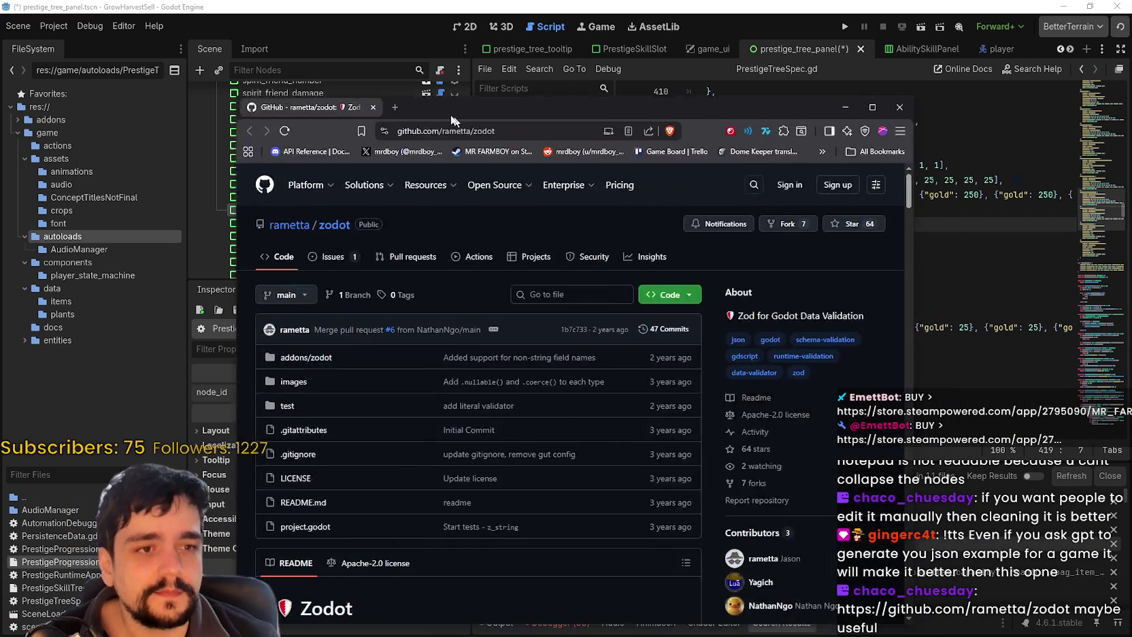
# Read the zodot README's description, Usage, Types and Z.* validator sections, then close the browser
pyautogui.scroll(-7, 549, 403)
pyautogui.scroll(3, 627, 417)
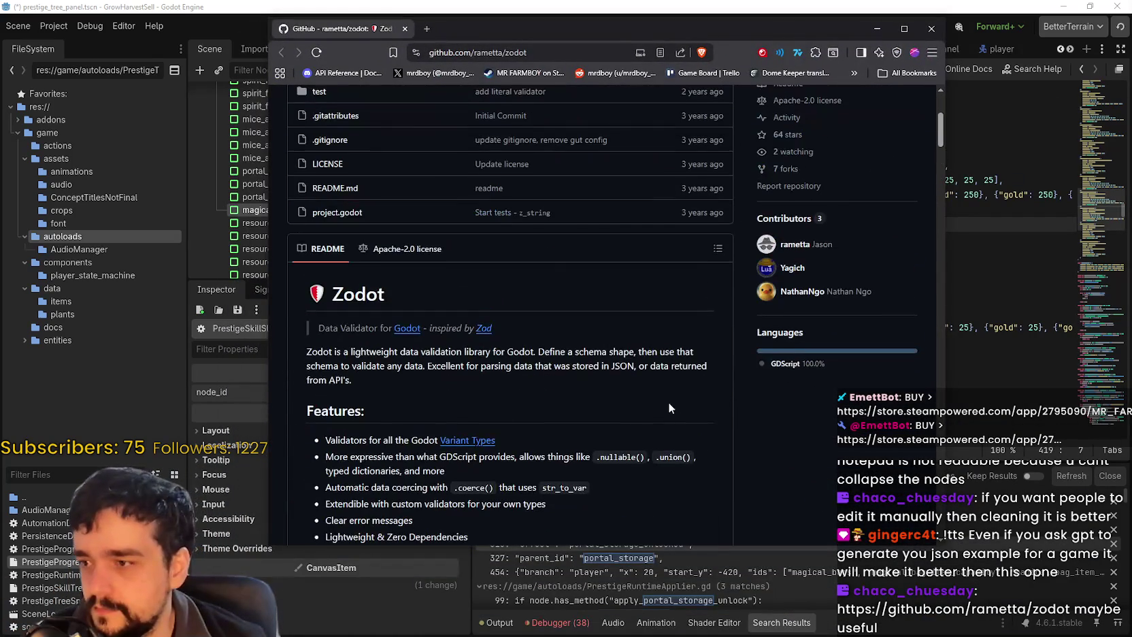
pyautogui.moveTo(316, 352)
pyautogui.mouseDown()
pyautogui.moveTo(671, 368)
pyautogui.moveTo(687, 394)
pyautogui.mouseUp()
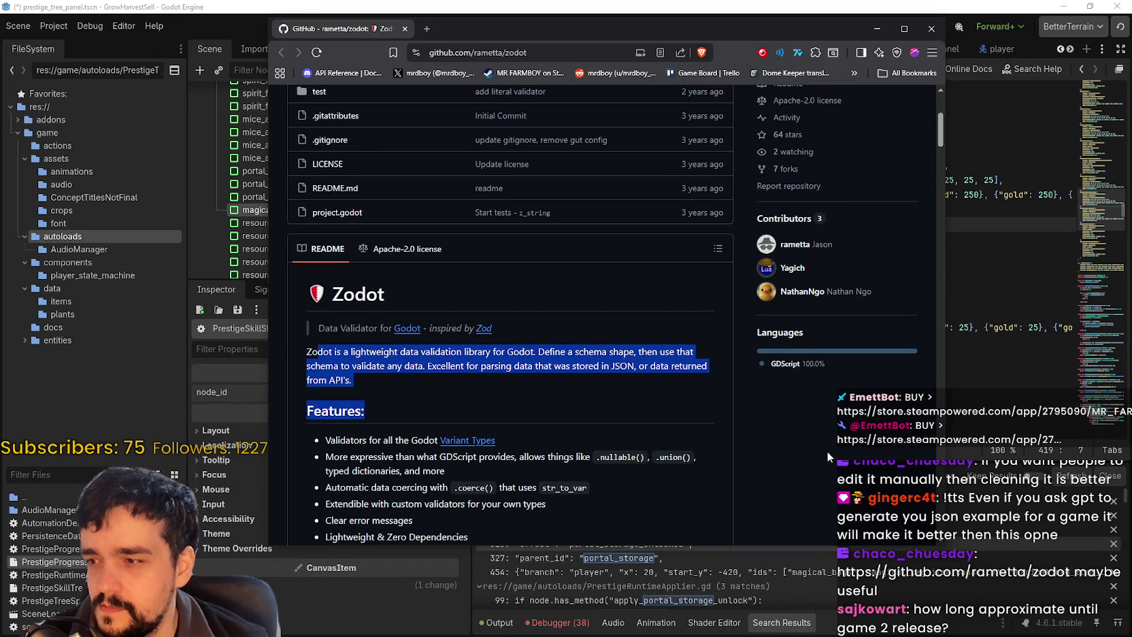
pyautogui.scroll(-7, 827, 450)
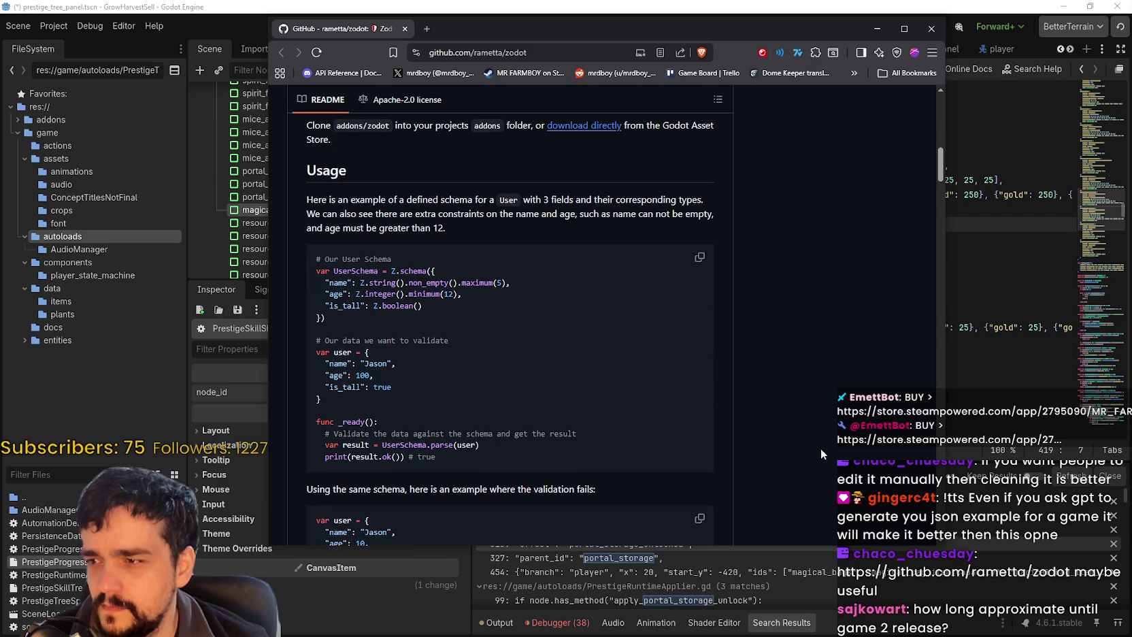
pyautogui.scroll(-4, 819, 447)
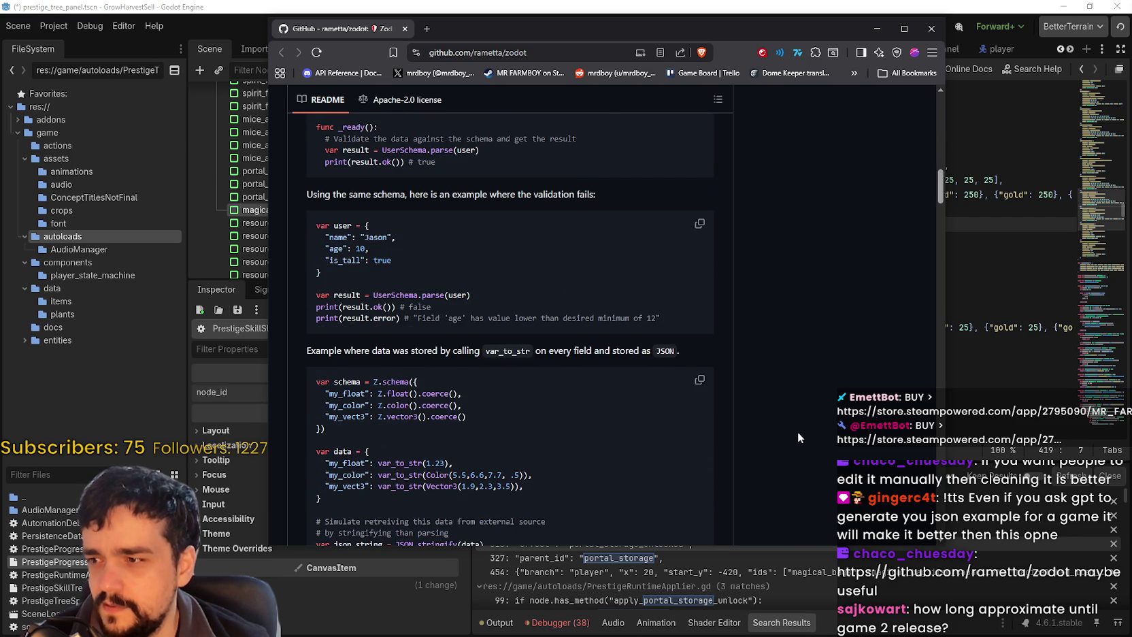
pyautogui.scroll(-5, 800, 438)
pyautogui.scroll(-3, 744, 420)
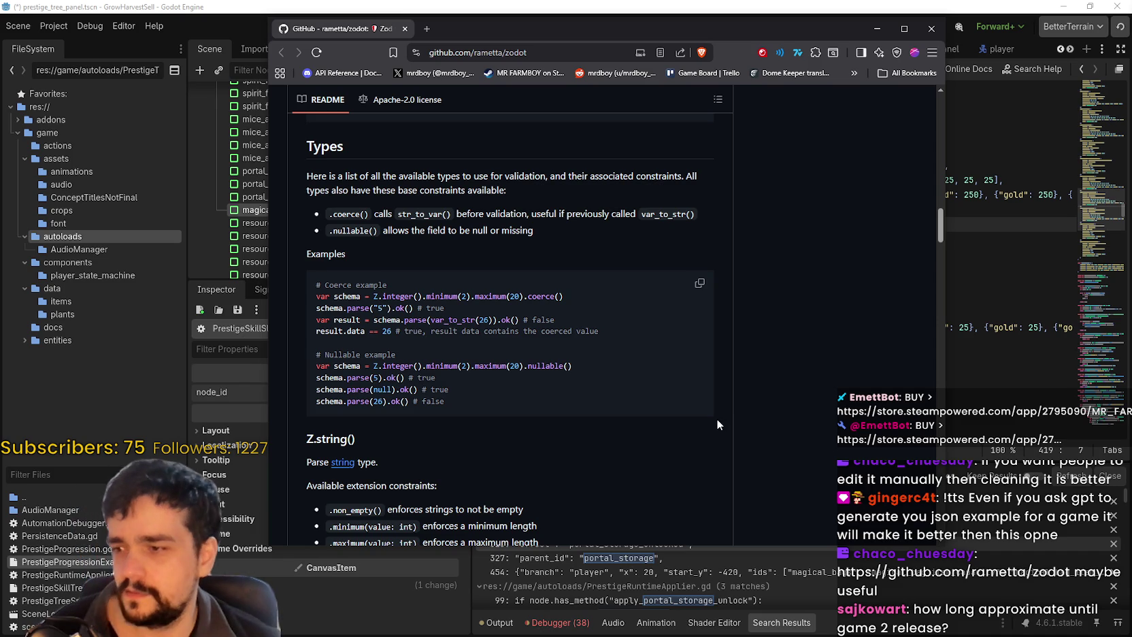
pyautogui.scroll(-5, 714, 420)
pyautogui.scroll(-10, 714, 421)
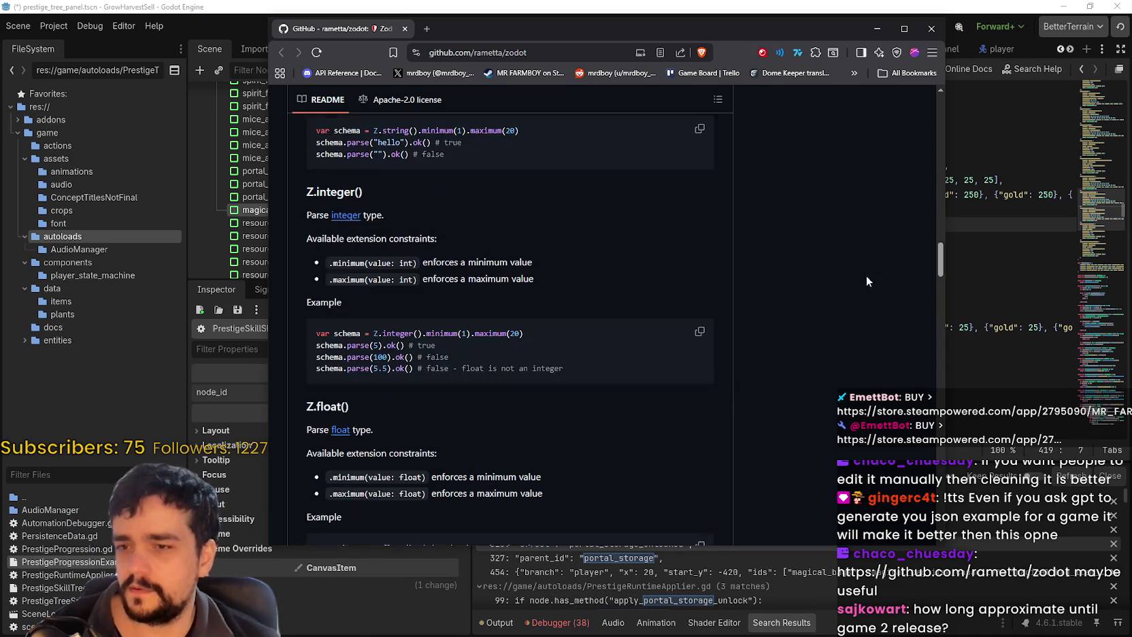
pyautogui.scroll(-12, 919, 294)
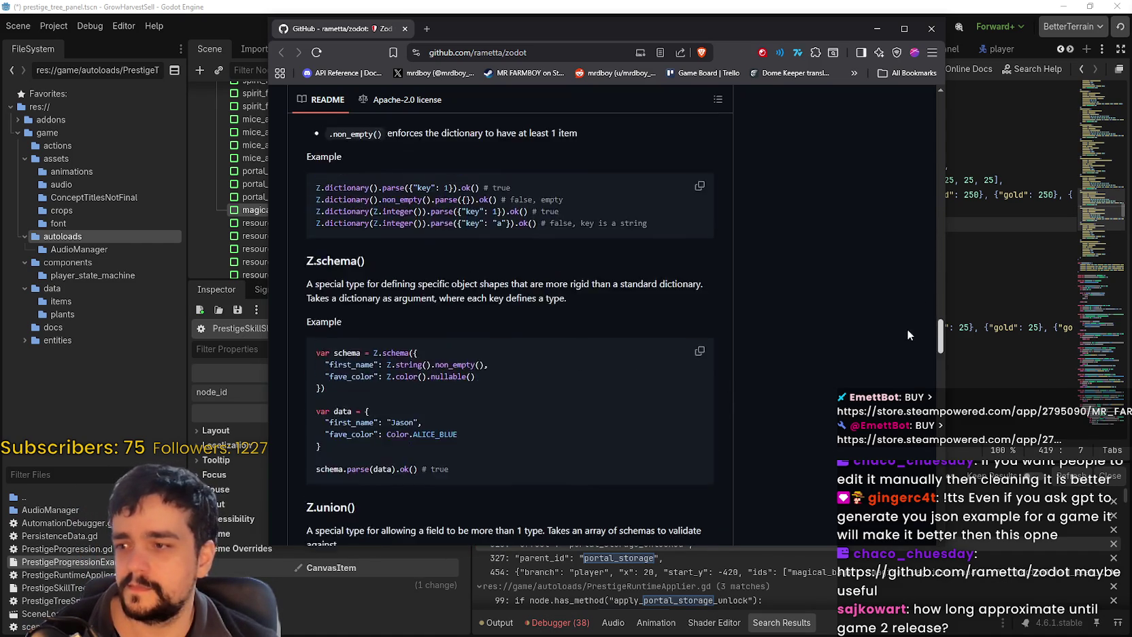
pyautogui.scroll(20, 900, 350)
pyautogui.click(929, 30)
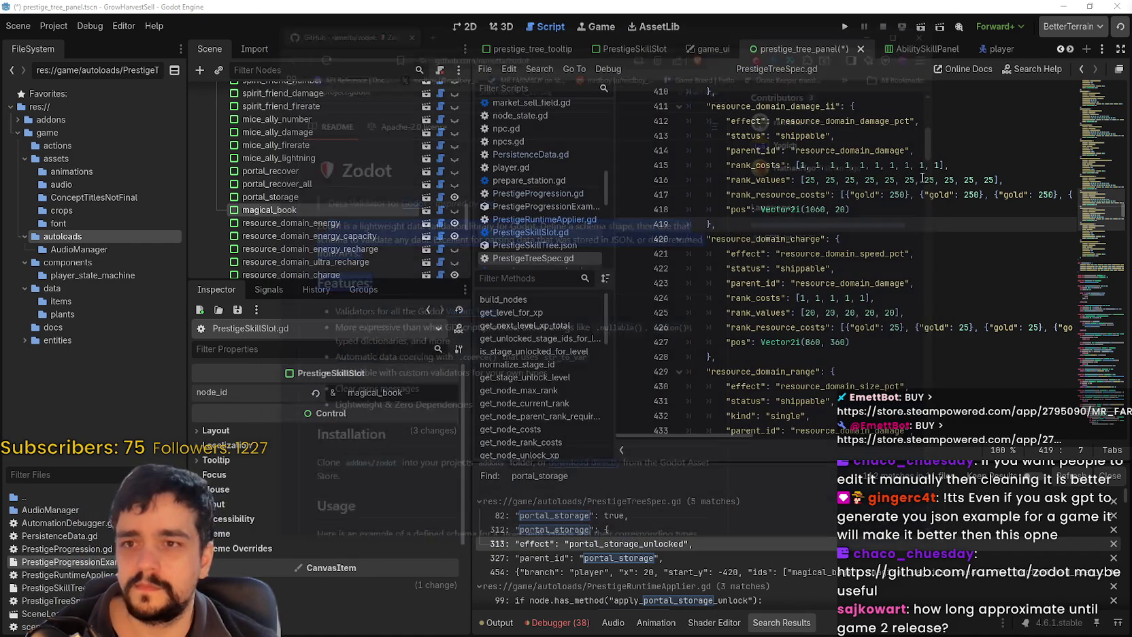
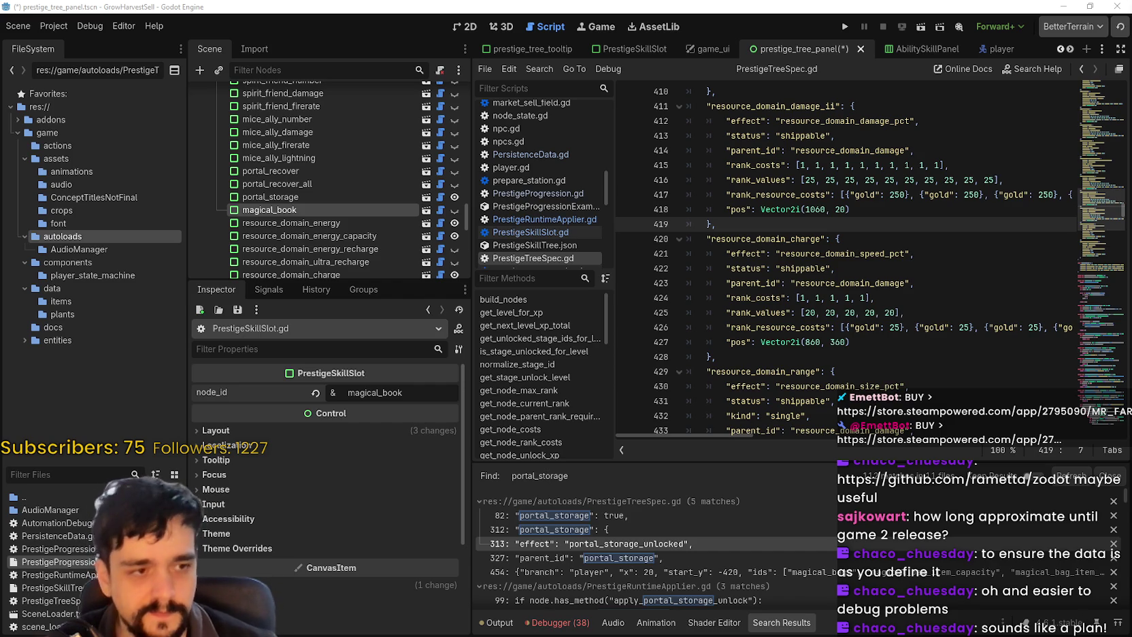
# Switch from the Godot PrestigeTreeSpec.gd script to the Steam client's Store tab
pyautogui.hotkey('alt', 'Tab')
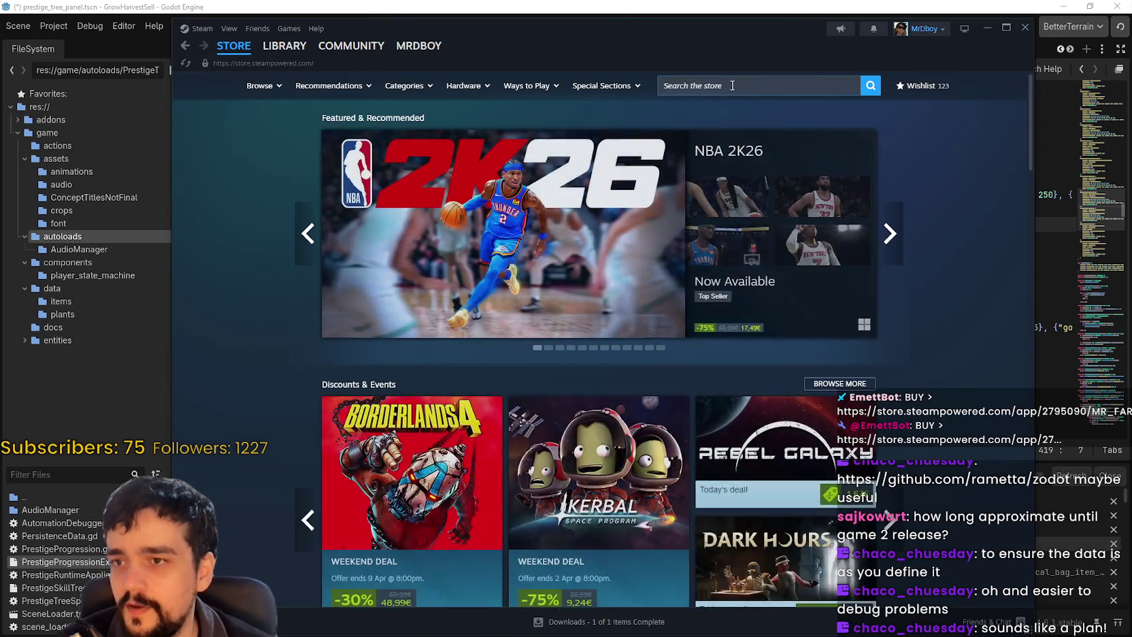
# Search the Steam store for MR FARMBOY and open its store page
pyautogui.click(726, 83)
pyautogui.write('MR FARMBOY')
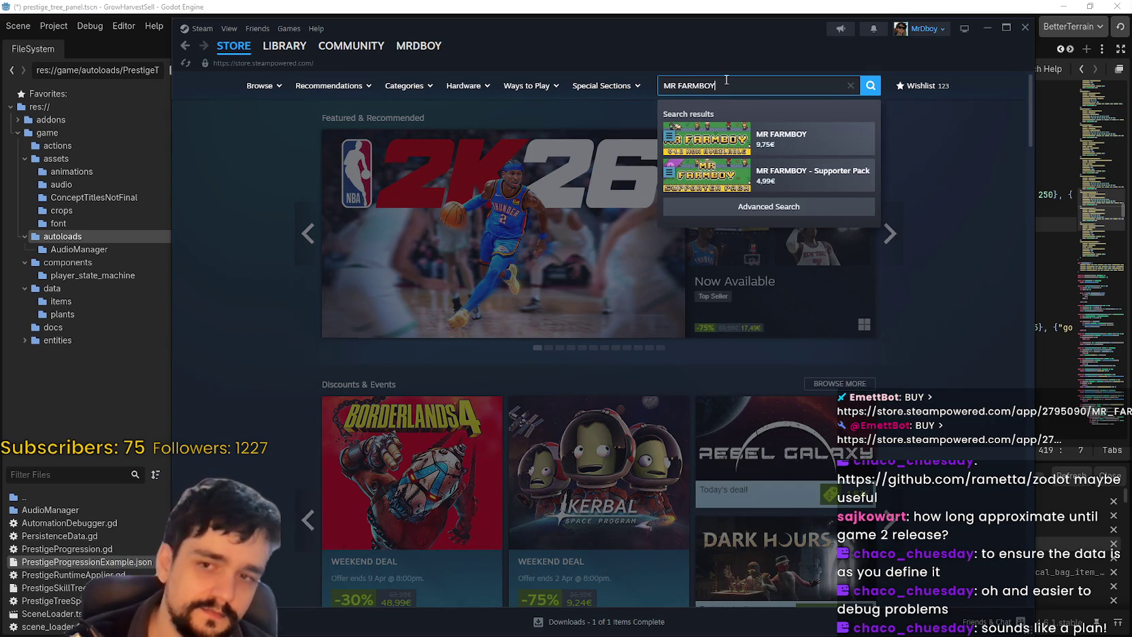
pyautogui.click(776, 139)
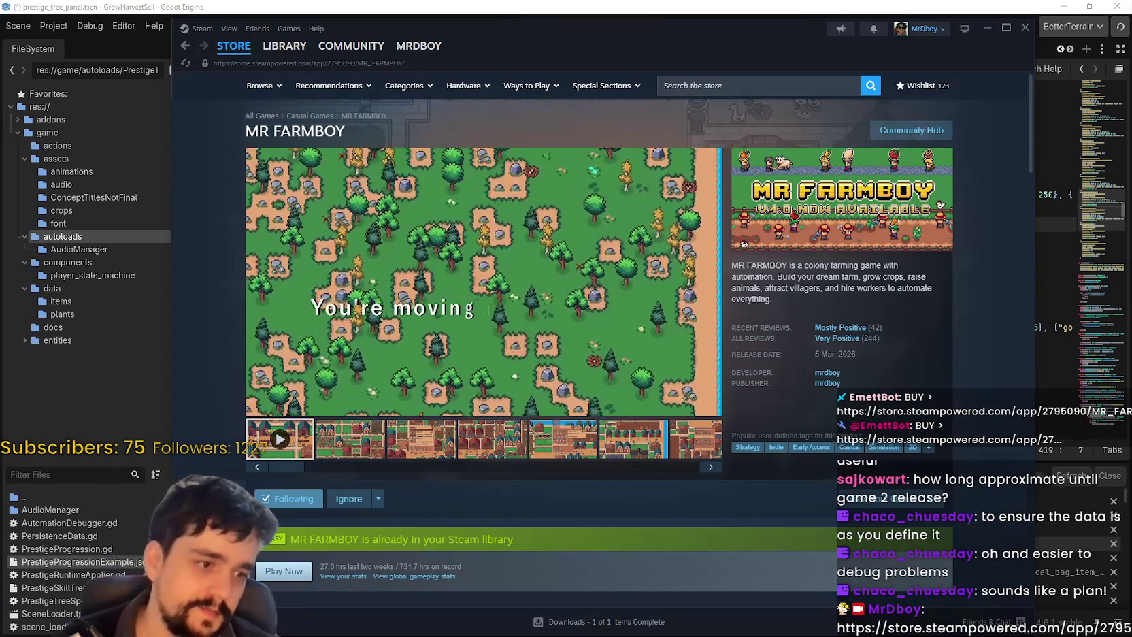
# Browse the MR FARMBOY store page, highlighting the base game's price, then shift the Steam window aside
pyautogui.scroll(-5, 551, 410)
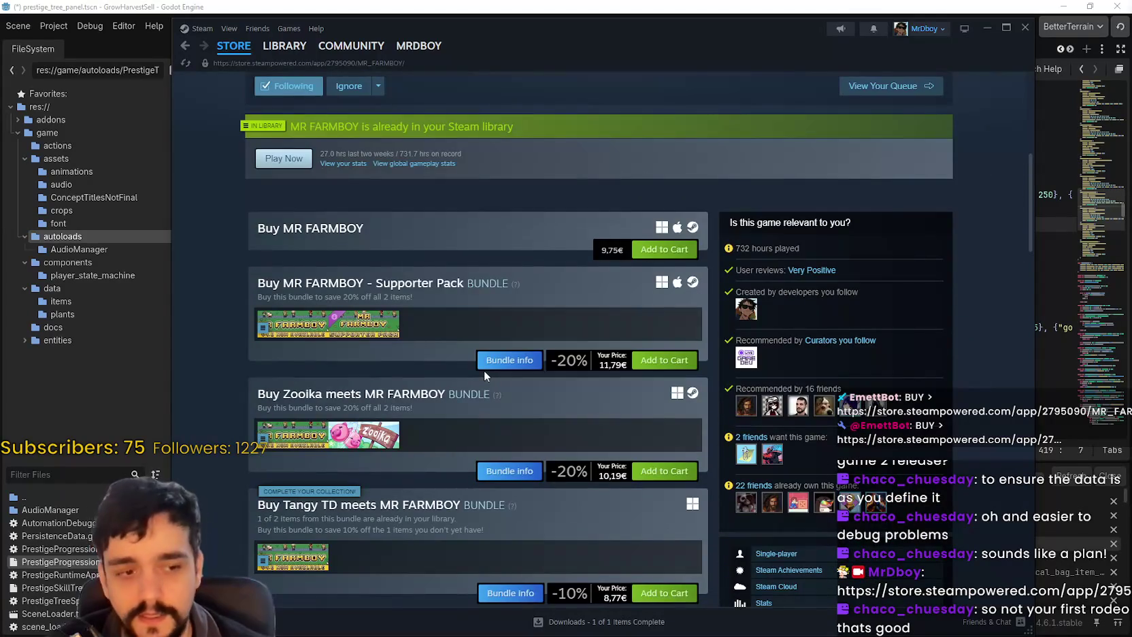
pyautogui.scroll(-2, 480, 374)
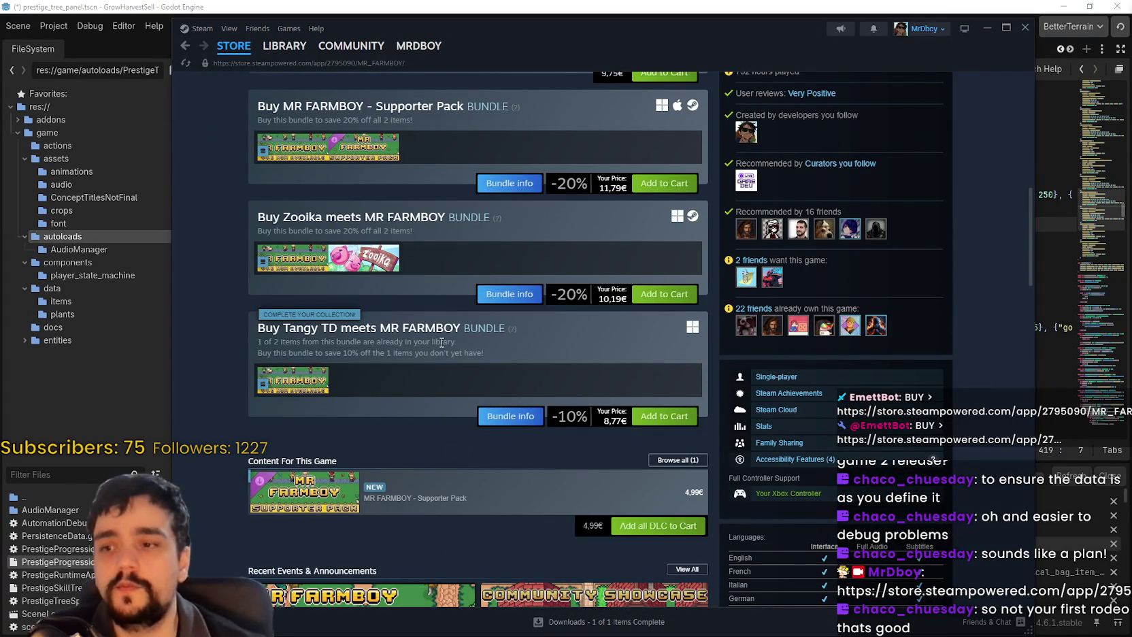
pyautogui.scroll(2, 441, 342)
pyautogui.moveTo(602, 251); pyautogui.dragTo(608, 252)
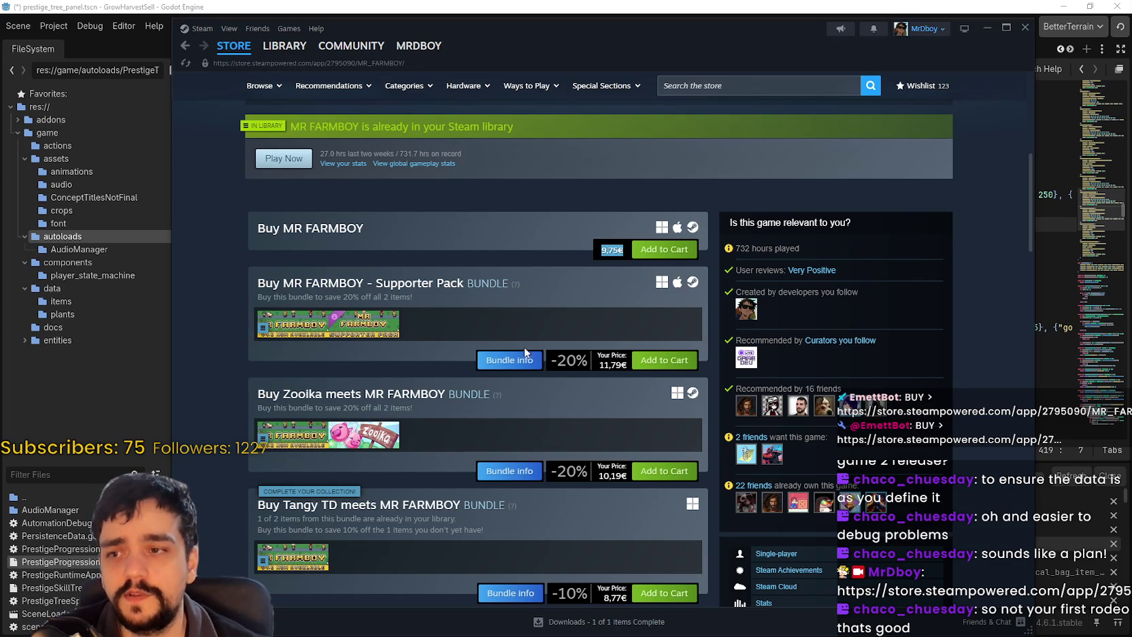
pyautogui.moveTo(584, 245)
pyautogui.mouseDown()
pyautogui.moveTo(616, 261)
pyautogui.moveTo(618, 252)
pyautogui.mouseUp()
pyautogui.scroll(-2, 551, 453)
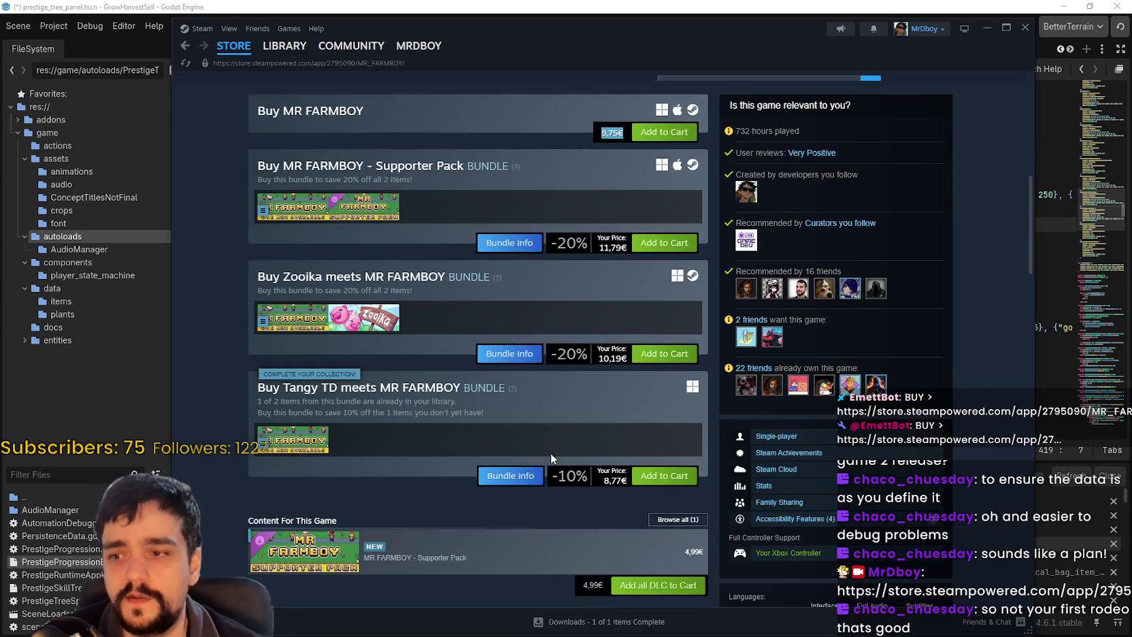
pyautogui.scroll(-4, 549, 442)
pyautogui.scroll(5, 568, 392)
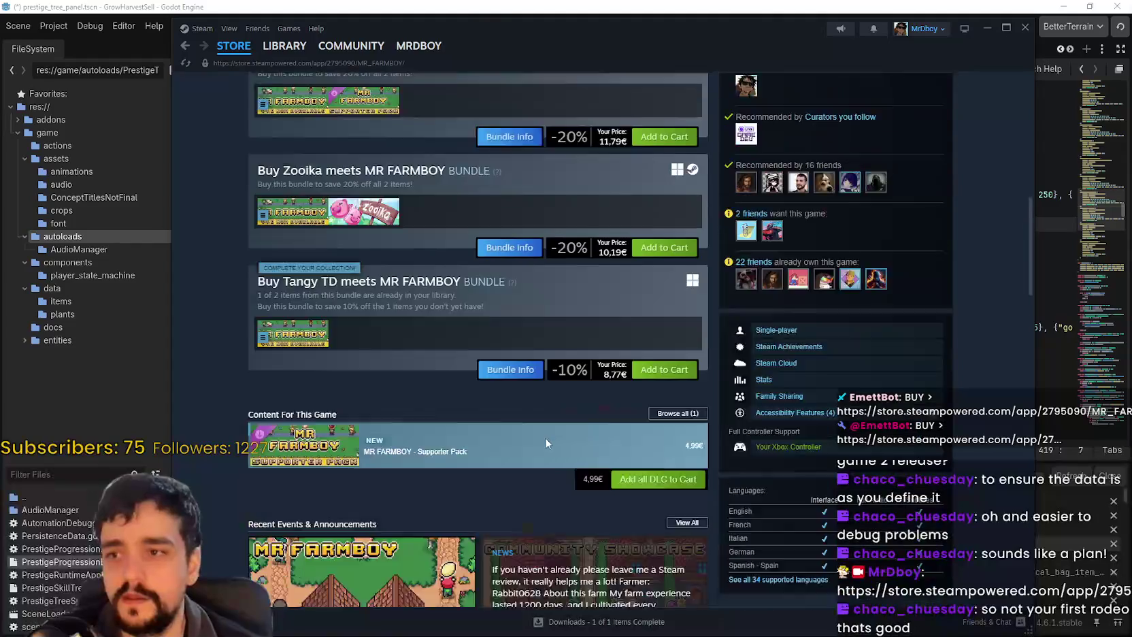
pyautogui.scroll(-7, 593, 325)
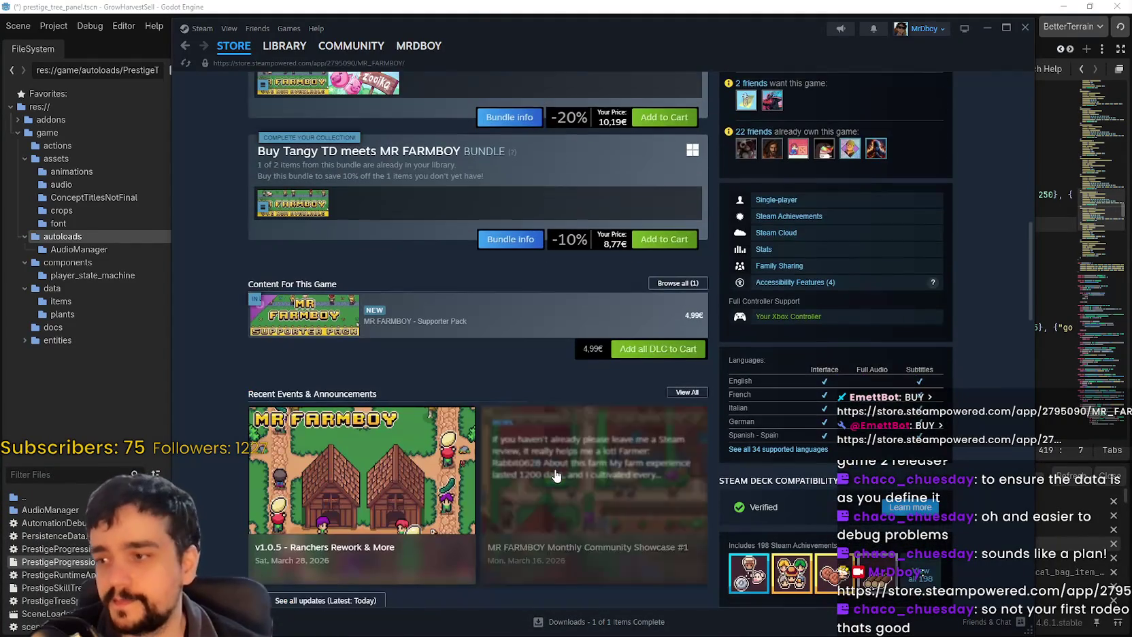
pyautogui.scroll(-4, 553, 469)
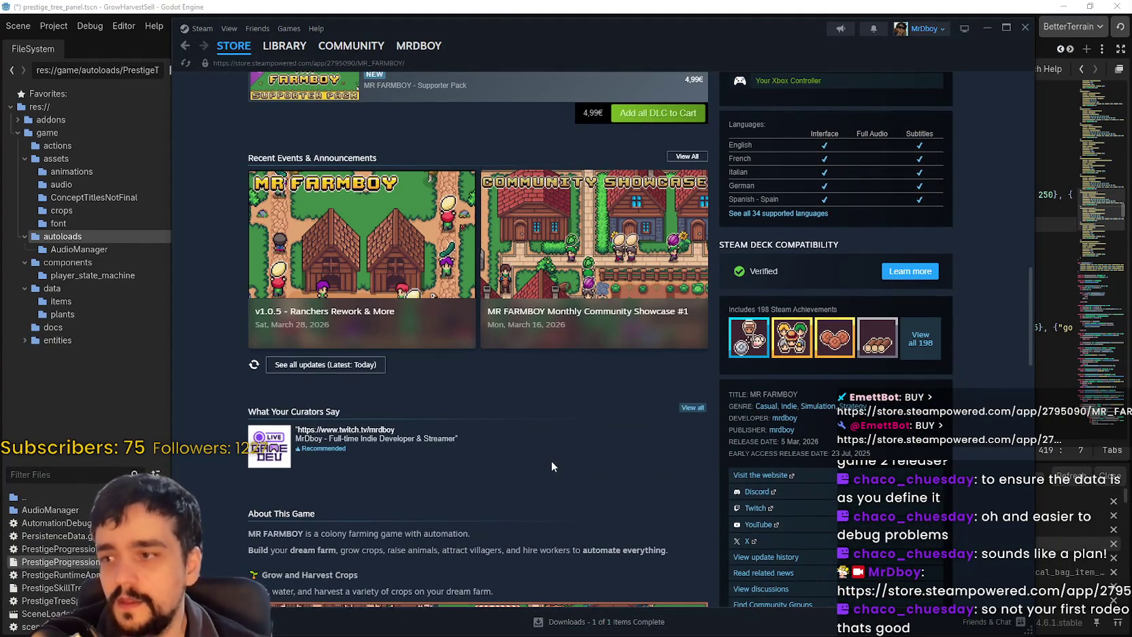
pyautogui.scroll(15, 550, 466)
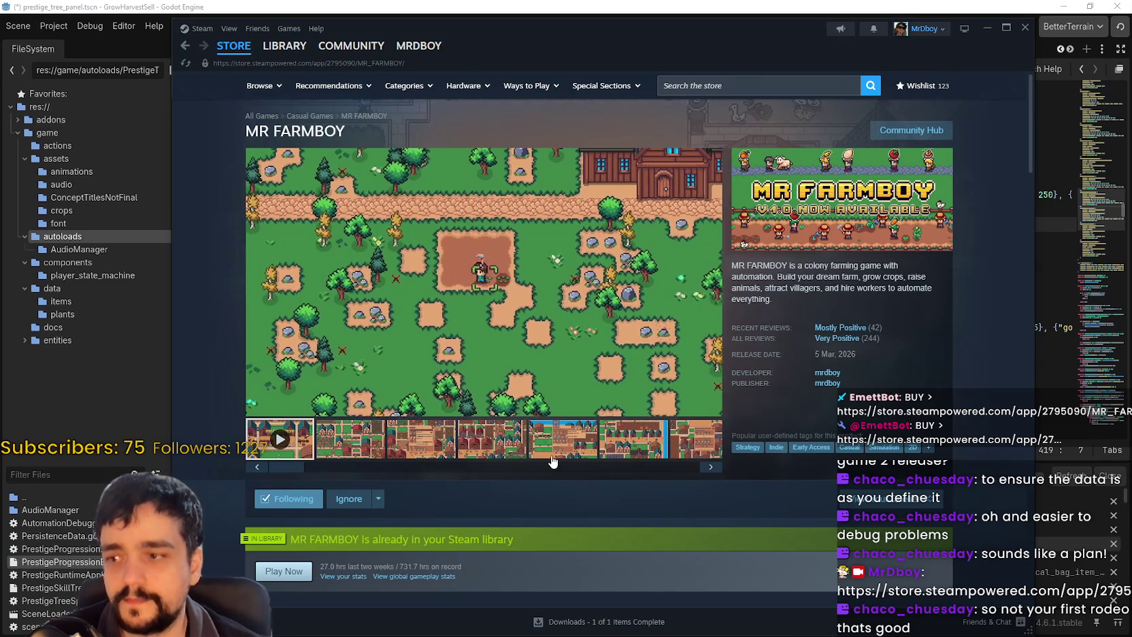
pyautogui.moveTo(446, 46); pyautogui.dragTo(462, 38)
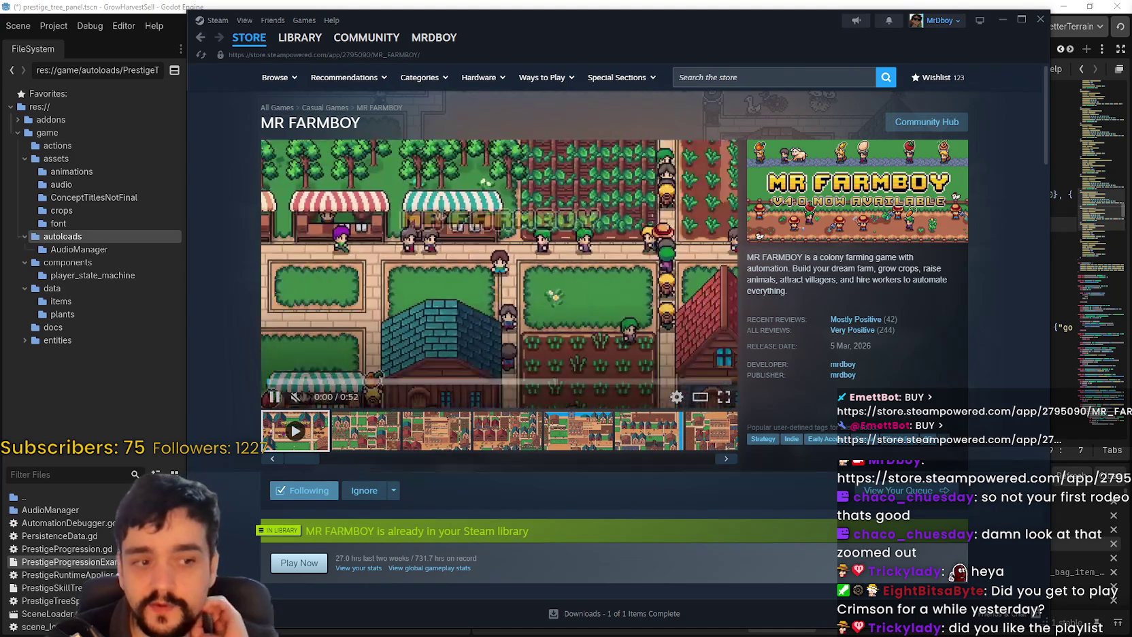
pyautogui.scroll(-1, 681, 278)
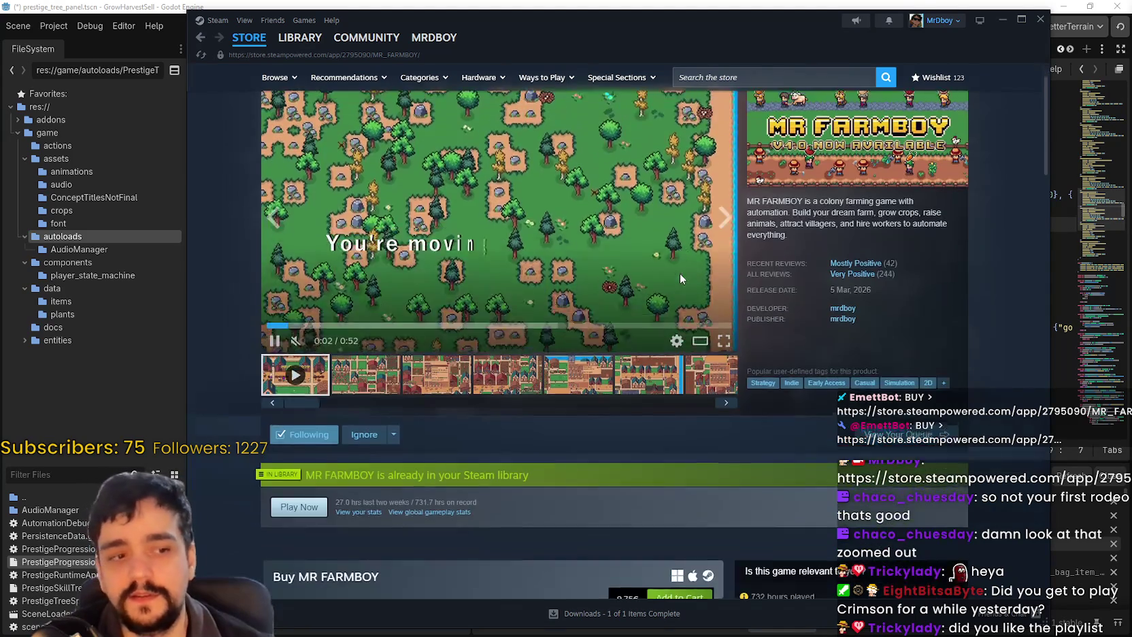
pyautogui.moveTo(778, 34); pyautogui.dragTo(850, 28)
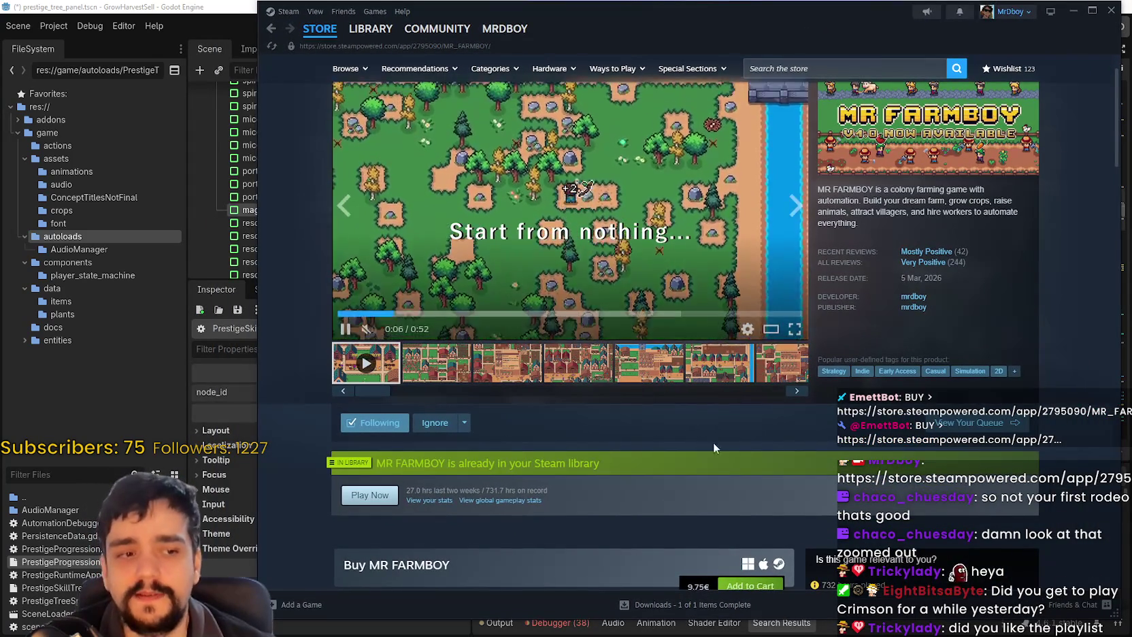
pyautogui.scroll(-8, 576, 409)
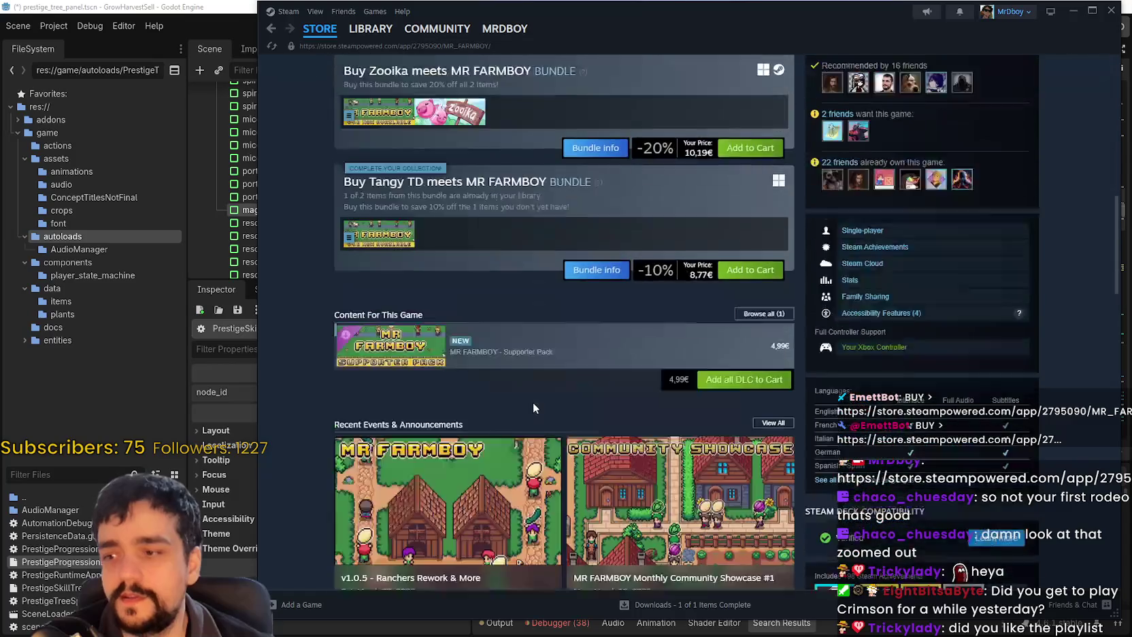
pyautogui.scroll(-4, 533, 402)
# Open the v1.0.5 - Ranchers Rework & More announcement and read its Rancher Feeder and Baby Animals notes
pyautogui.click(507, 293)
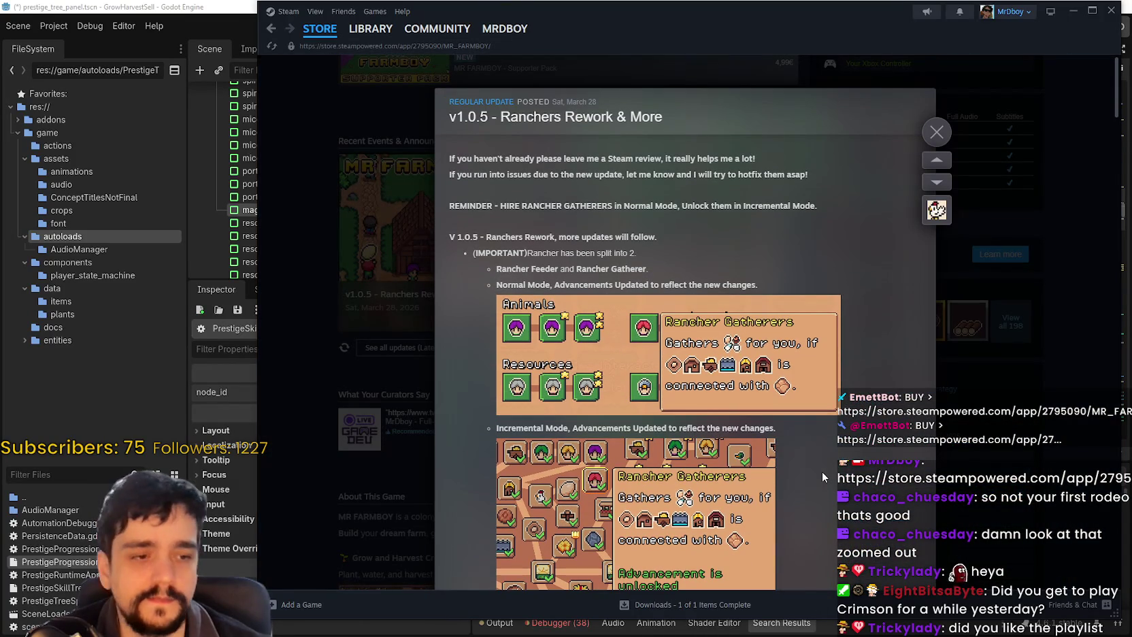
pyautogui.scroll(-1, 821, 472)
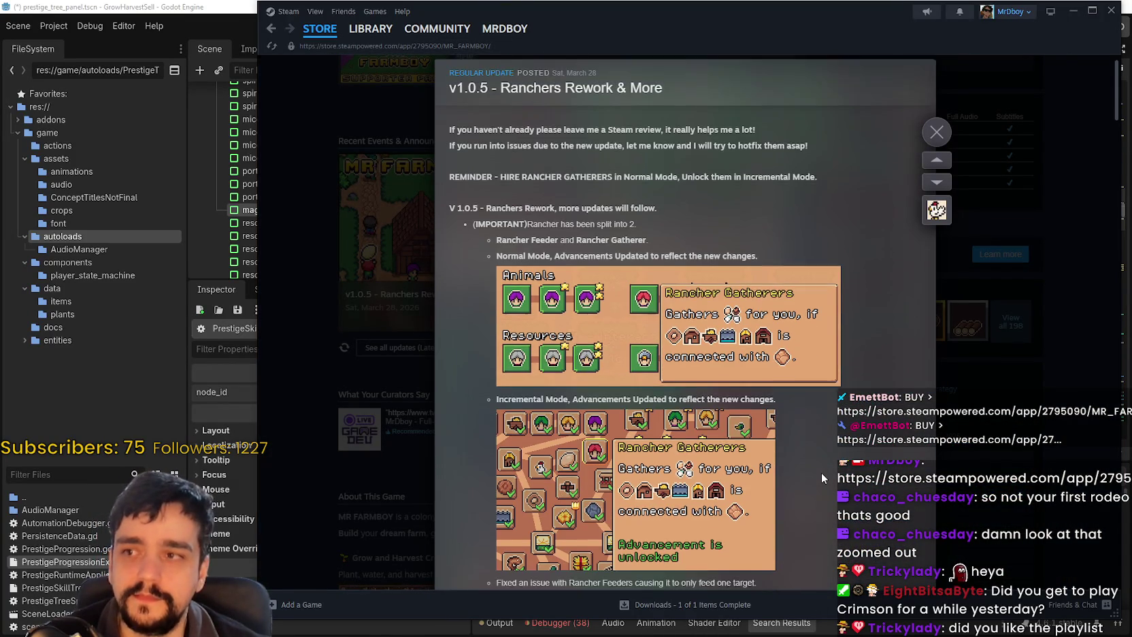
pyautogui.scroll(-1, 821, 472)
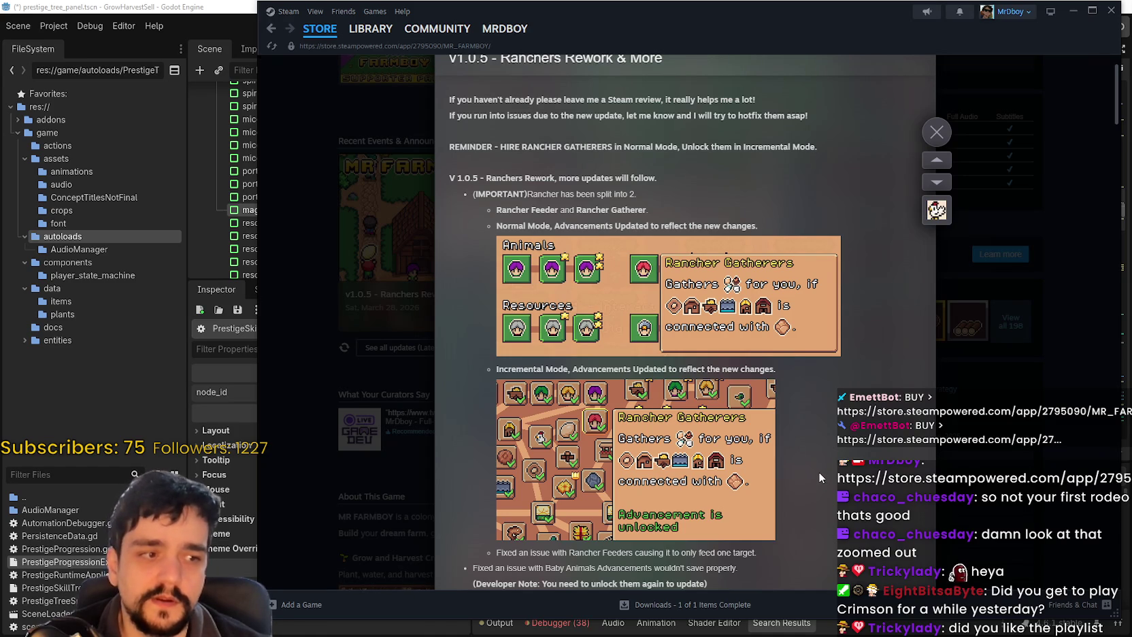
pyautogui.scroll(-4, 817, 472)
pyautogui.scroll(3, 817, 474)
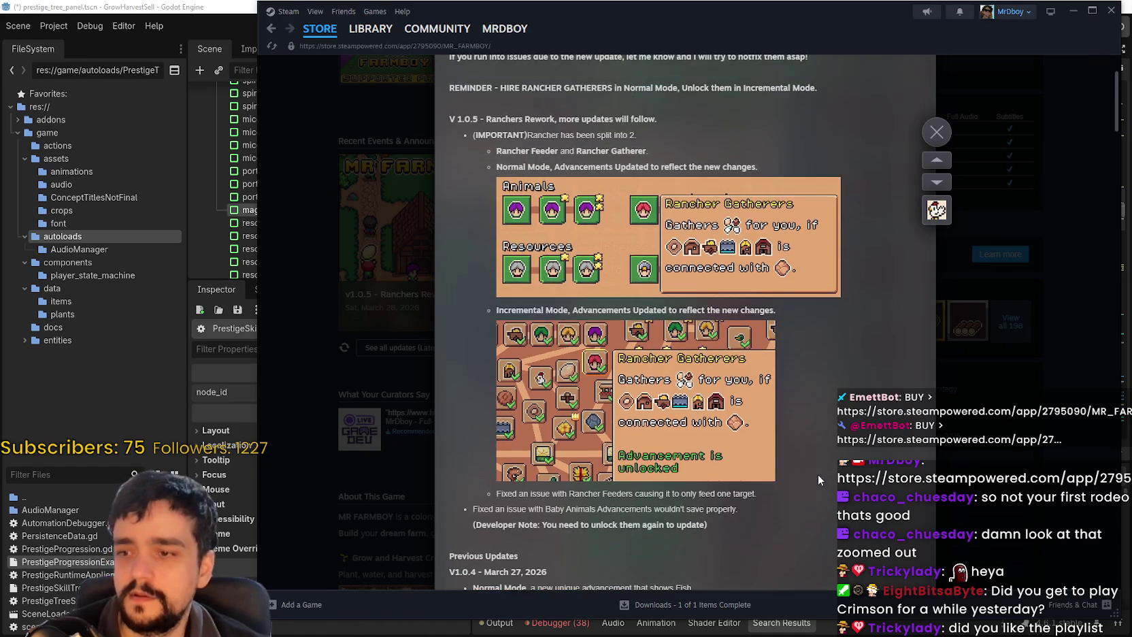
pyautogui.scroll(2, 818, 474)
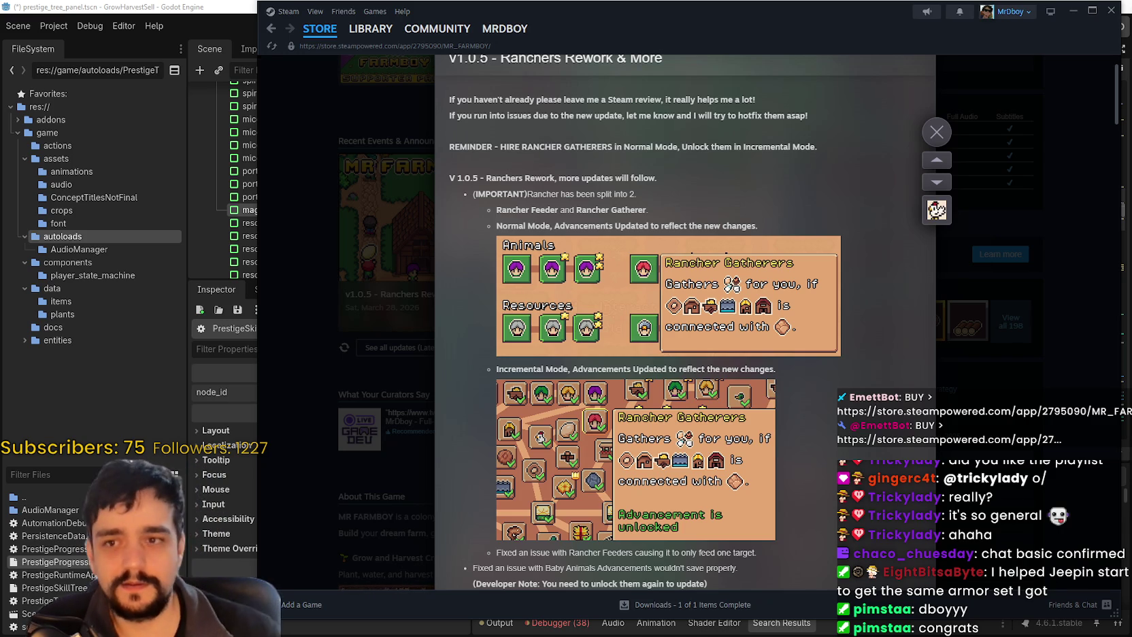
# Close the v1.0.5 announcement overlay and scroll back to the top of the MR FARMBOY store page
pyautogui.click(936, 132)
pyautogui.scroll(15, 640, 402)
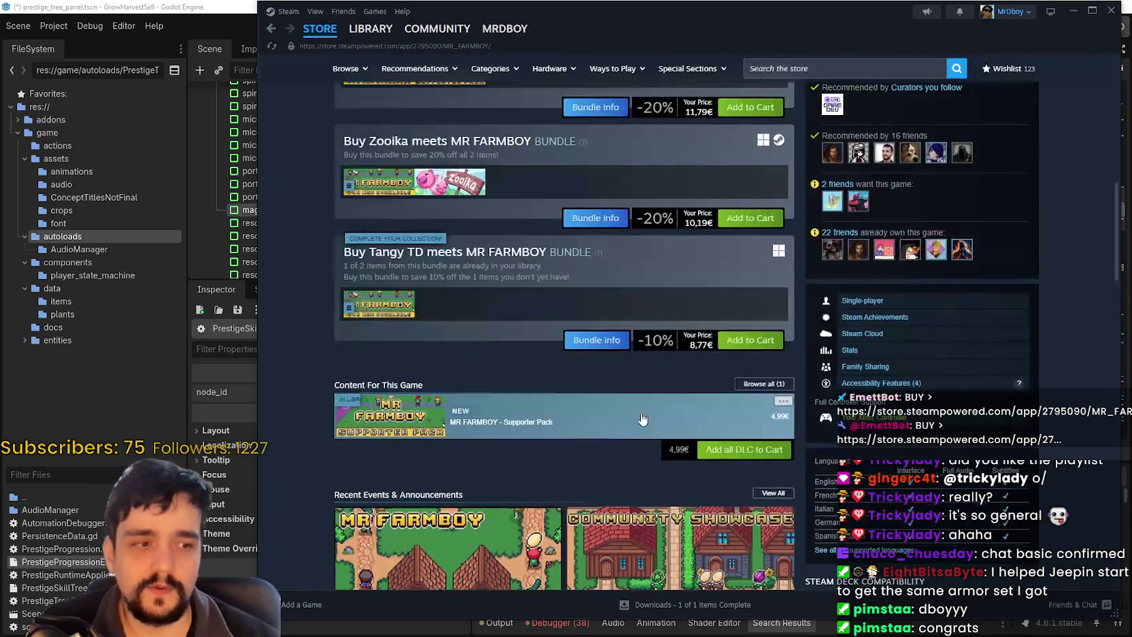
pyautogui.scroll(3, 679, 280)
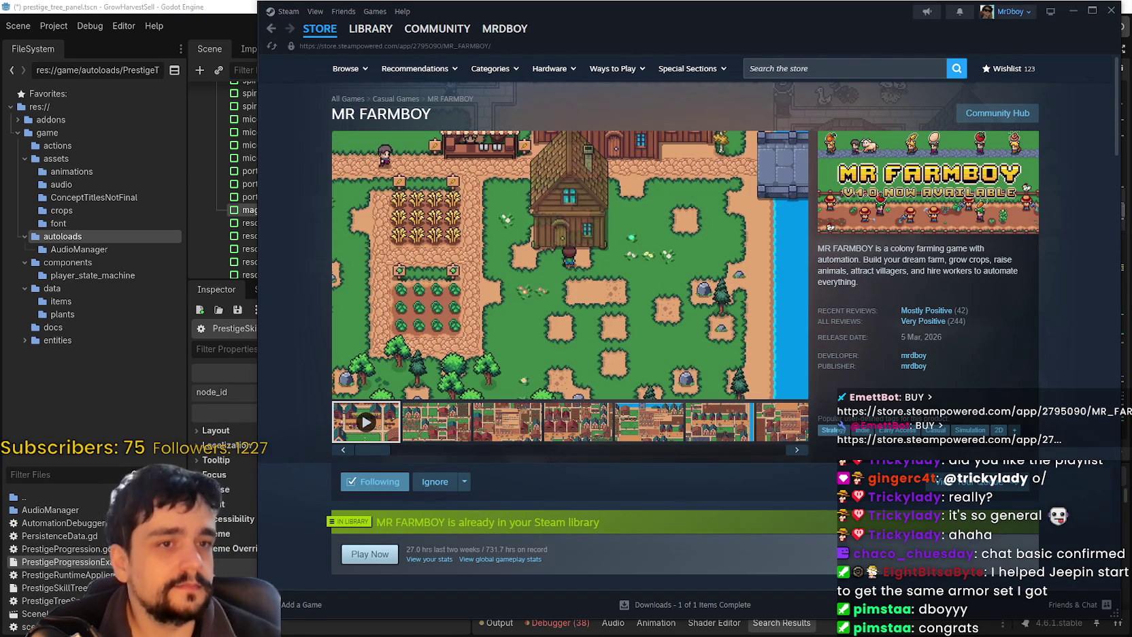
# Back in Godot, inspect the resource_domain_charge entry, then view the prestige_tree_panel scene in 2D
pyautogui.hotkey('alt', 'Tab')
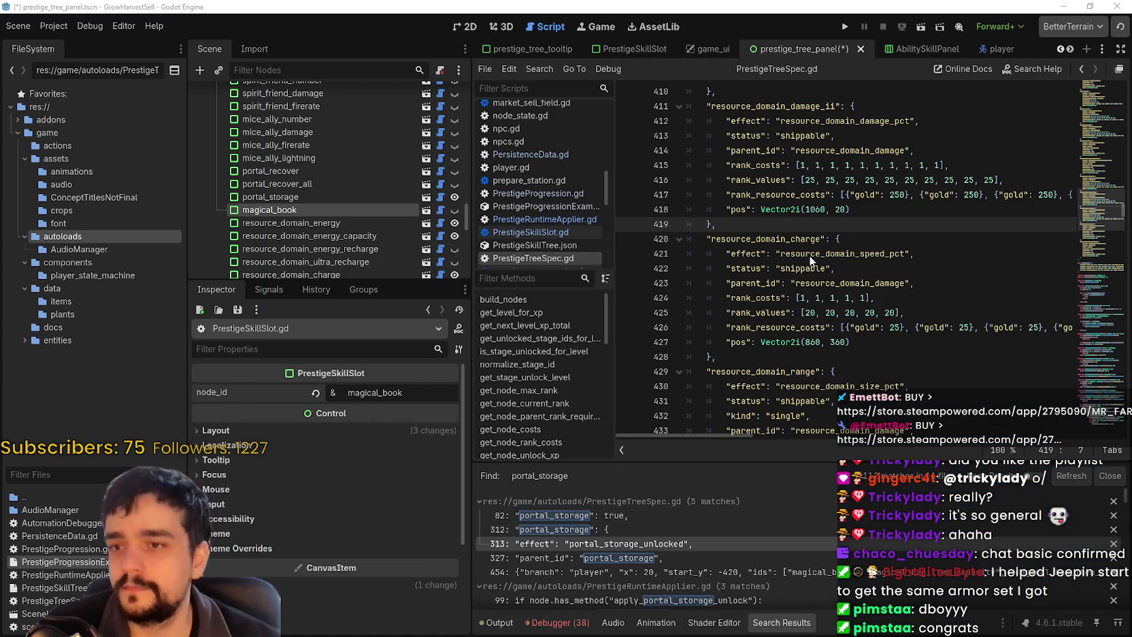
pyautogui.scroll(-1, 810, 254)
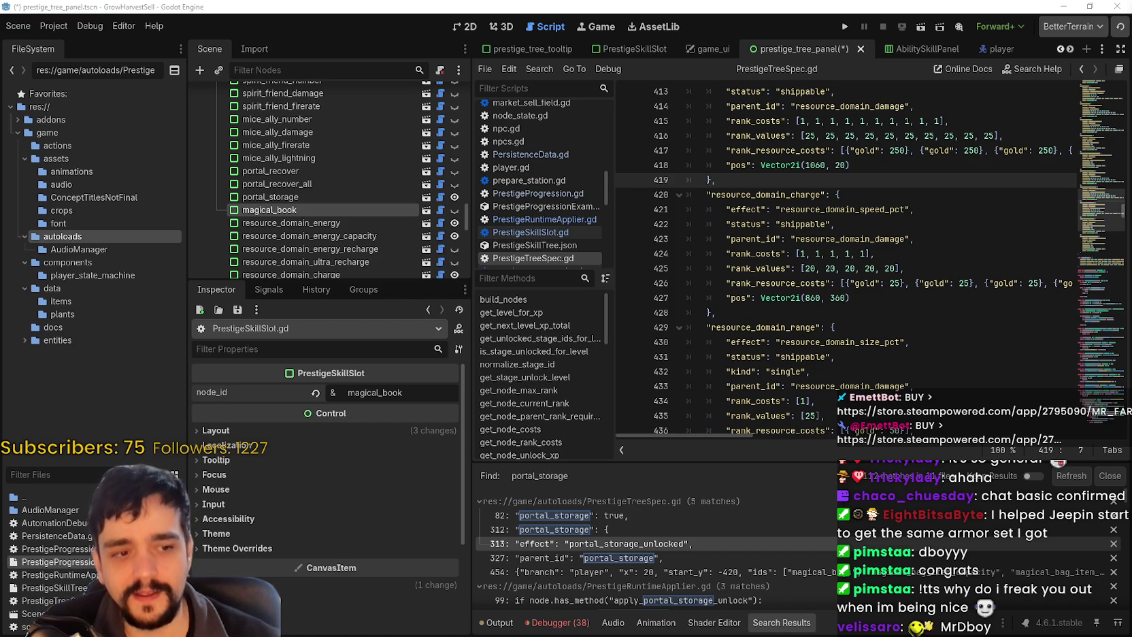
pyautogui.click(800, 220)
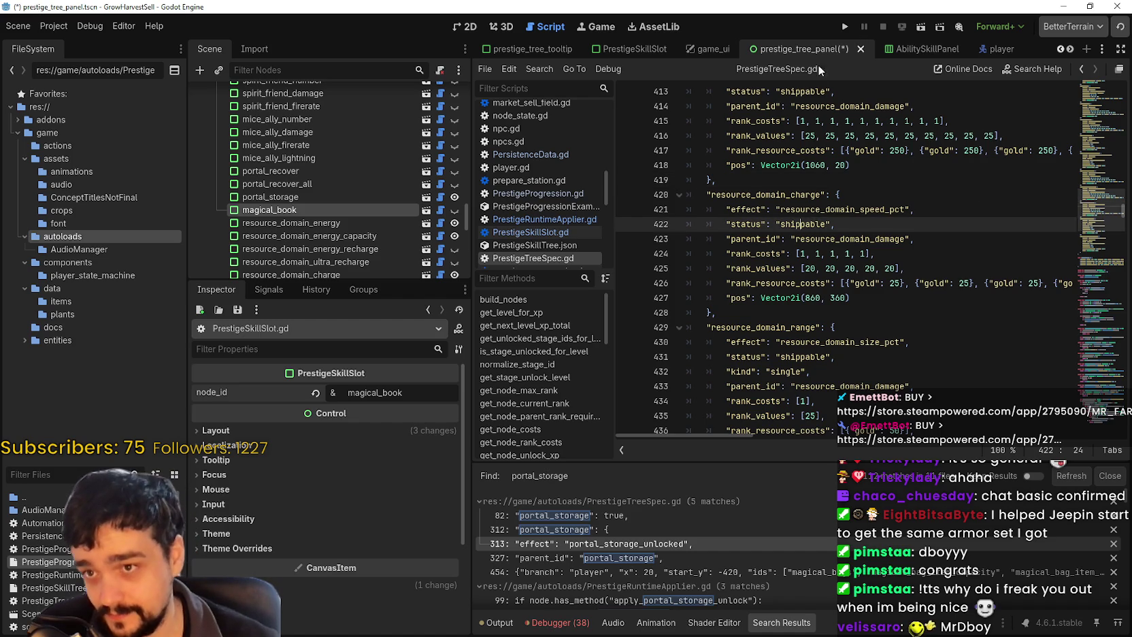
pyautogui.click(878, 239)
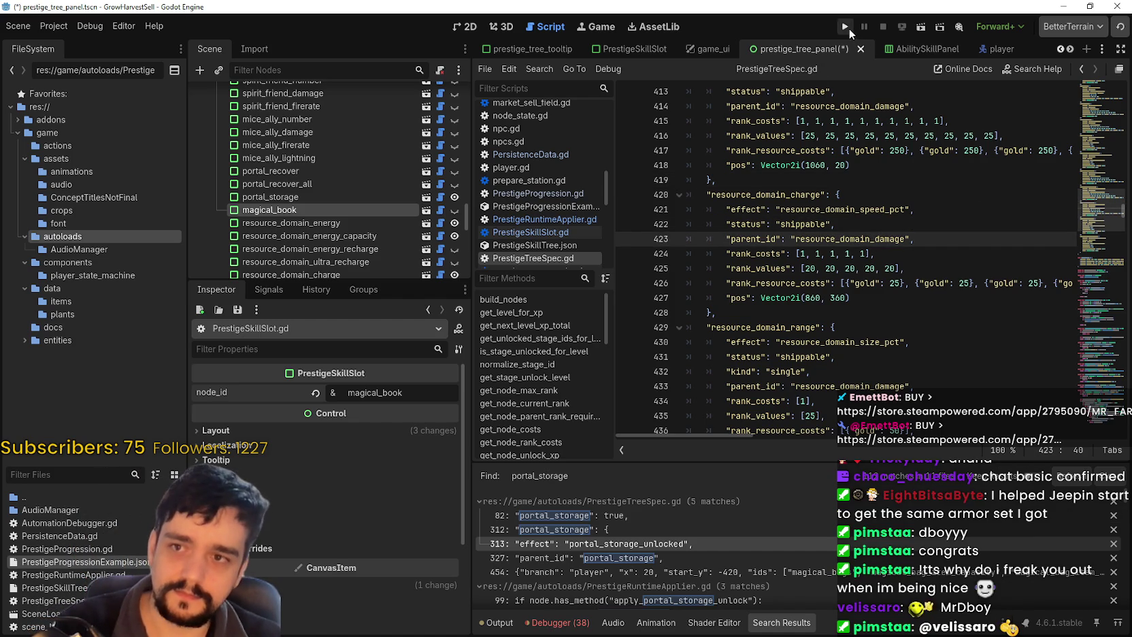
pyautogui.click(469, 28)
pyautogui.scroll(4, 777, 294)
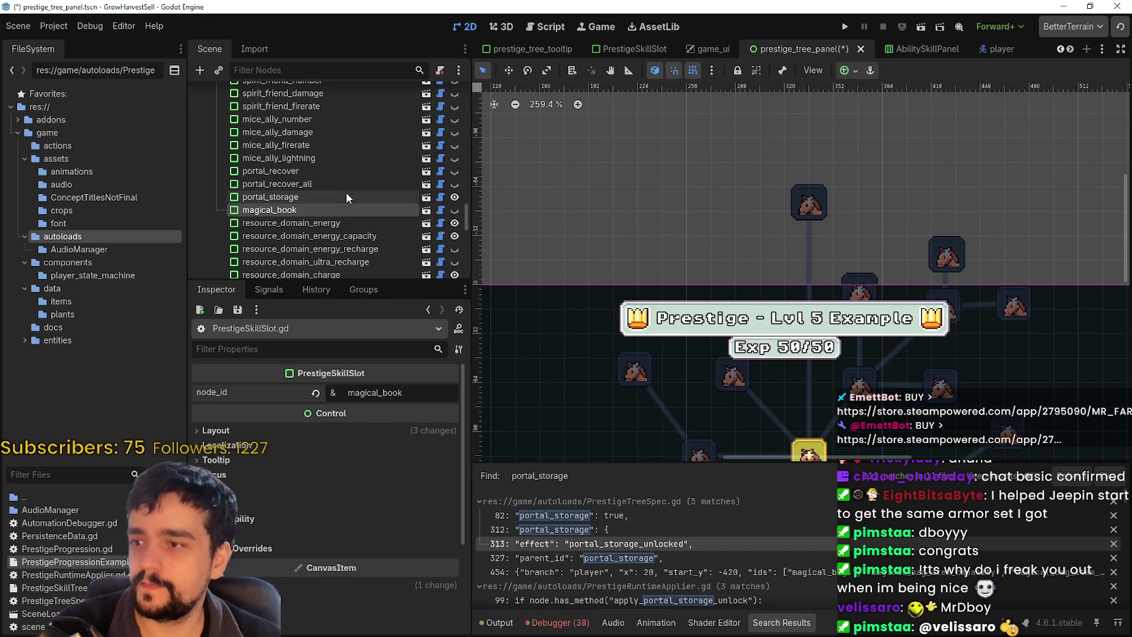
# Select the magical_book node and save the prestige_tree_panel scene
pyautogui.click(405, 210)
pyautogui.scroll(-3, 760, 229)
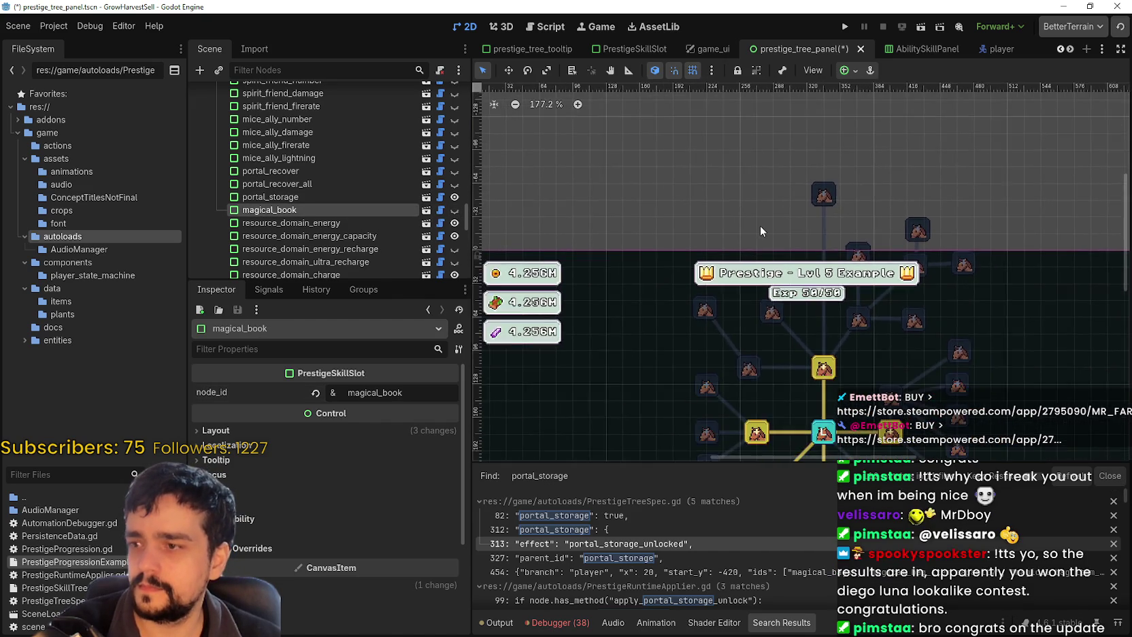
pyautogui.scroll(-4, 759, 227)
pyautogui.hotkey('ctrl', 's')
# Close prestige_tree_panel and reopen it from the FileSystem filtered by 'pres'
pyautogui.click(854, 48)
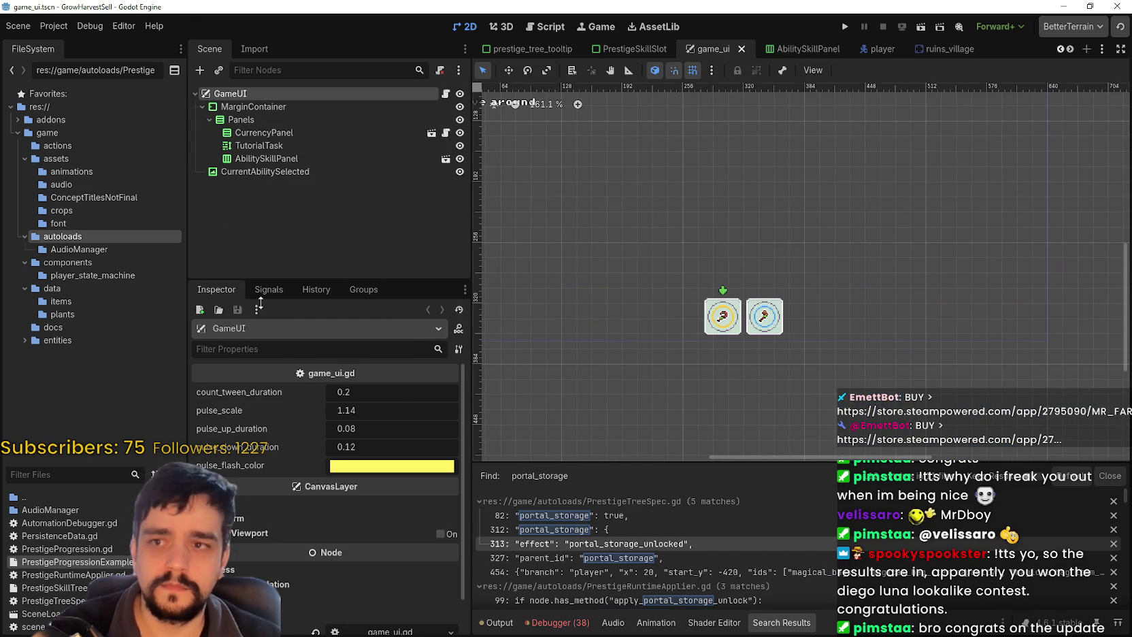
pyautogui.click(54, 475)
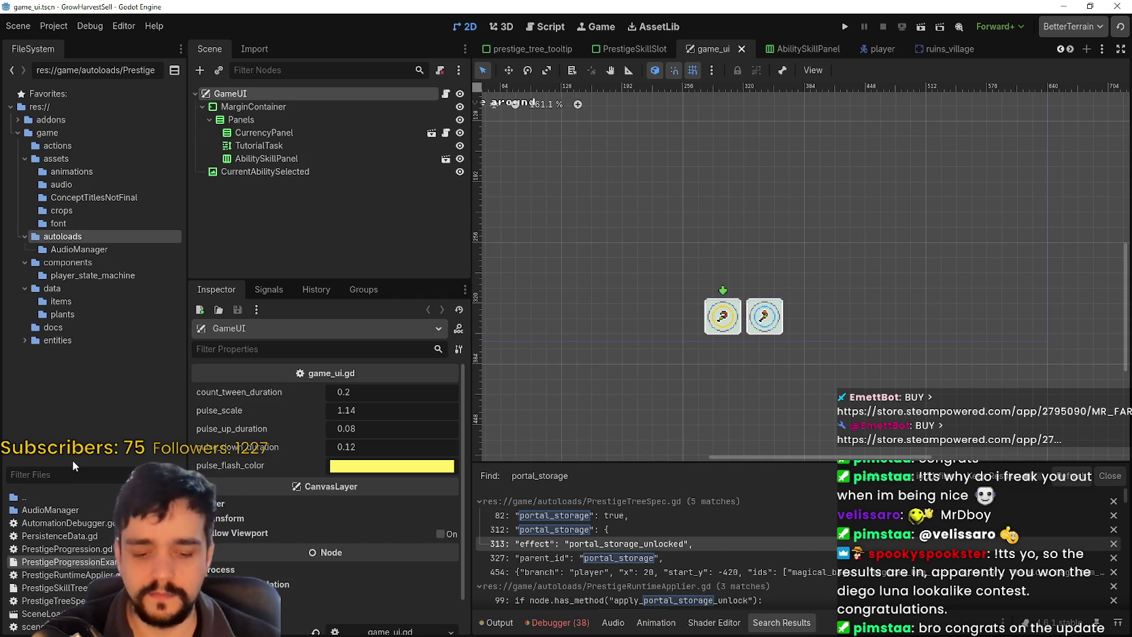
pyautogui.write('pres')
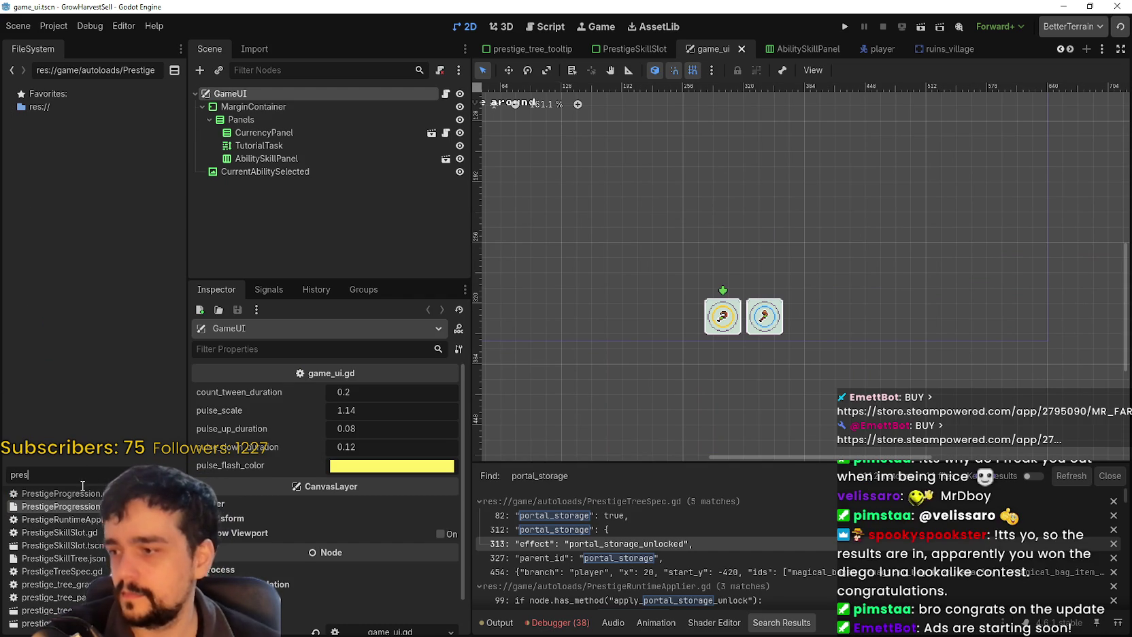
pyautogui.click(61, 574)
pyautogui.scroll(-1, 61, 574)
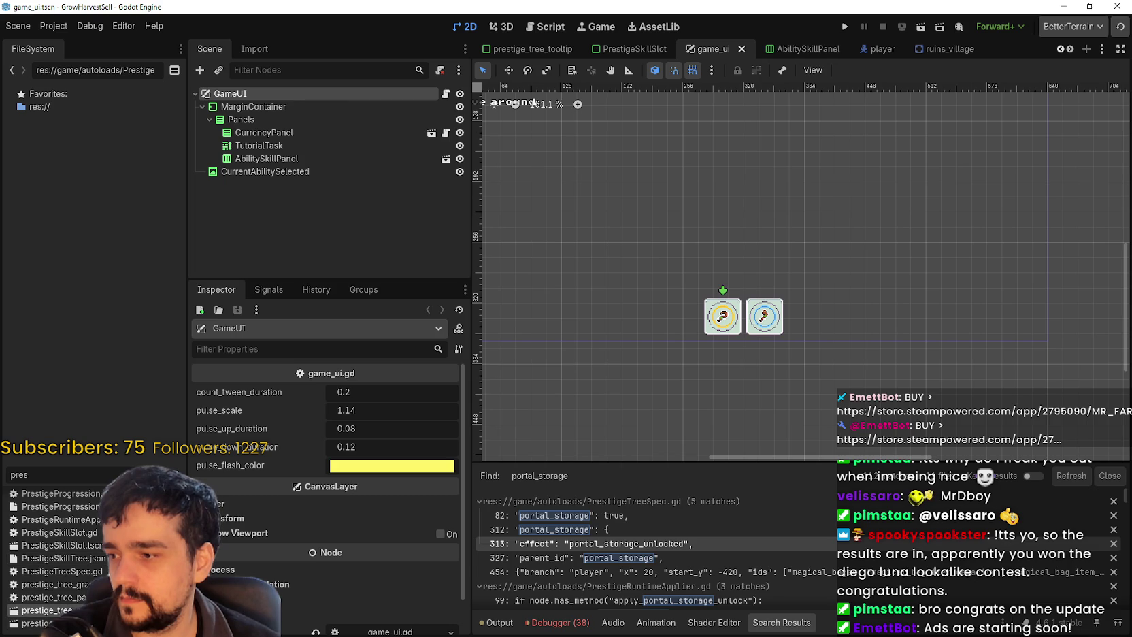
pyautogui.doubleClick(41, 610)
pyautogui.scroll(6, 773, 217)
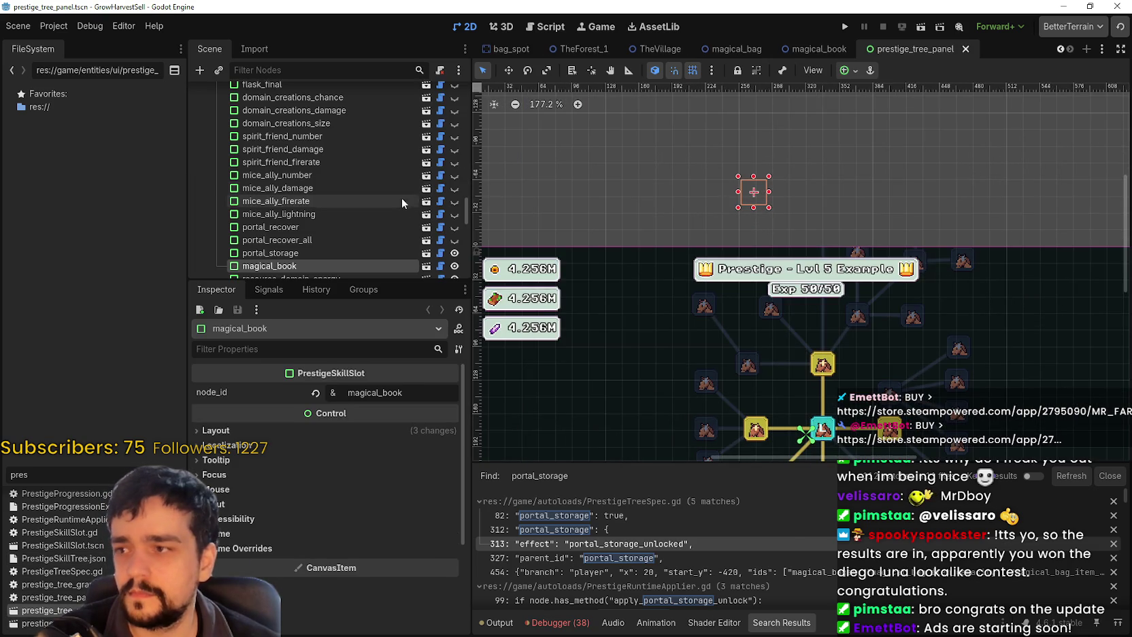
pyautogui.scroll(-2, 434, 231)
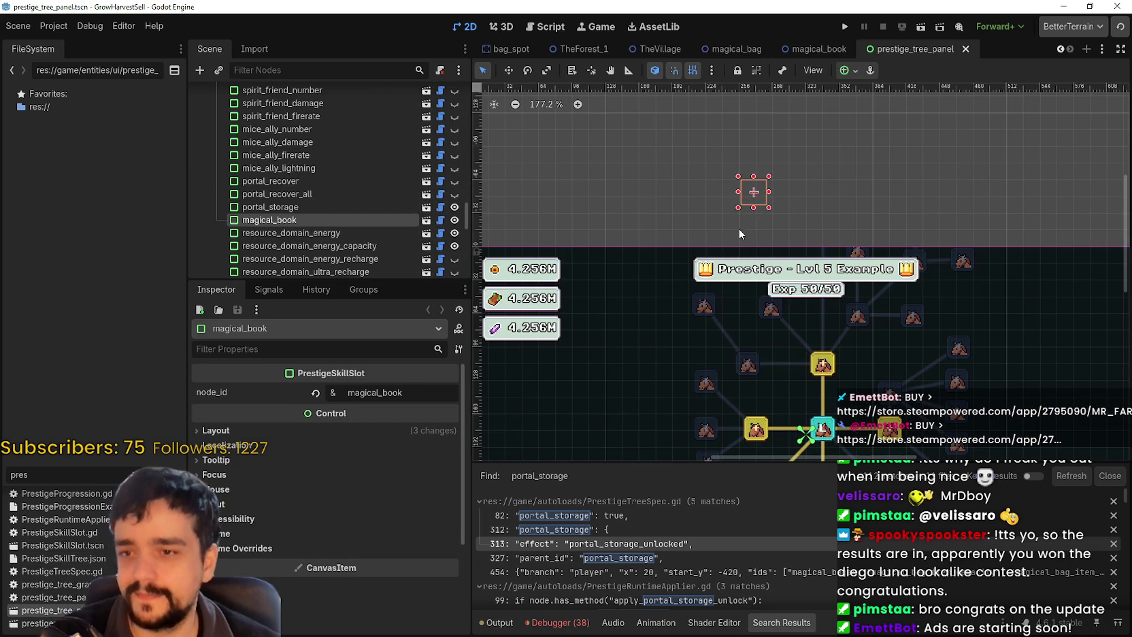
# Disable Clip Contents on the Graph node, nudge magical_book down-right, save, and run the game
pyautogui.click(766, 341)
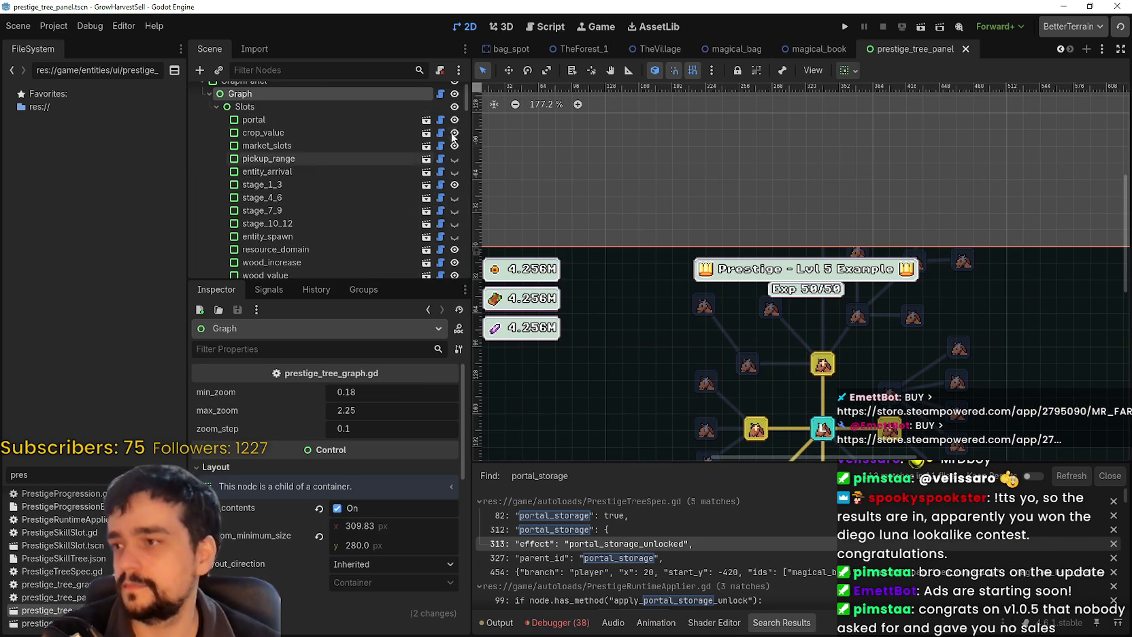
pyautogui.click(351, 509)
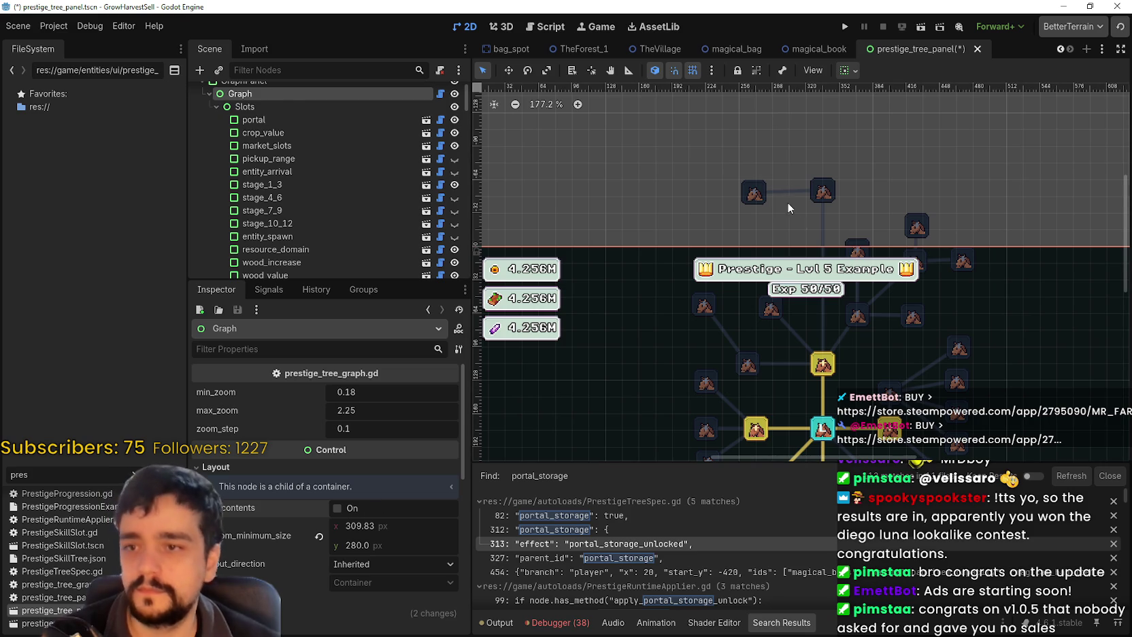
pyautogui.click(760, 200)
pyautogui.scroll(5, 755, 204)
pyautogui.moveTo(755, 204)
pyautogui.mouseDown()
pyautogui.moveTo(771, 234)
pyautogui.moveTo(762, 260)
pyautogui.mouseUp()
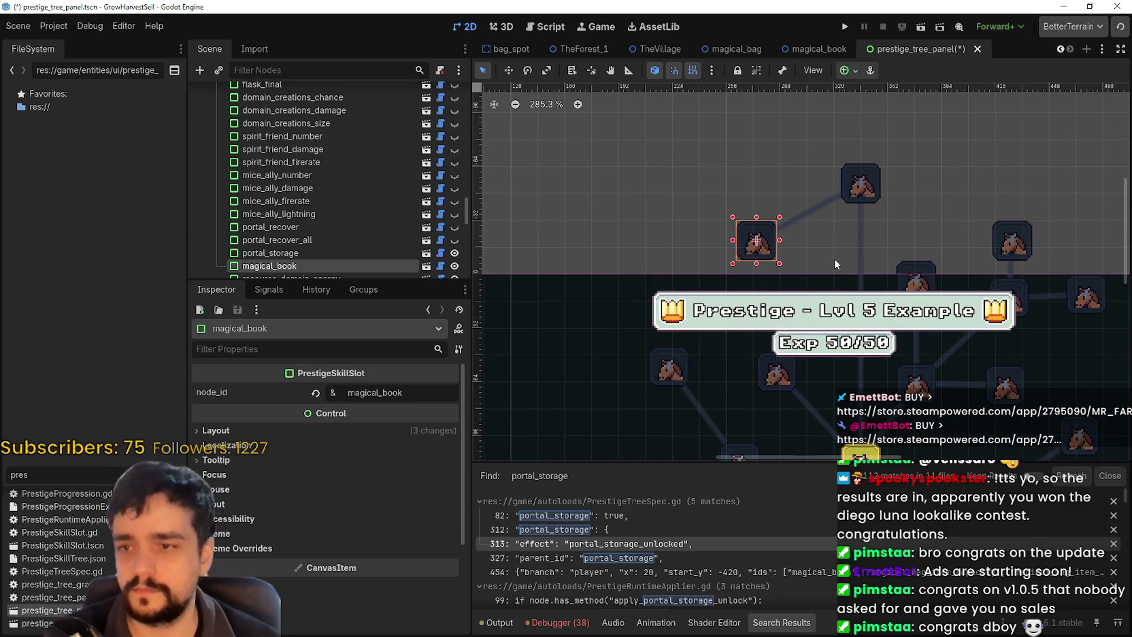
pyautogui.hotkey('ctrl', 's')
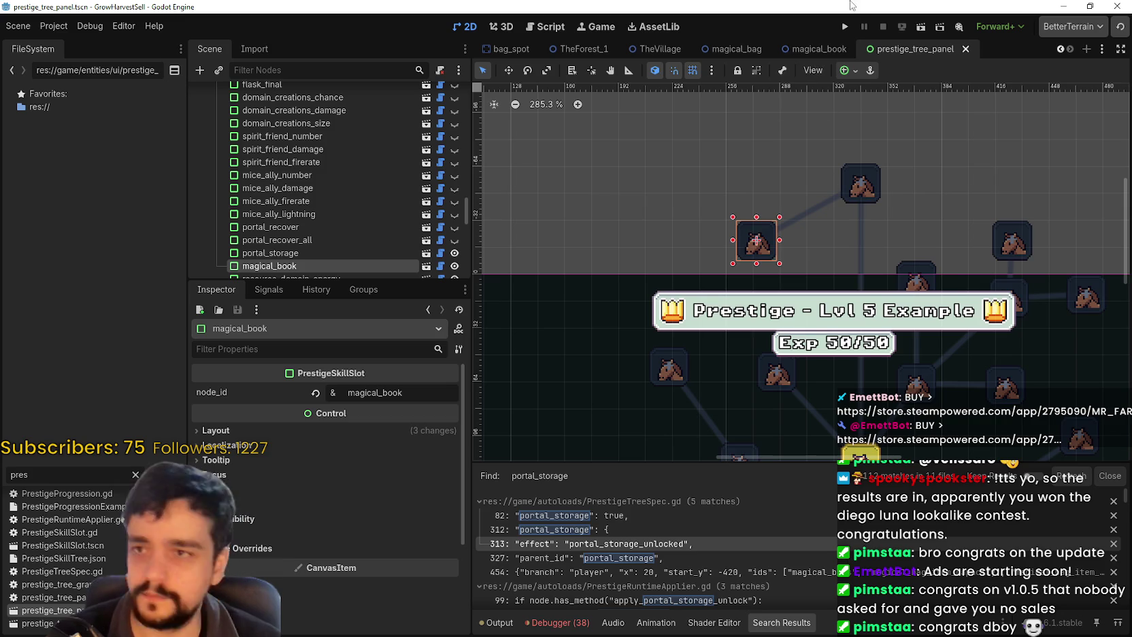
pyautogui.click(843, 27)
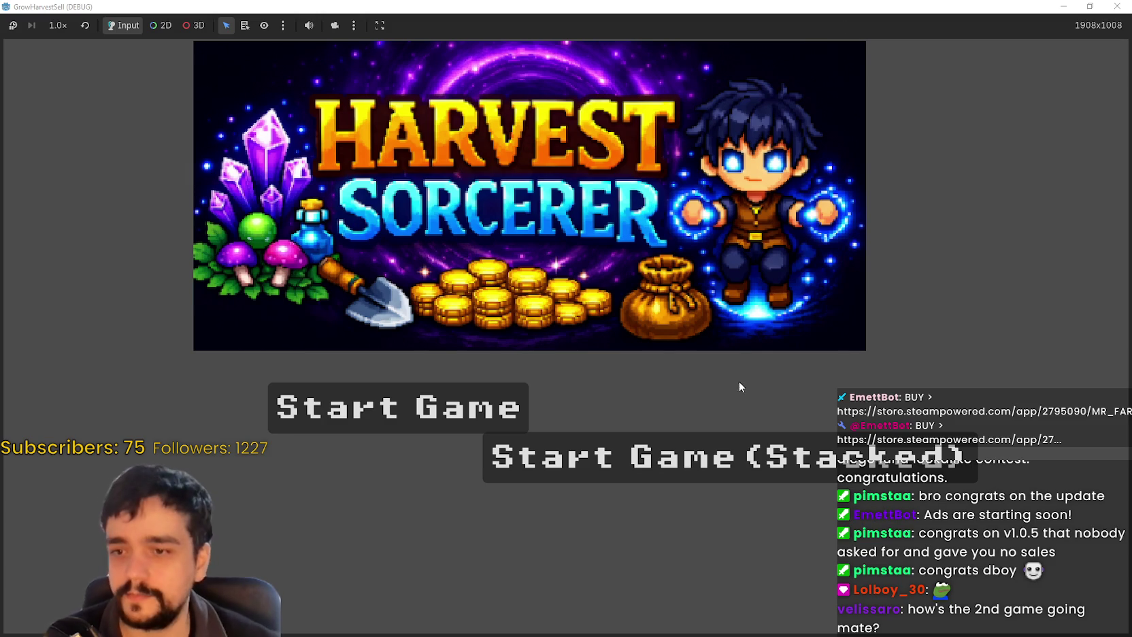
# Choose Start Game (Stacked) on the Harvest Sorcerer title screen to load the farm map
pyautogui.click(807, 461)
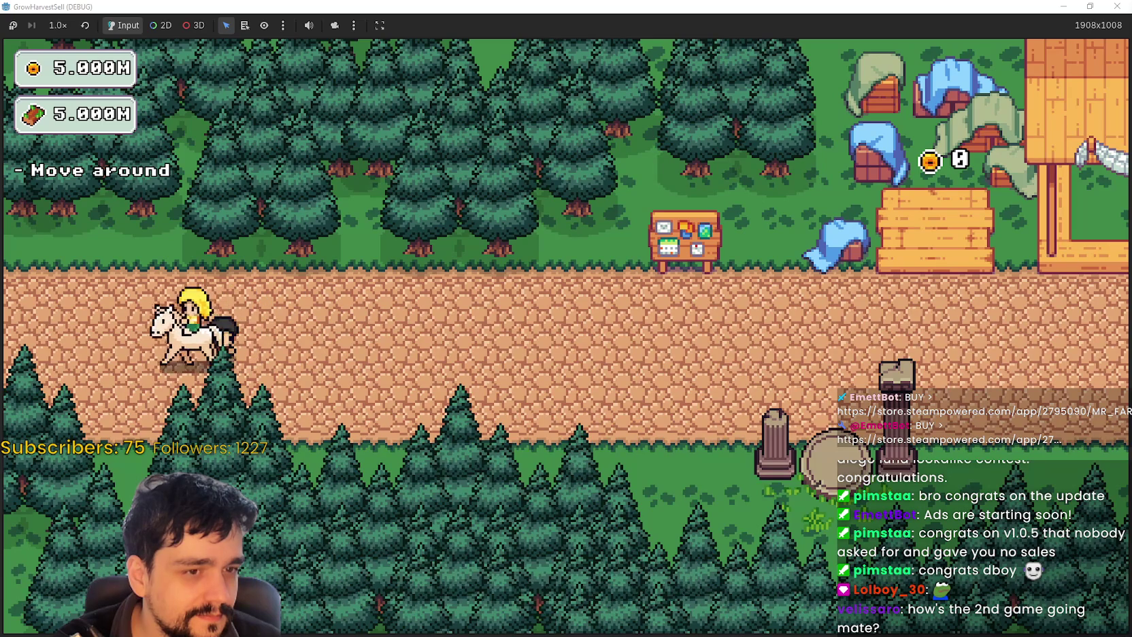
# Bring the browser showing MR FARMBOY's SteamDB charts over the running game
pyautogui.press('super+shift+Left')
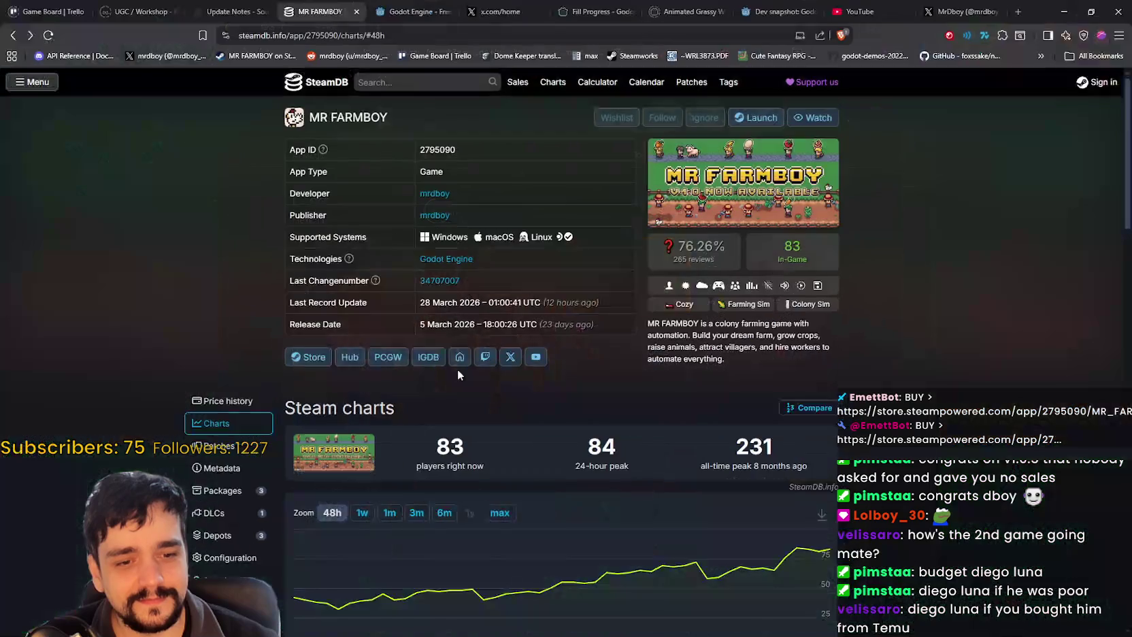
# Reload MR FARMBOY's SteamDB page, browse the charts showing 82 current players, and minimise the browser
pyautogui.press('F5')
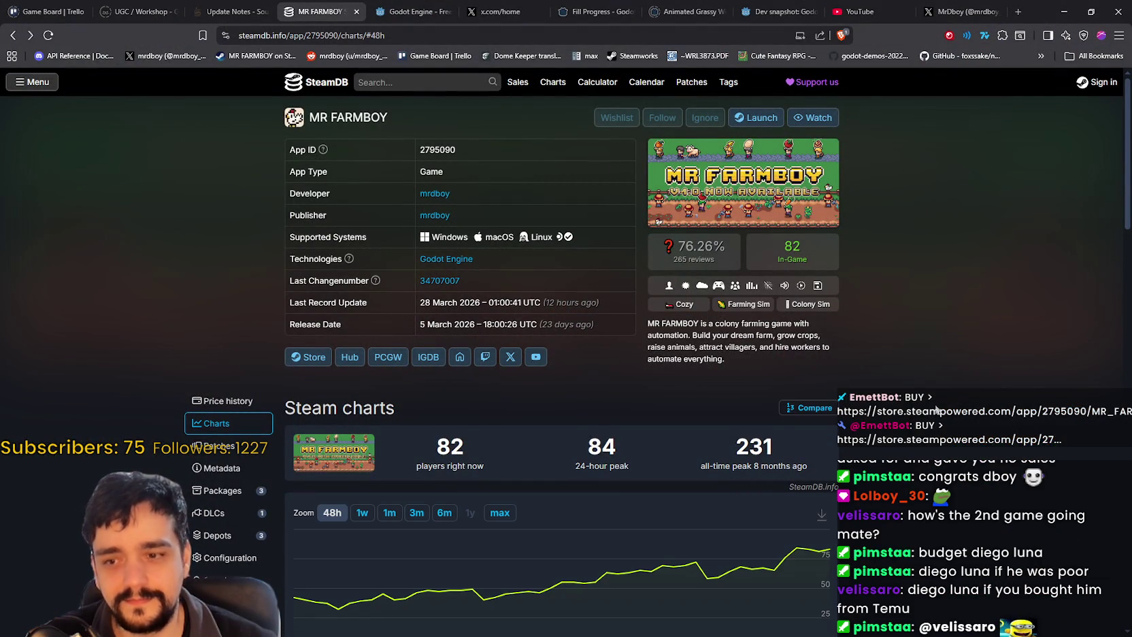
pyautogui.scroll(-1, 936, 409)
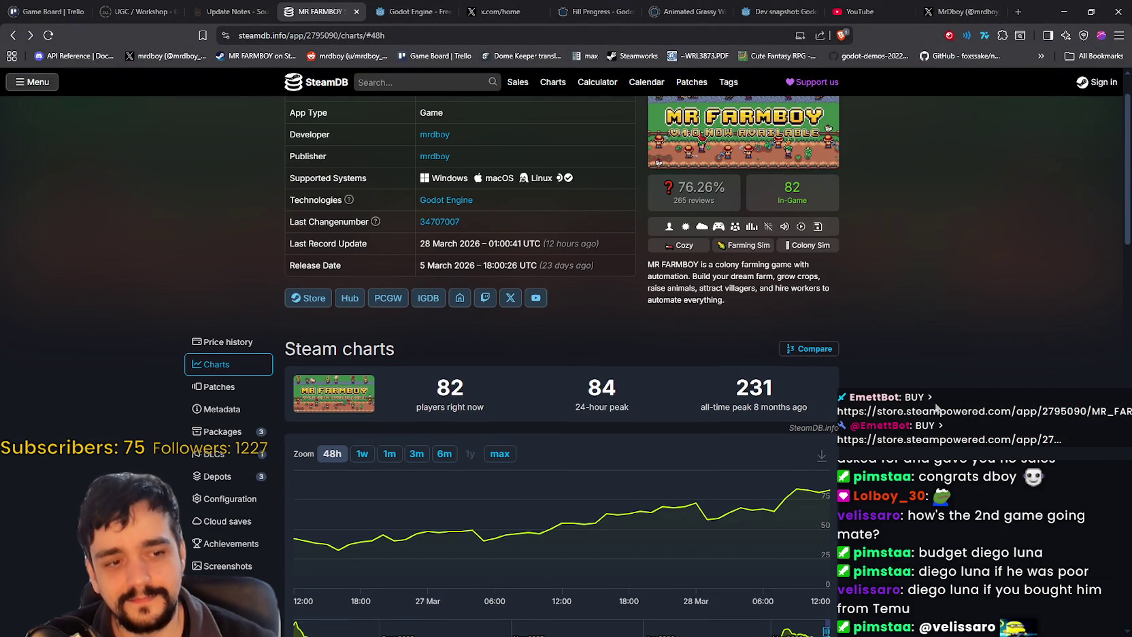
pyautogui.scroll(1, 937, 407)
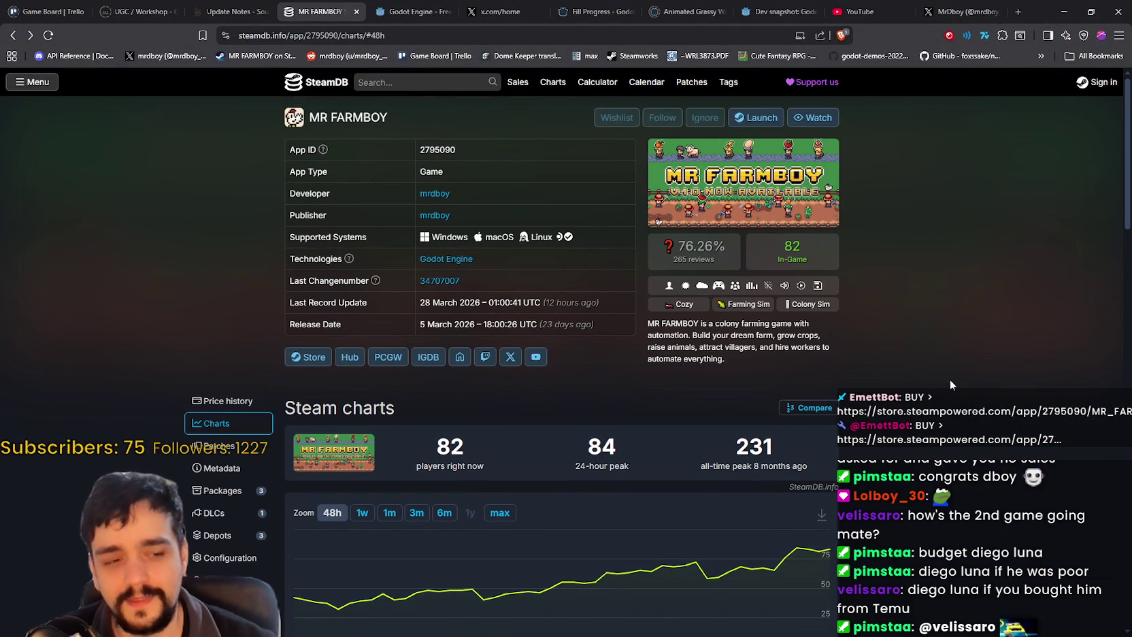
pyautogui.scroll(-2, 951, 384)
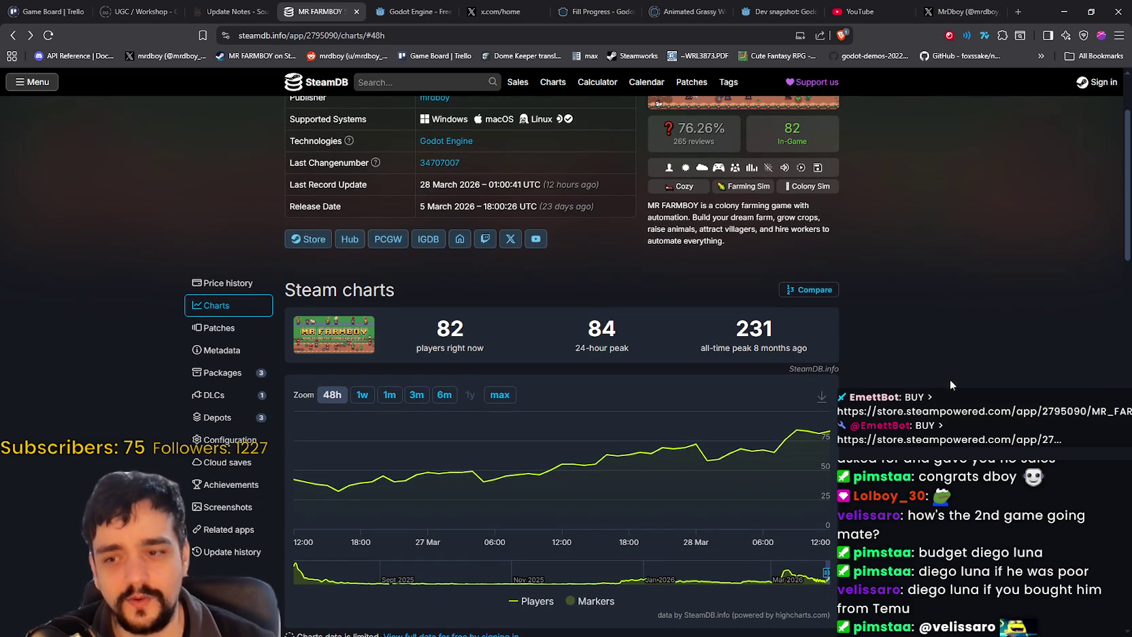
pyautogui.scroll(-1, 950, 379)
pyautogui.scroll(1, 950, 378)
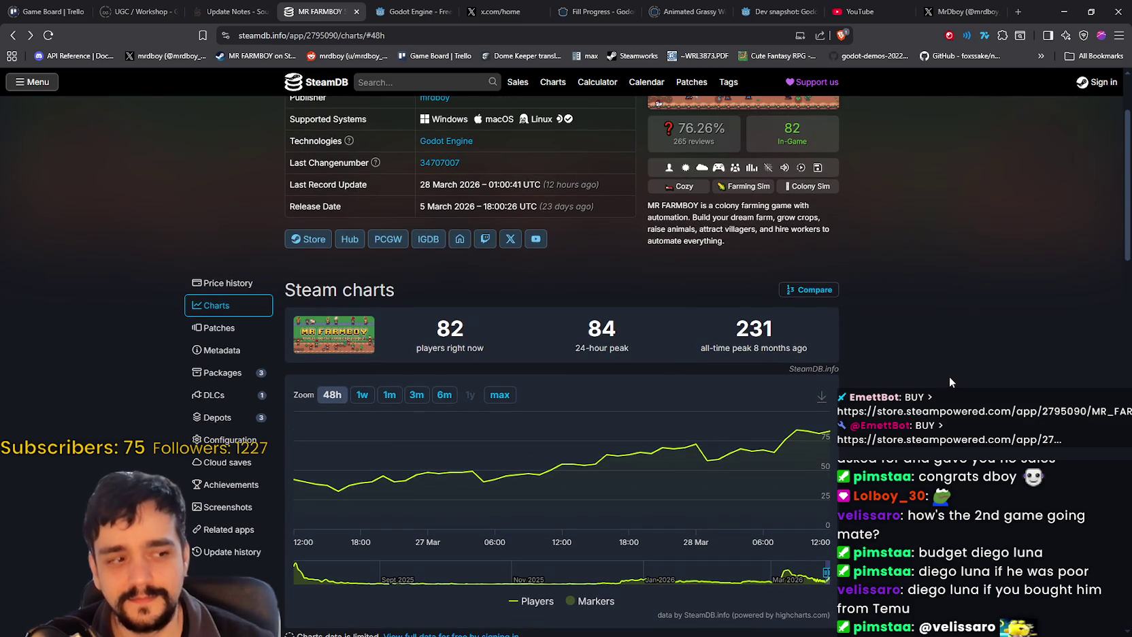
pyautogui.scroll(1, 949, 375)
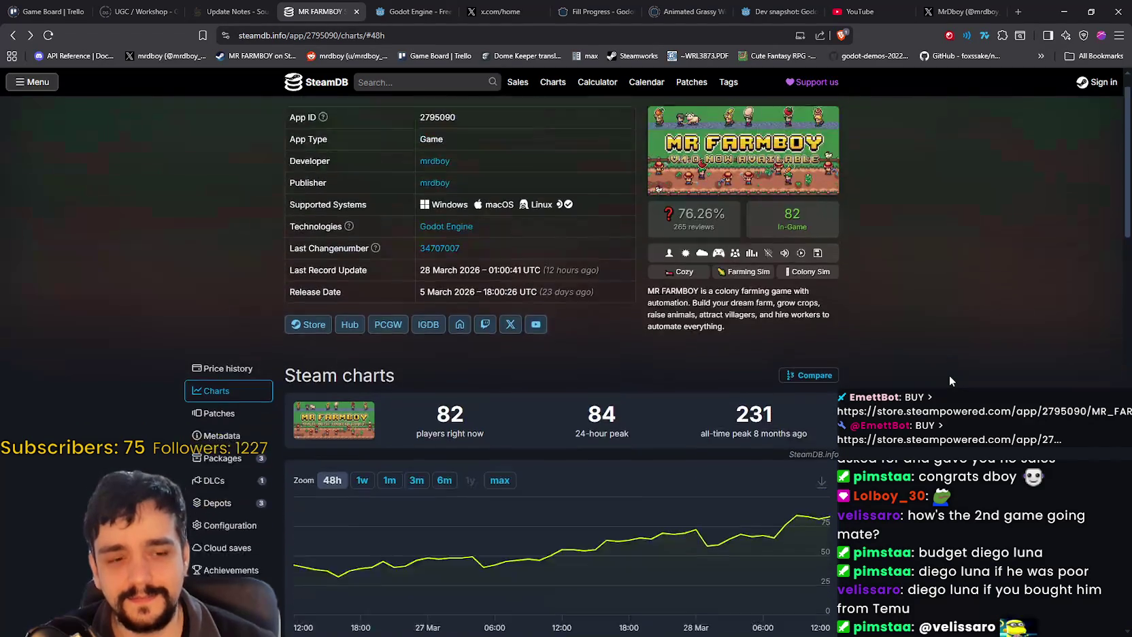
pyautogui.scroll(1, 949, 375)
pyautogui.scroll(-1, 949, 375)
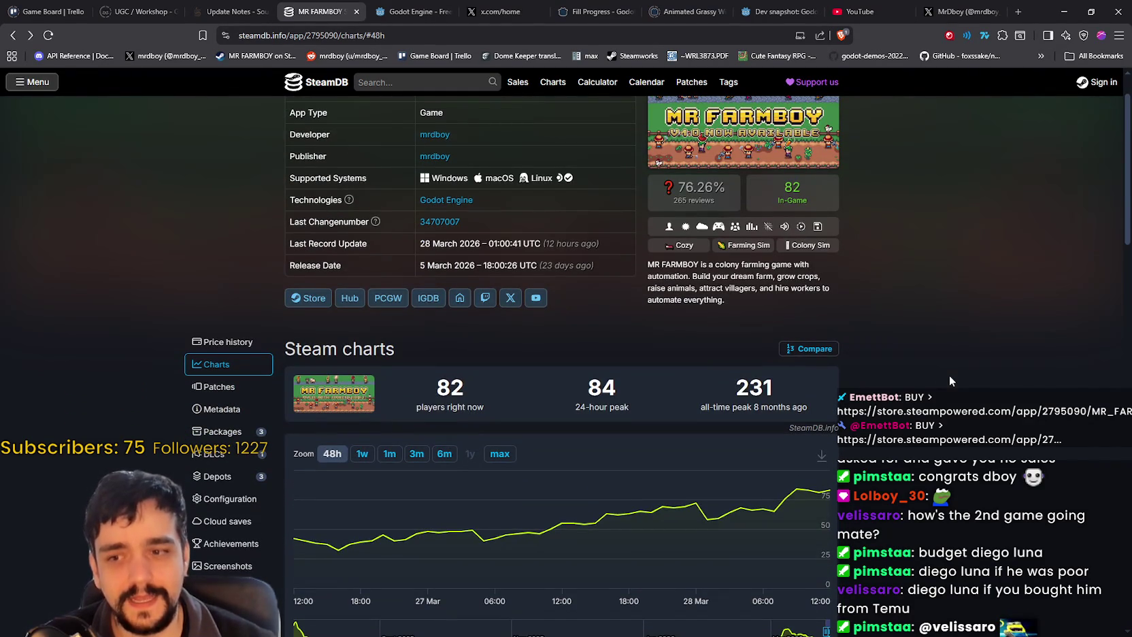
pyautogui.scroll(1, 949, 375)
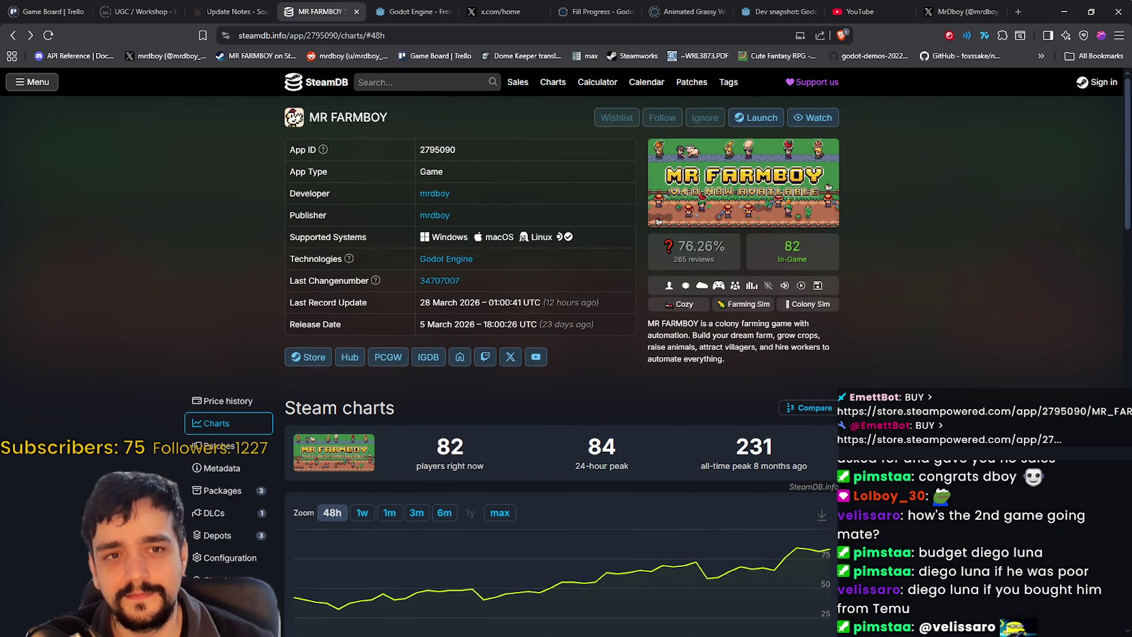
pyautogui.click(1066, 12)
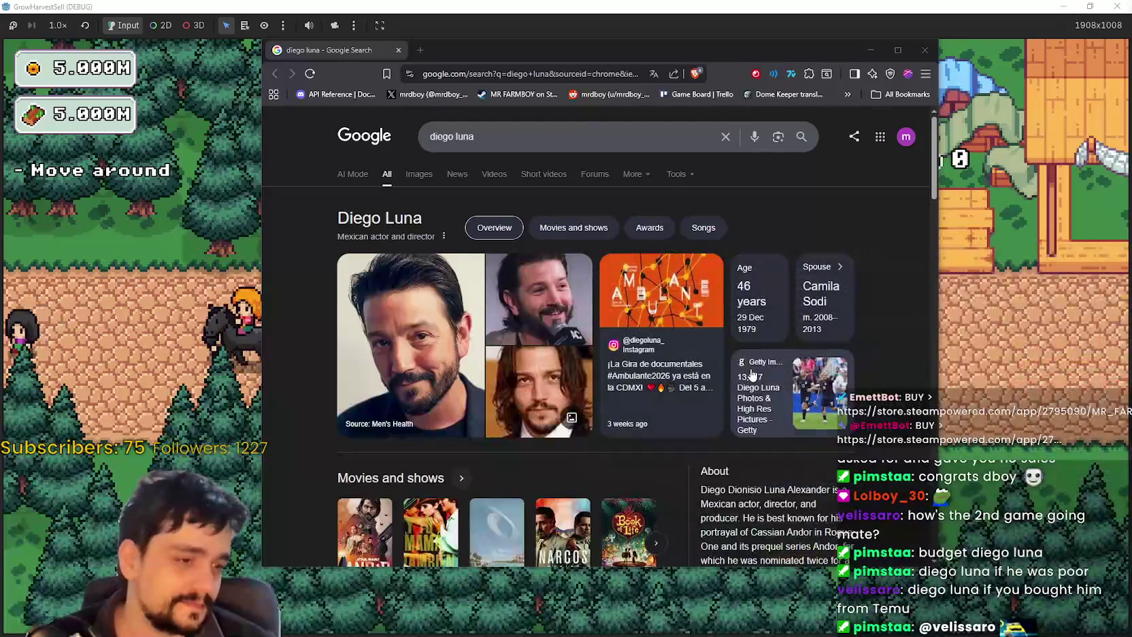
# Switch the Google results to Images and preview the IMDb portrait photo
pyautogui.scroll(1, 880, 234)
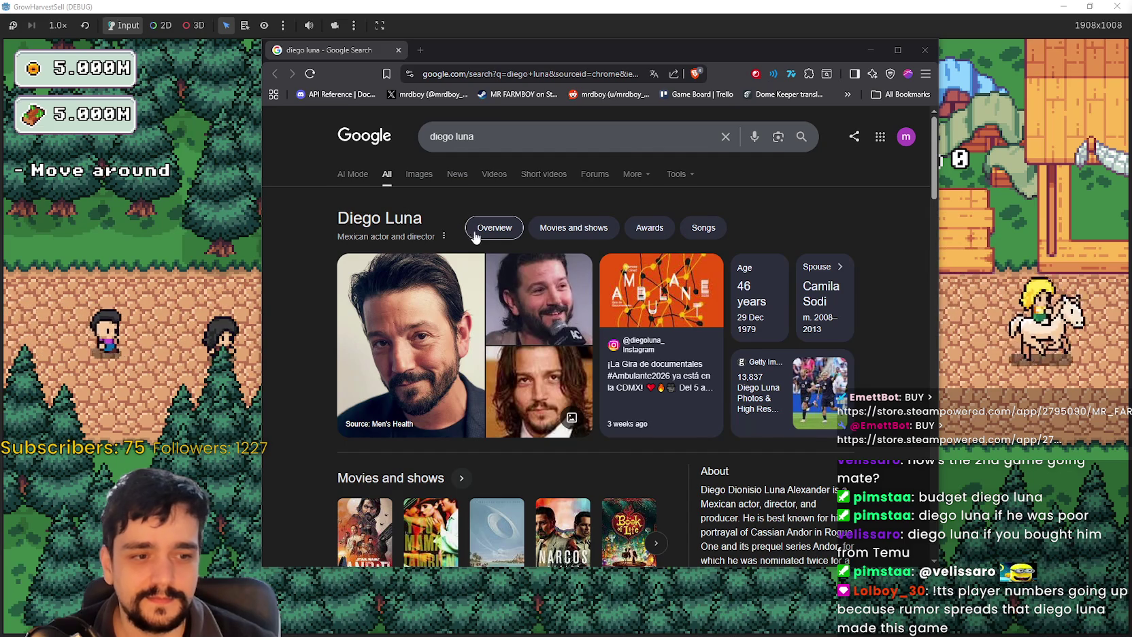
pyautogui.click(420, 175)
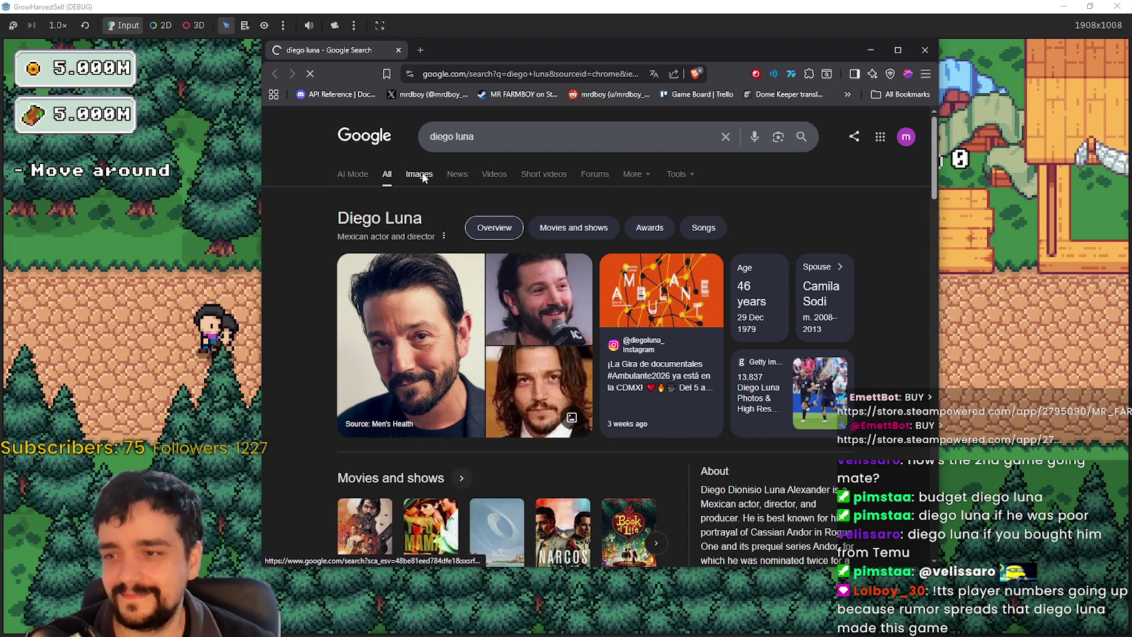
pyautogui.click(431, 304)
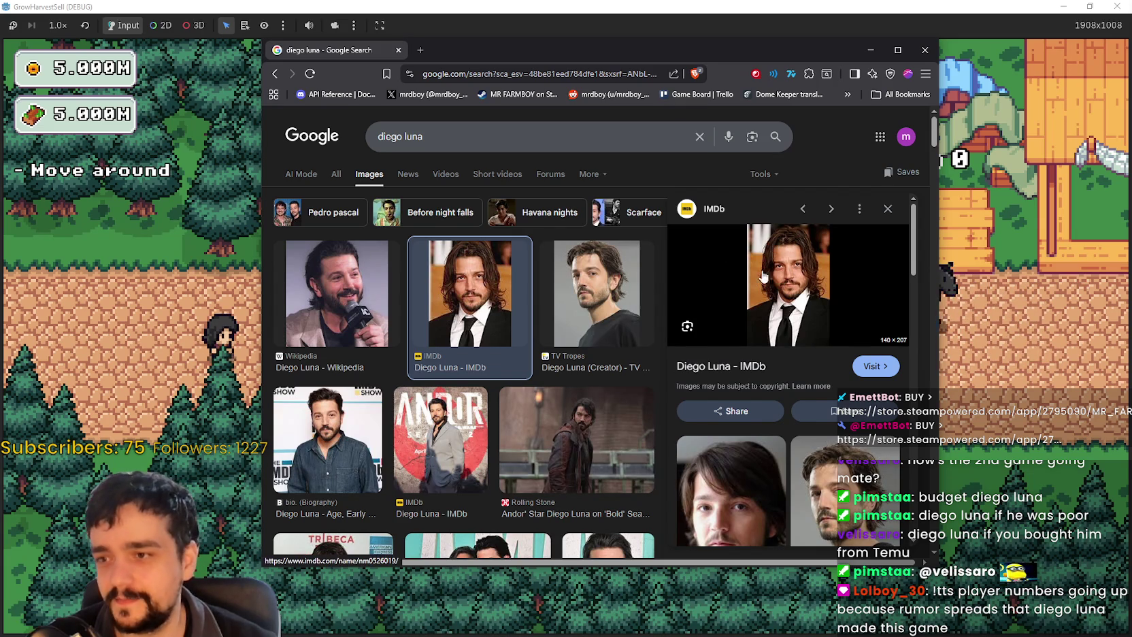
# Preview the Tribeca Wikipedia and long-hair IMDb photos, then close the browser
pyautogui.scroll(-2, 733, 308)
pyautogui.scroll(-2, 625, 356)
pyautogui.scroll(-1, 625, 356)
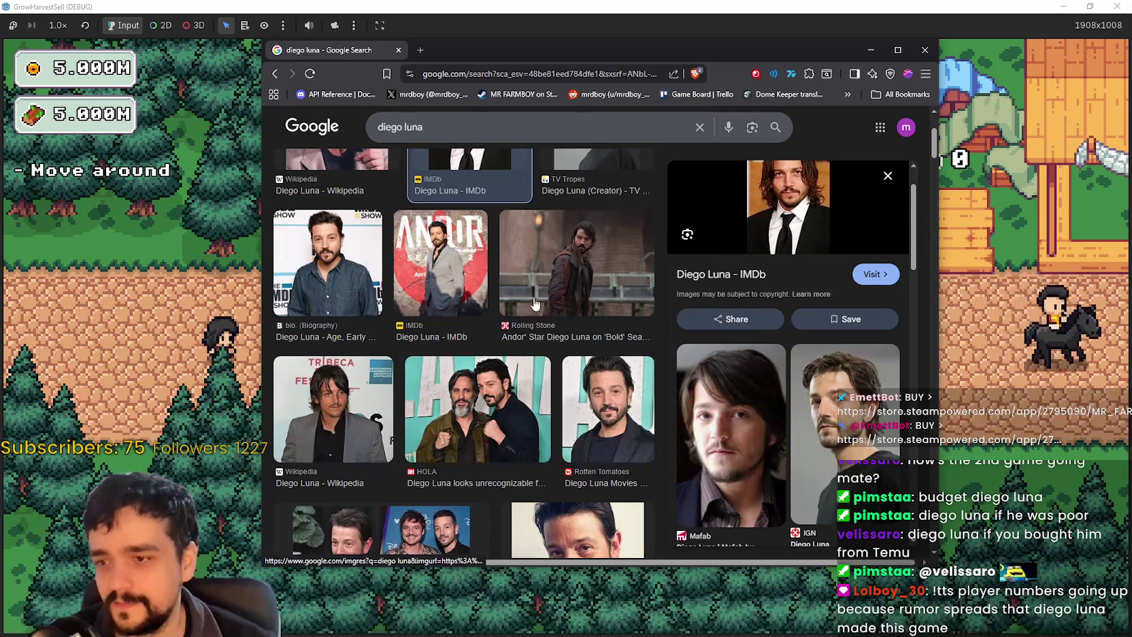
pyautogui.scroll(-1, 386, 423)
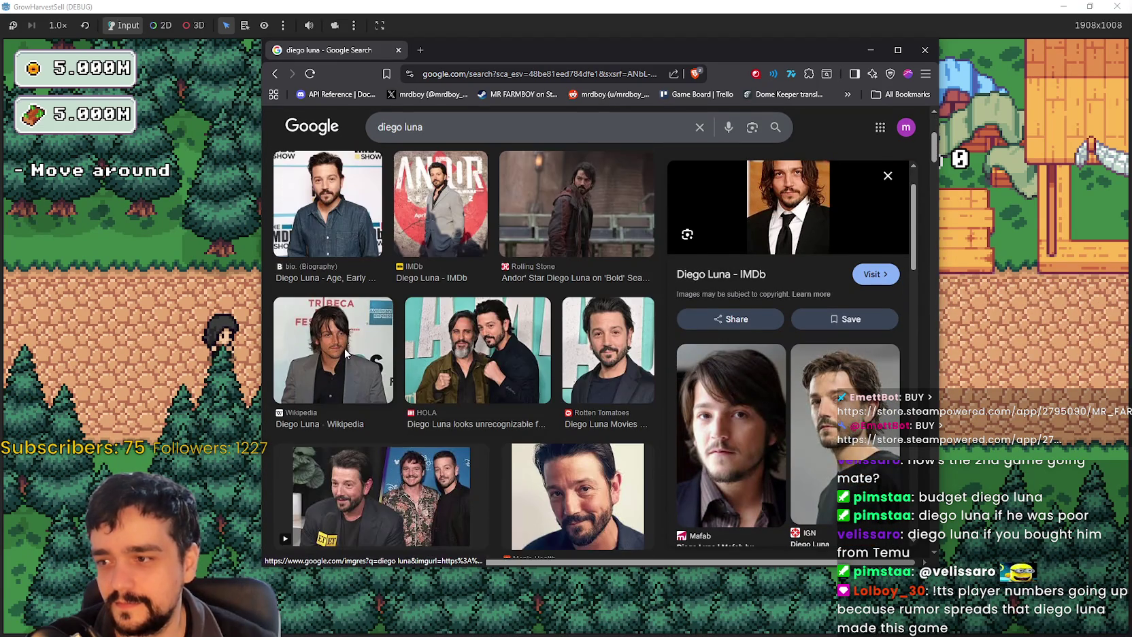
pyautogui.click(347, 354)
pyautogui.scroll(-1, 755, 422)
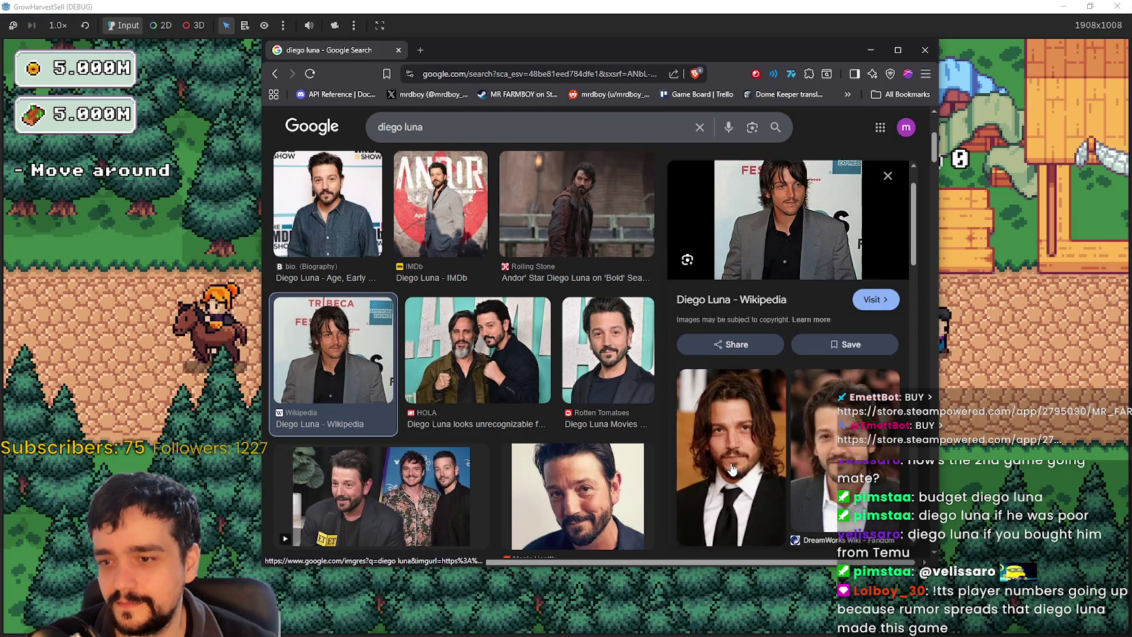
pyautogui.click(762, 413)
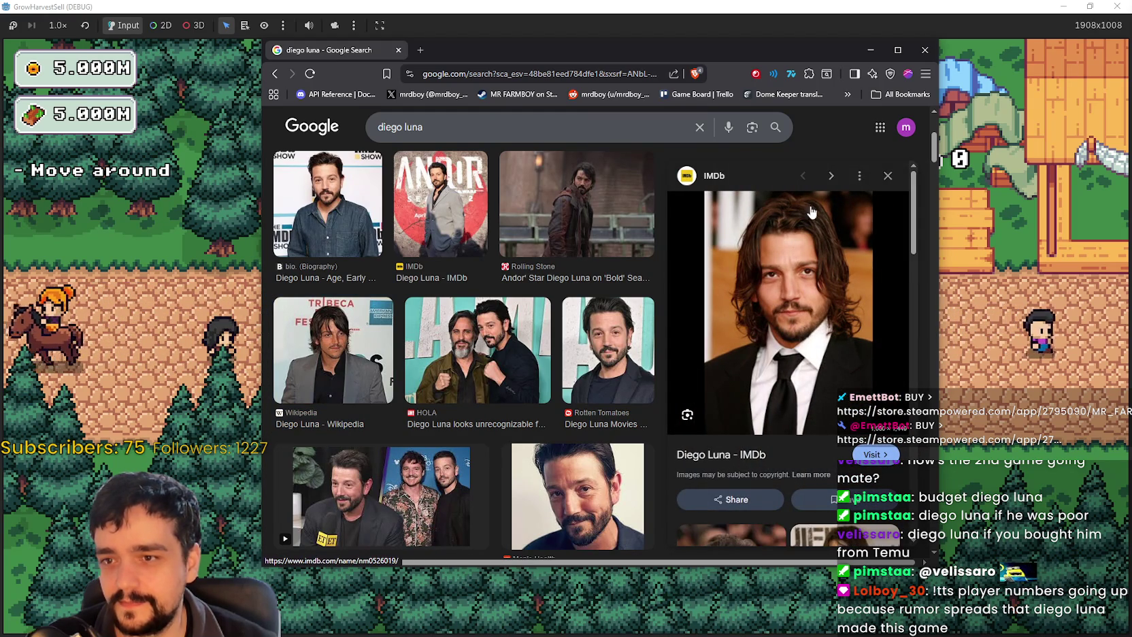
pyautogui.scroll(-2, 828, 473)
pyautogui.scroll(2, 829, 473)
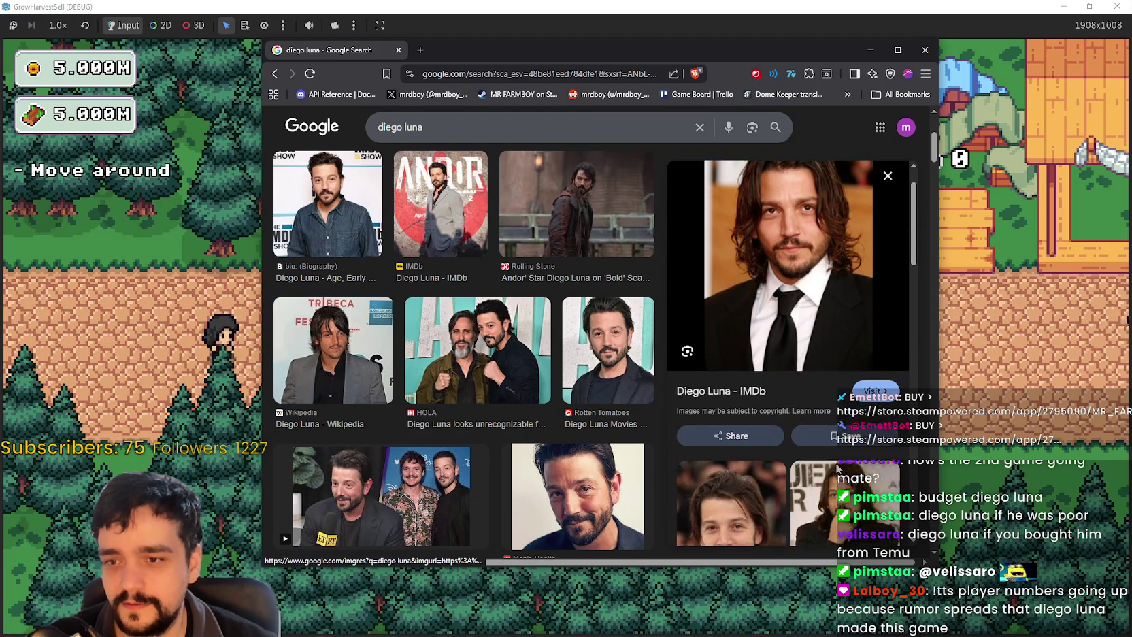
pyautogui.click(930, 52)
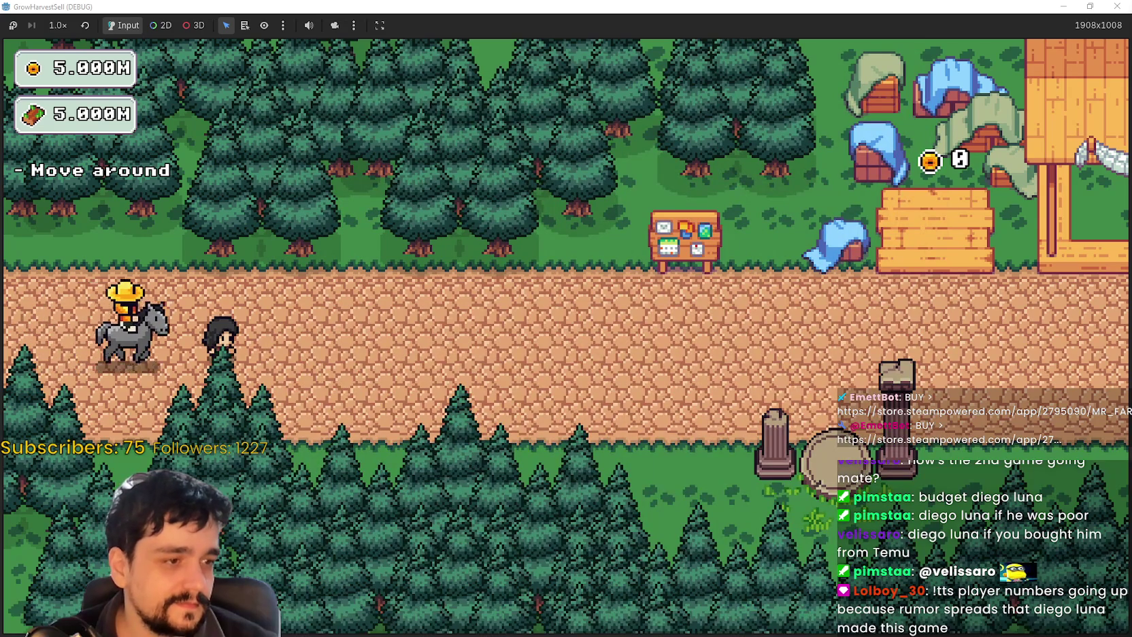
# Ride the player right along the village dirt path toward the skill board
pyautogui.press('d')
pyautogui.press('d')
pyautogui.press('d')
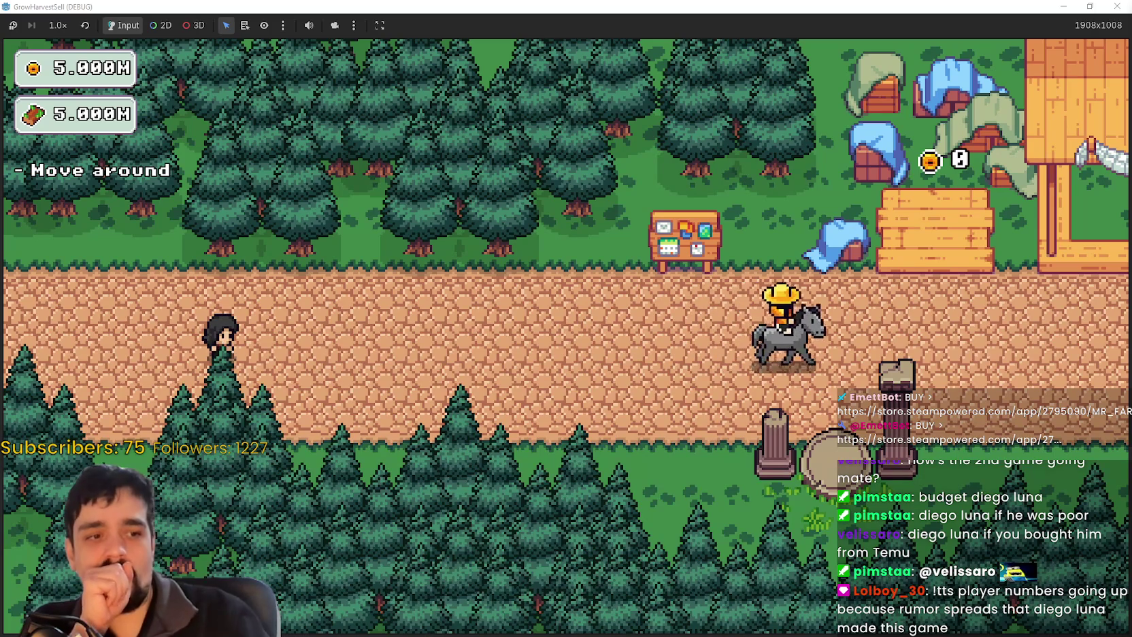
pyautogui.press('d')
pyautogui.press('d')
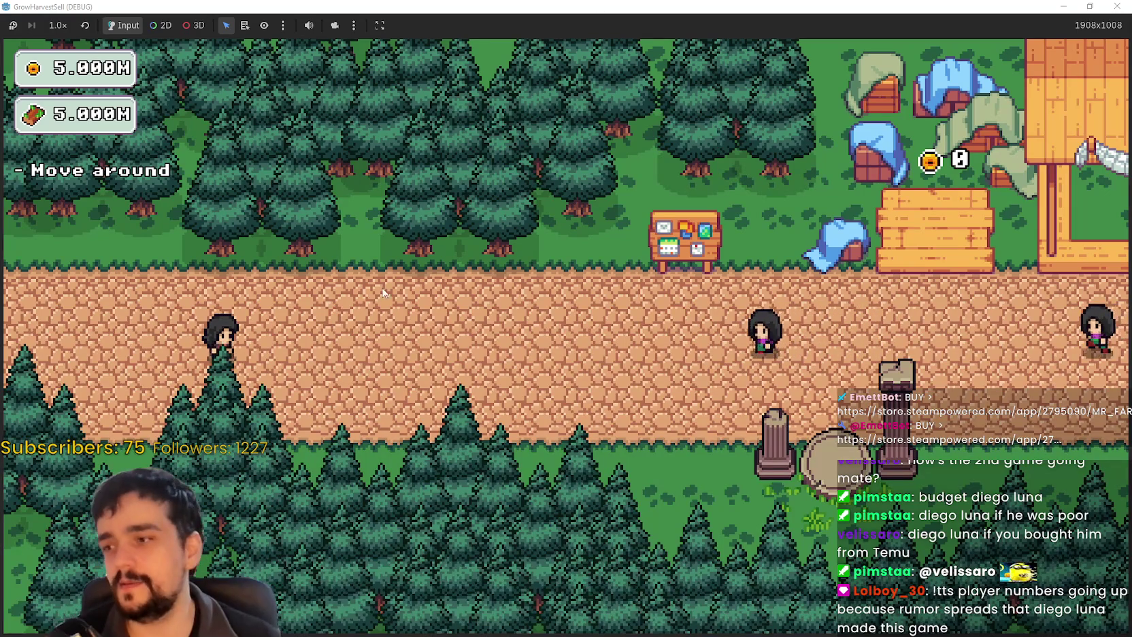
# Walk up to the skill board and open the Prestige skill tree
pyautogui.press('d')
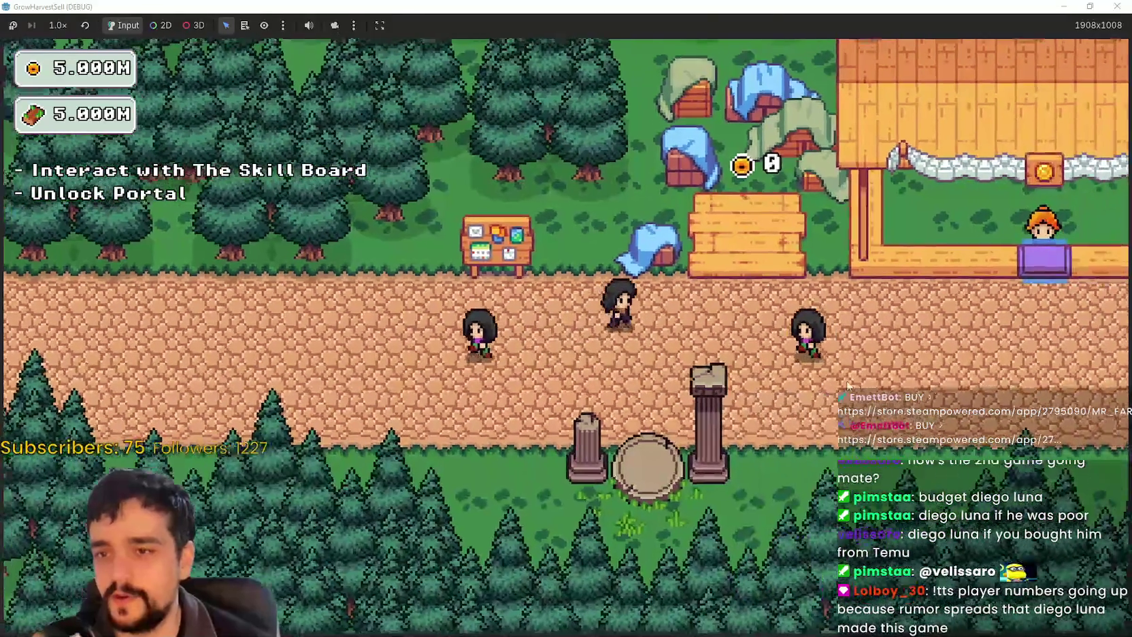
pyautogui.press('a')
pyautogui.moveTo(595, 369)
pyautogui.scroll(-5, 595, 370)
# Unlock the skill nodes around the centre and the lower-left and lower-right branches
pyautogui.click(667, 356)
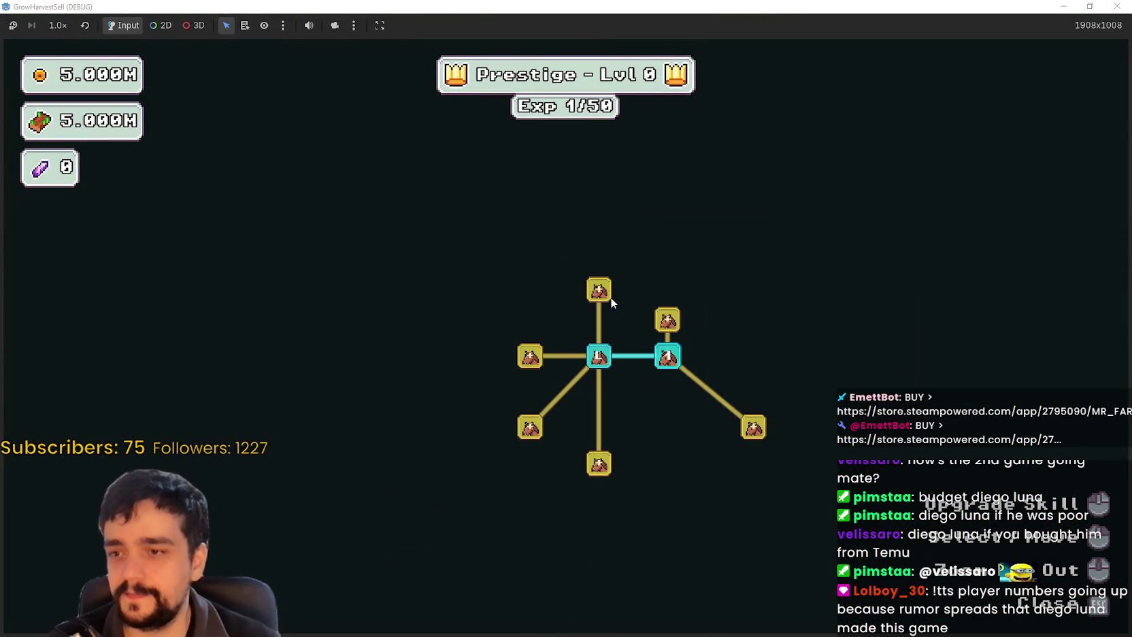
pyautogui.click(599, 290)
pyautogui.click(535, 357)
pyautogui.click(530, 427)
pyautogui.click(599, 464)
pyautogui.click(474, 393)
pyautogui.click(475, 427)
pyautogui.click(747, 463)
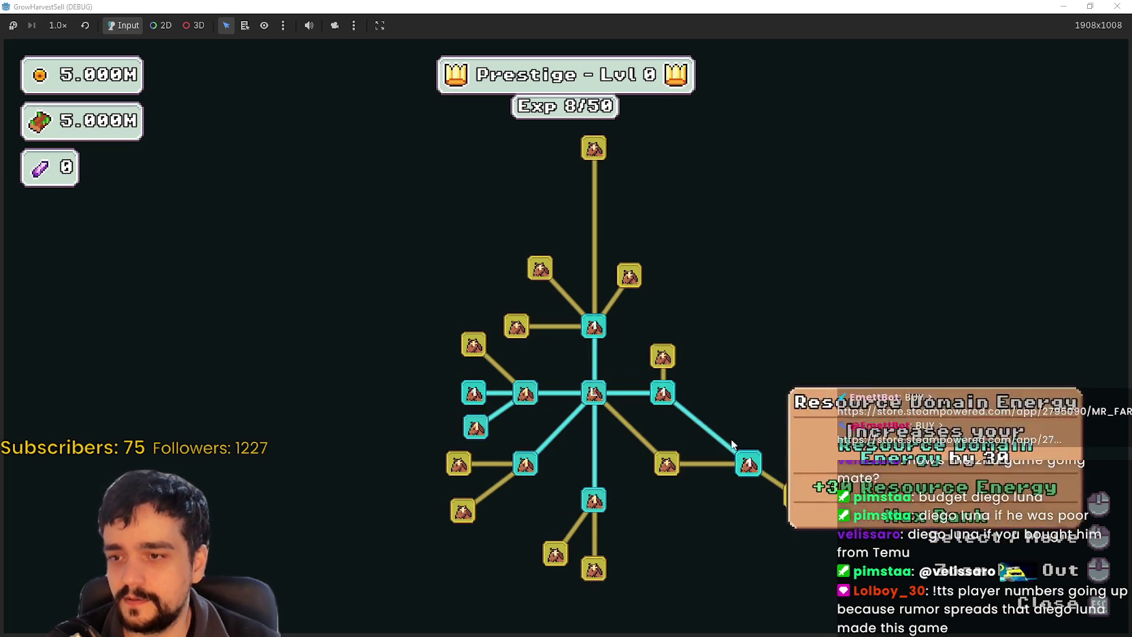
pyautogui.click(662, 356)
pyautogui.click(667, 464)
pyautogui.click(797, 497)
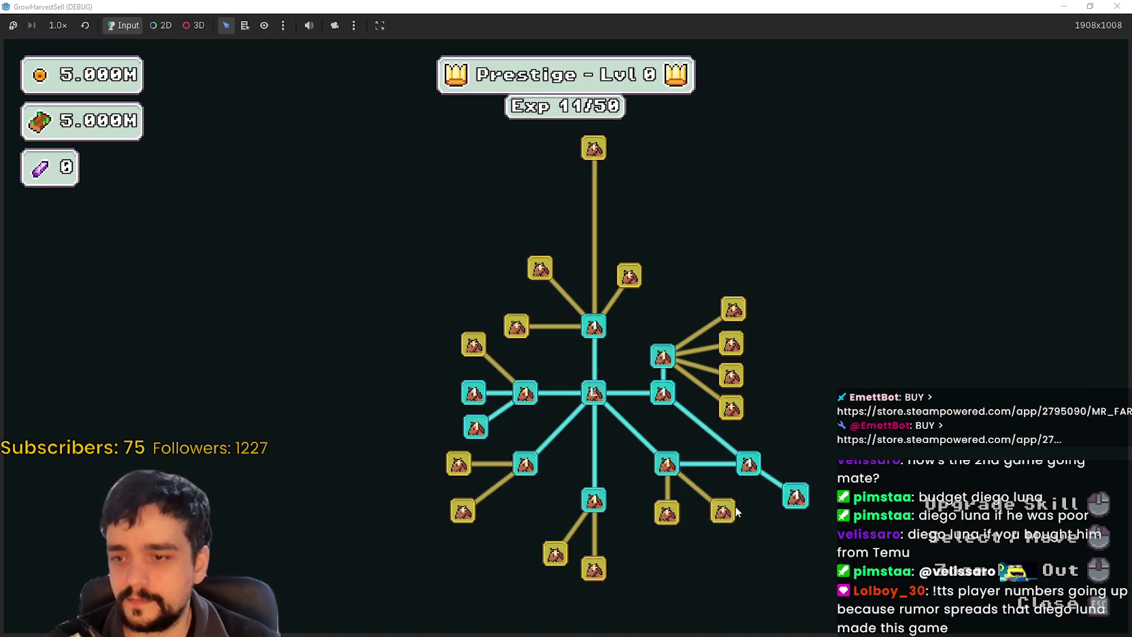
pyautogui.click(722, 511)
pyautogui.click(667, 513)
pyautogui.click(774, 462)
pyautogui.click(607, 485)
pyautogui.click(569, 469)
pyautogui.click(476, 427)
pyautogui.click(472, 379)
# Buy the upper-branch nodes, including Expedition Demand and the top node
pyautogui.click(486, 259)
pyautogui.click(528, 241)
pyautogui.click(460, 250)
pyautogui.click(529, 254)
pyautogui.click(618, 260)
pyautogui.click(619, 263)
pyautogui.click(722, 354)
pyautogui.click(722, 354)
pyautogui.click(723, 354)
pyautogui.click(678, 331)
pyautogui.click(681, 276)
pyautogui.click(620, 264)
pyautogui.click(683, 239)
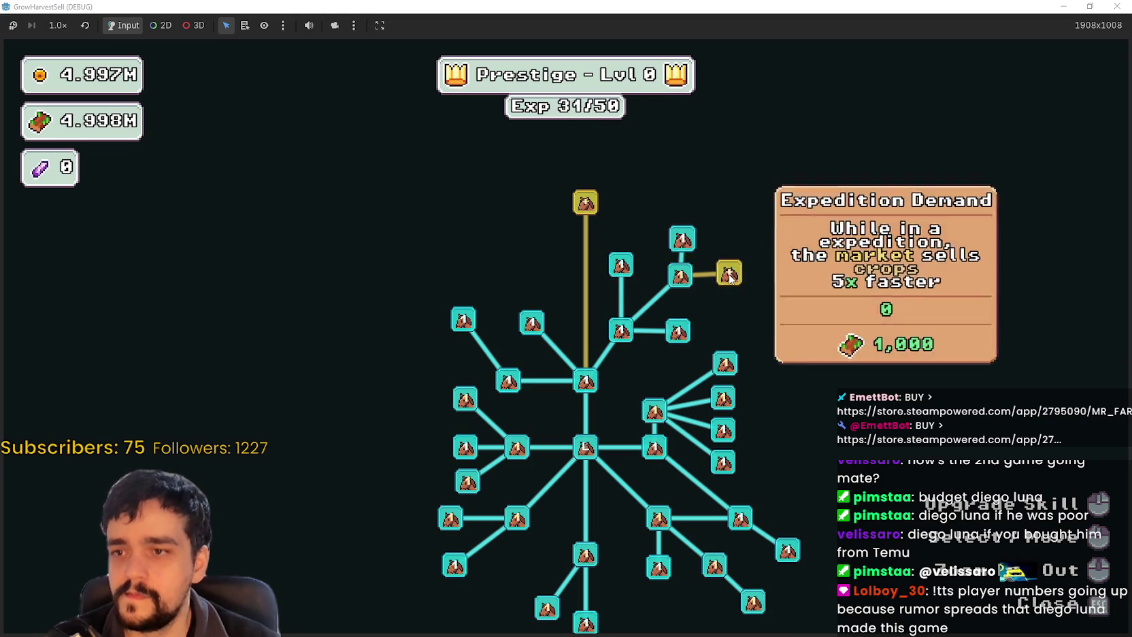
pyautogui.click(730, 276)
pyautogui.click(609, 251)
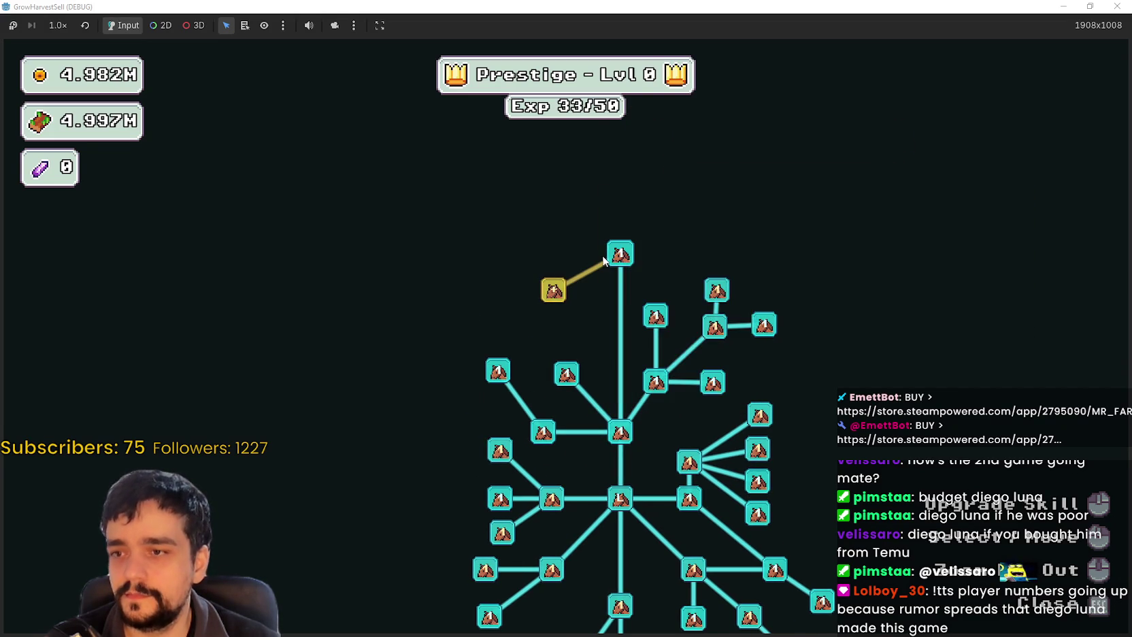
# Purchase the Magical Book skill, reaching Exp 33/50, and close the skill tree
pyautogui.moveTo(555, 289)
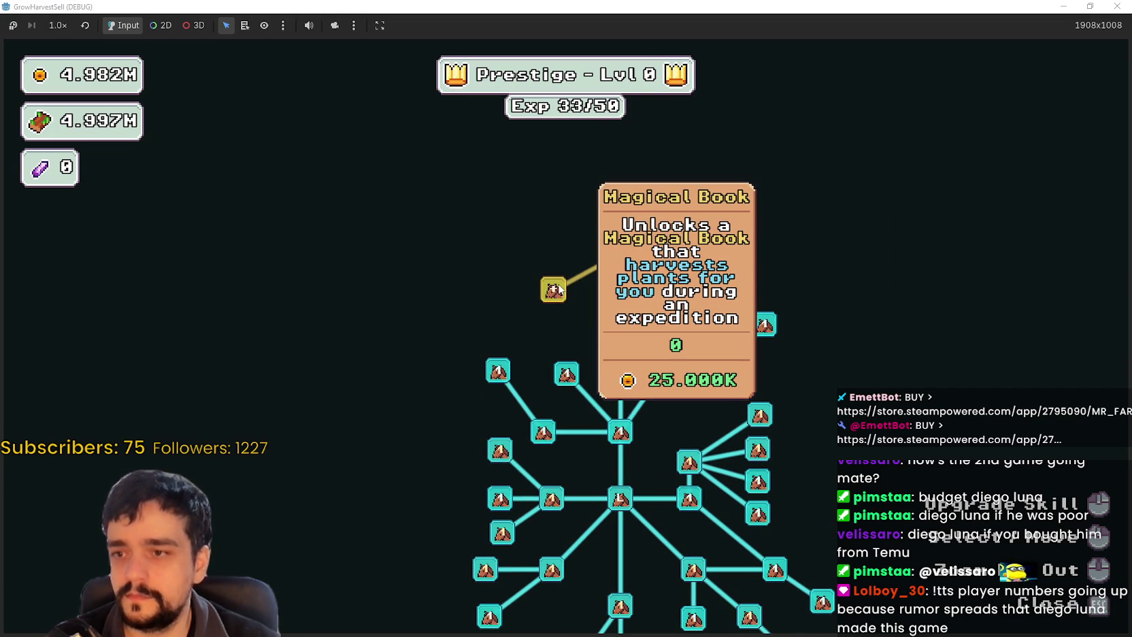
pyautogui.click(555, 289)
pyautogui.press('Escape')
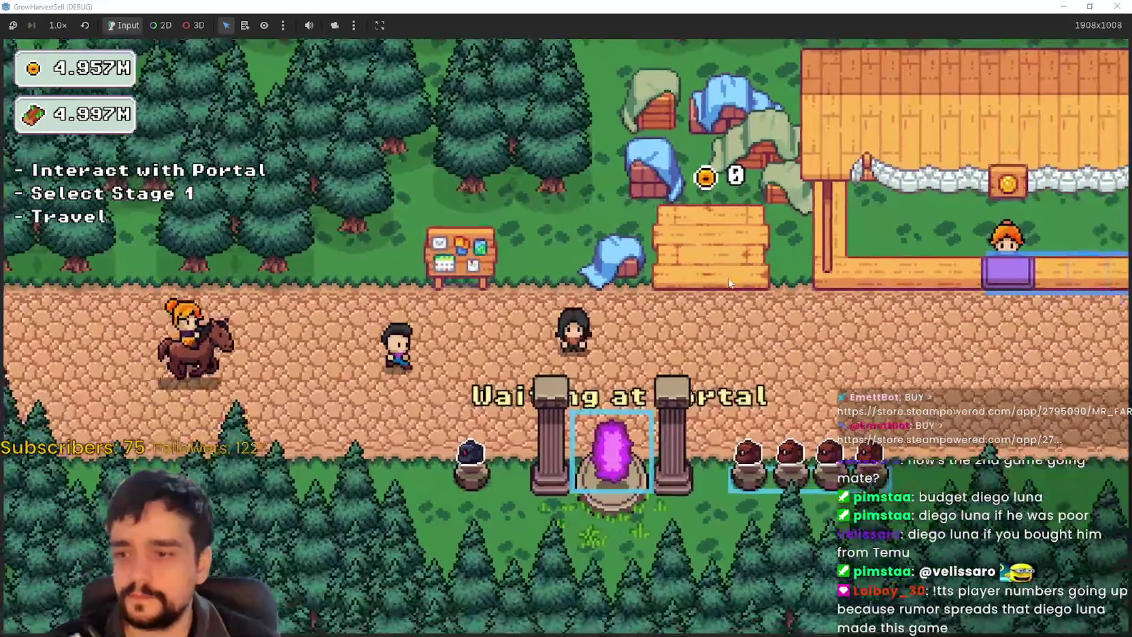
# Walk into the portal and travel to Stage 1, The Forest (forest_1)
pyautogui.press('s')
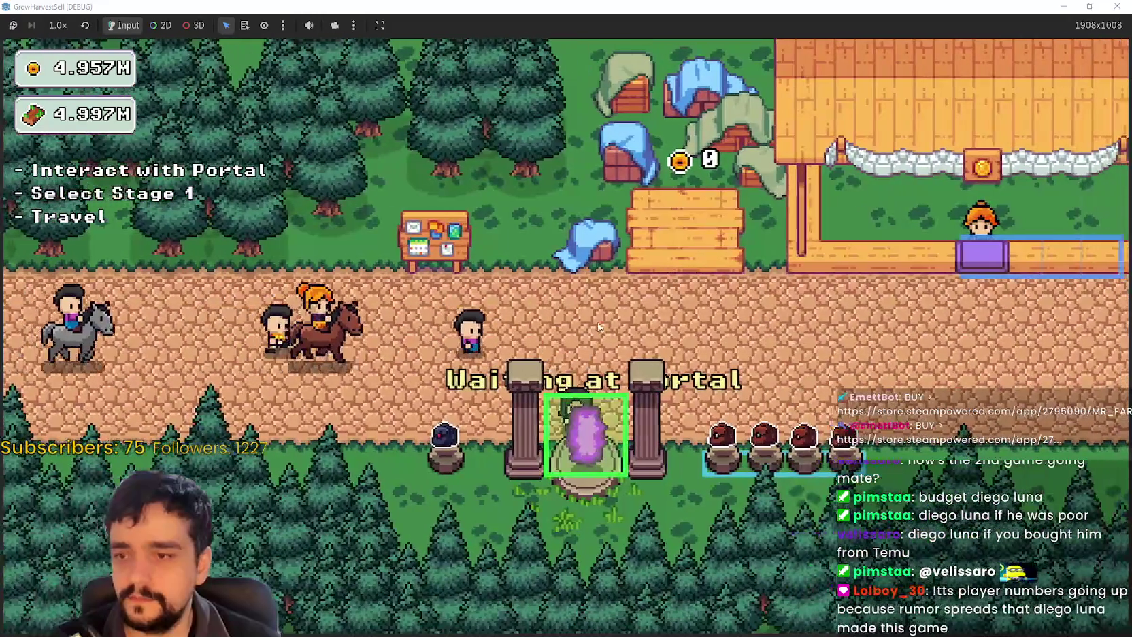
pyautogui.press('e')
pyautogui.click(277, 535)
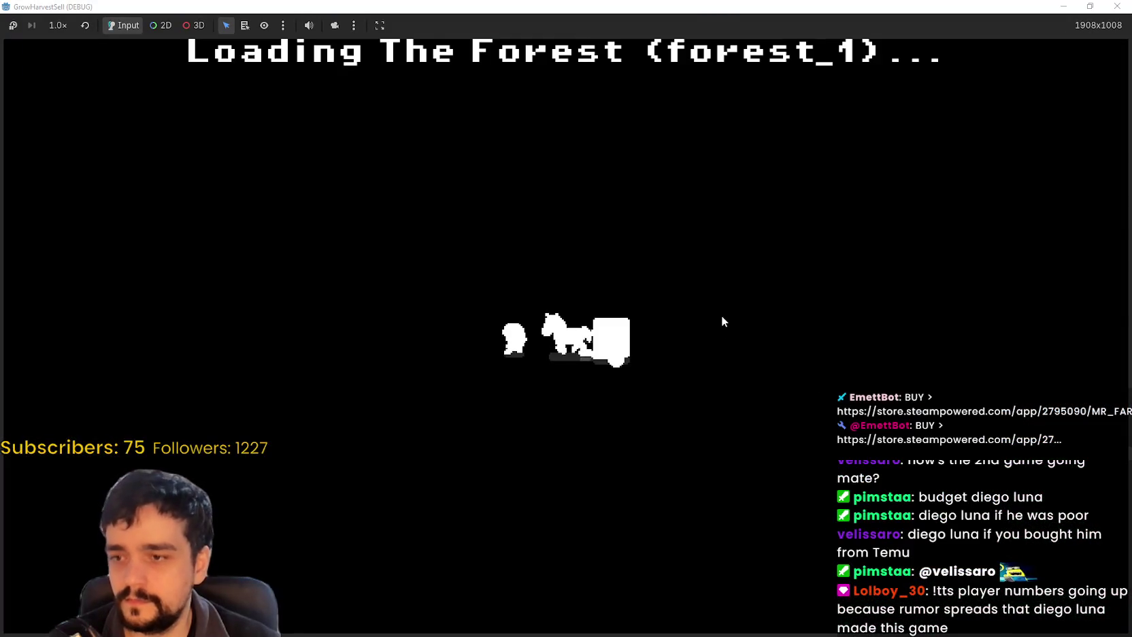
pyautogui.press('s')
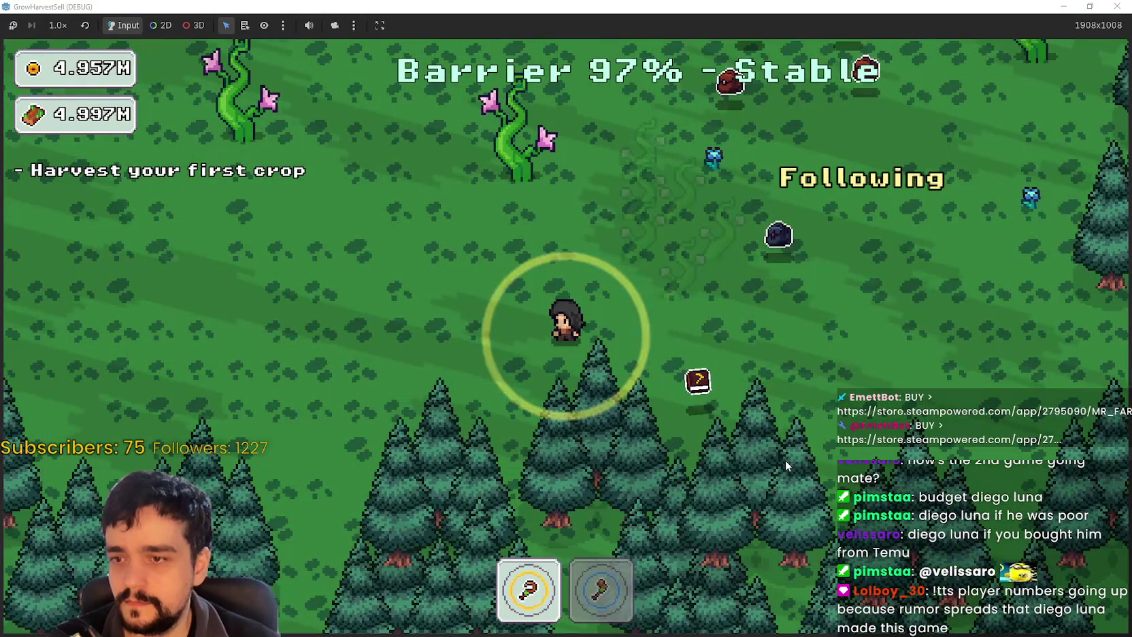
# Walk the player up and left among the beanstalk crops, then back down-right
pyautogui.press('a')
pyautogui.press('w')
pyautogui.press('d')
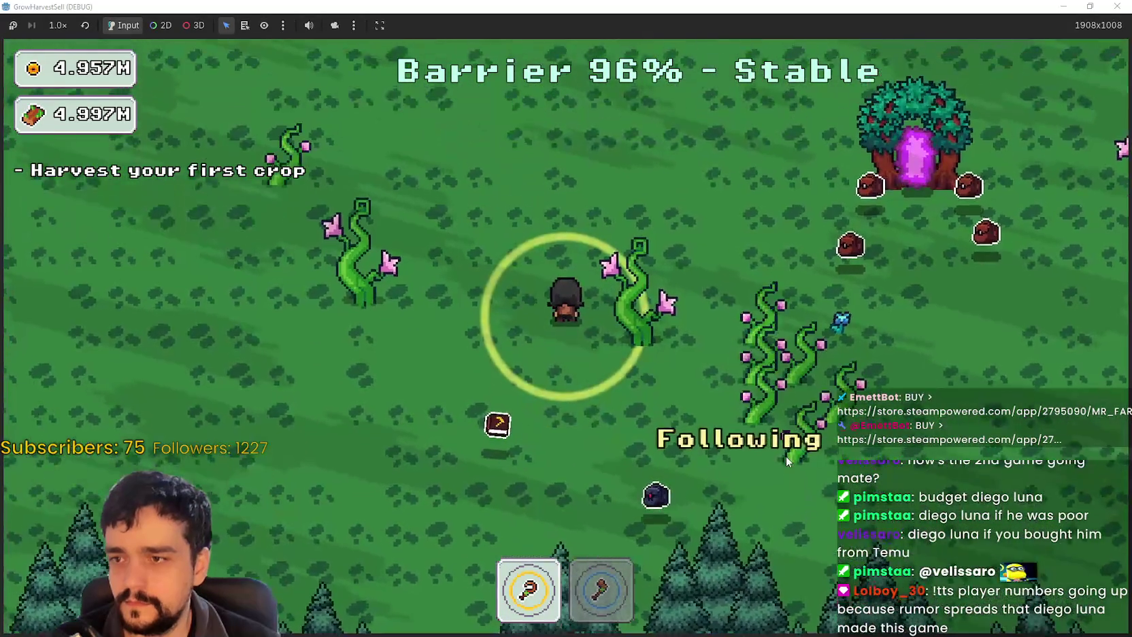
pyautogui.press('a')
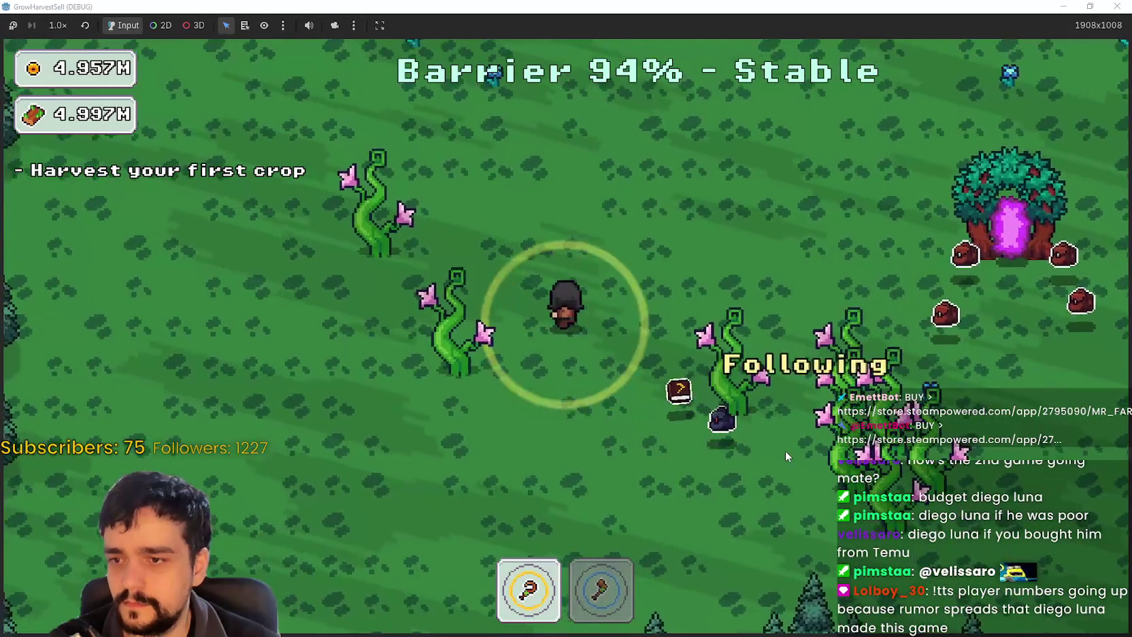
pyautogui.press('w')
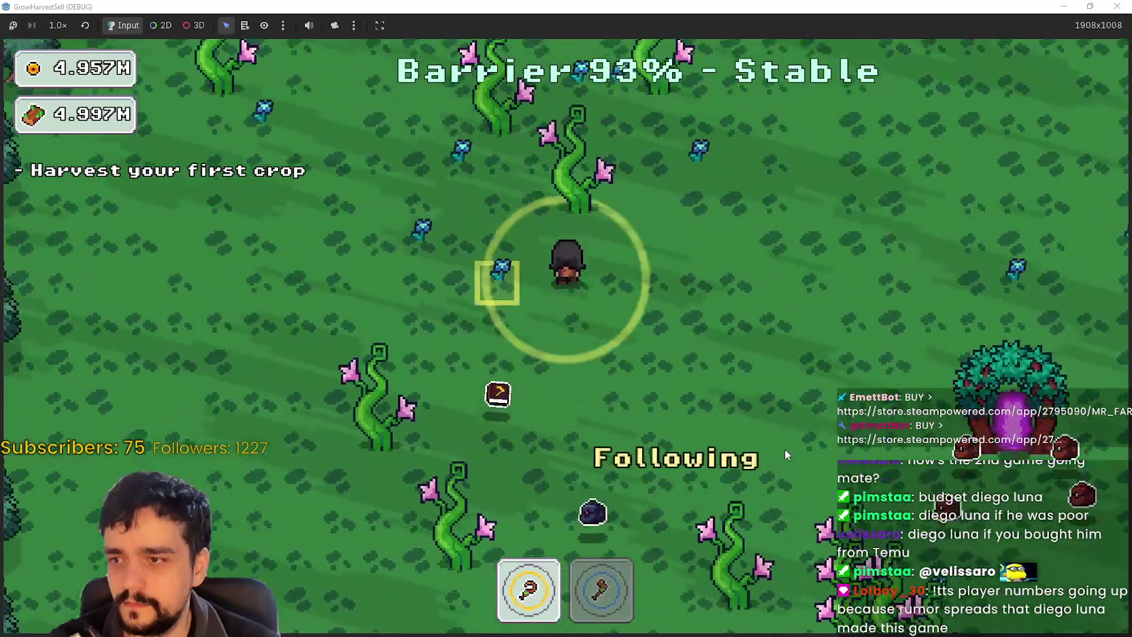
pyautogui.press('w')
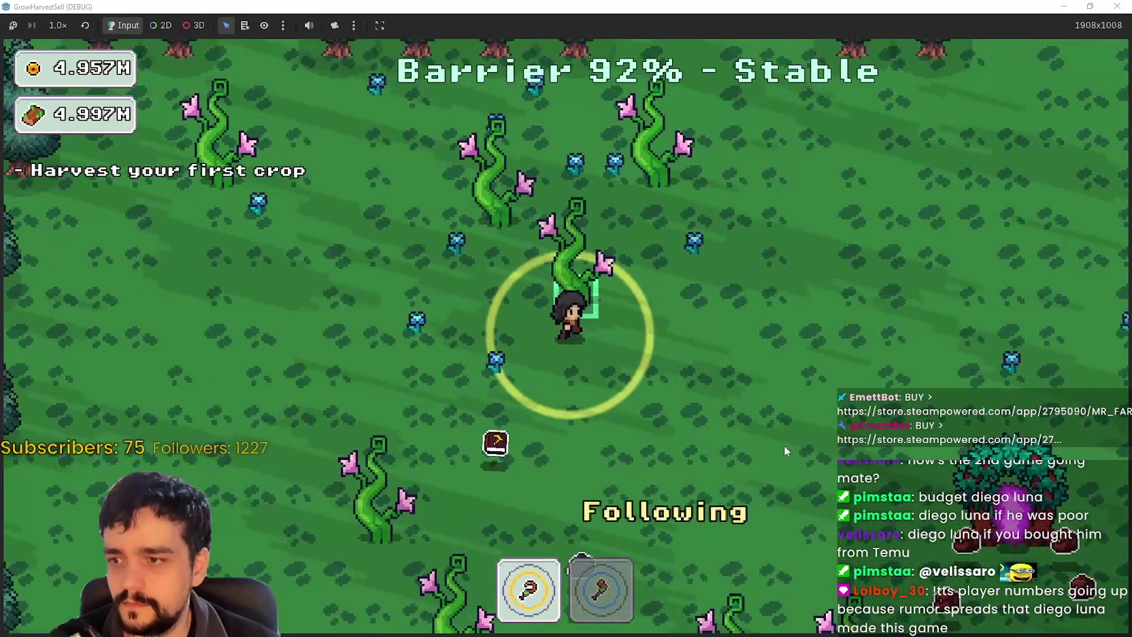
pyautogui.press('a')
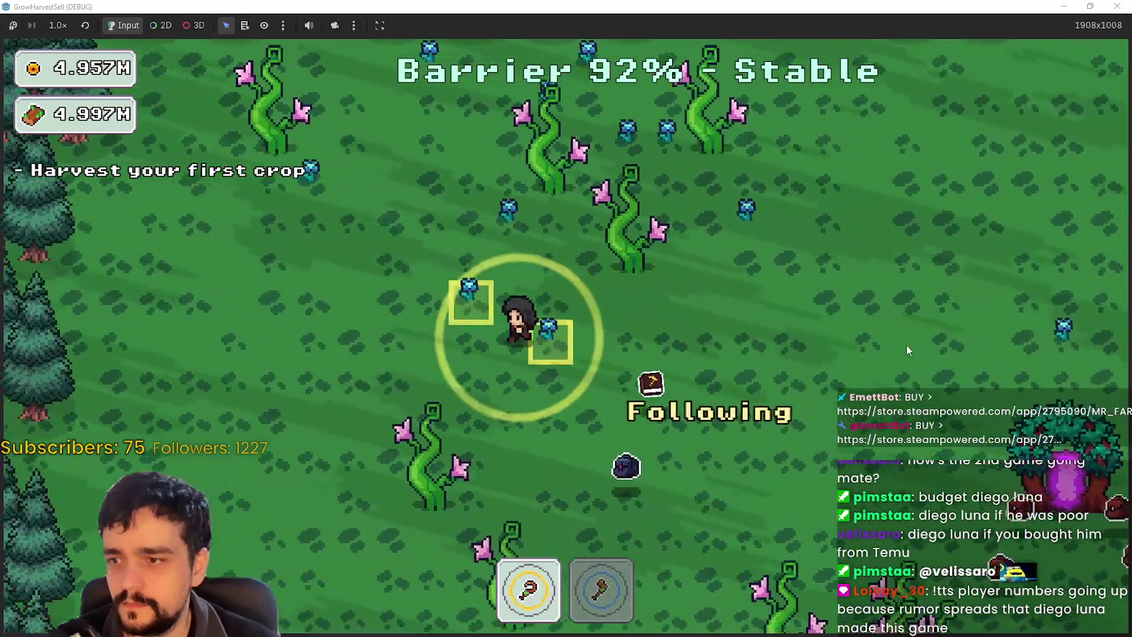
pyautogui.press('w')
pyautogui.press('a')
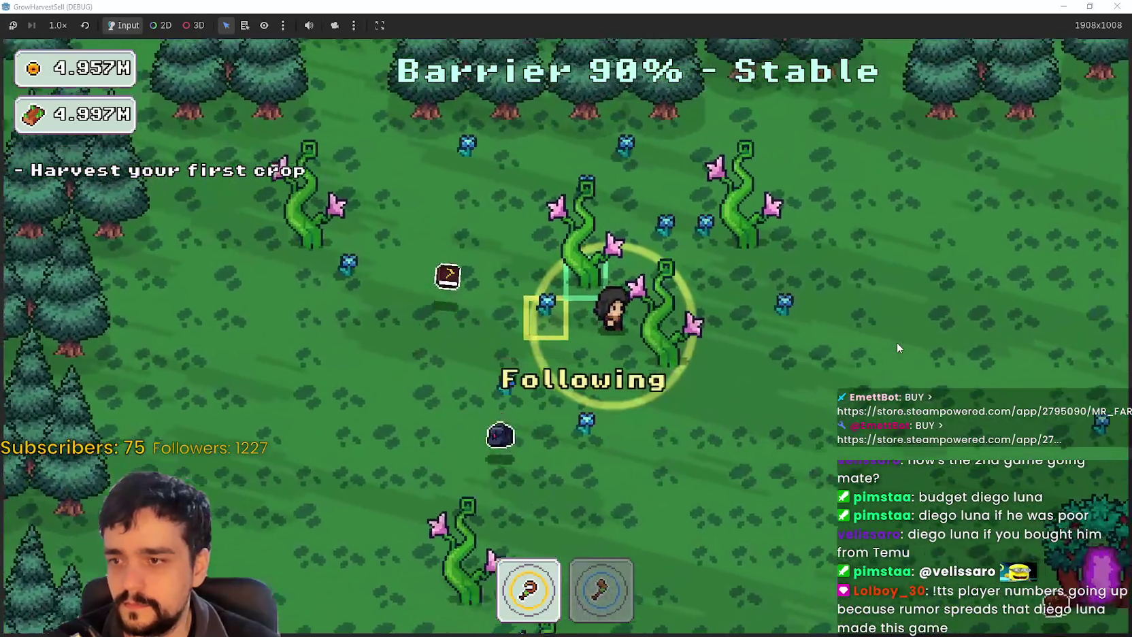
pyautogui.press('s')
pyautogui.press('d')
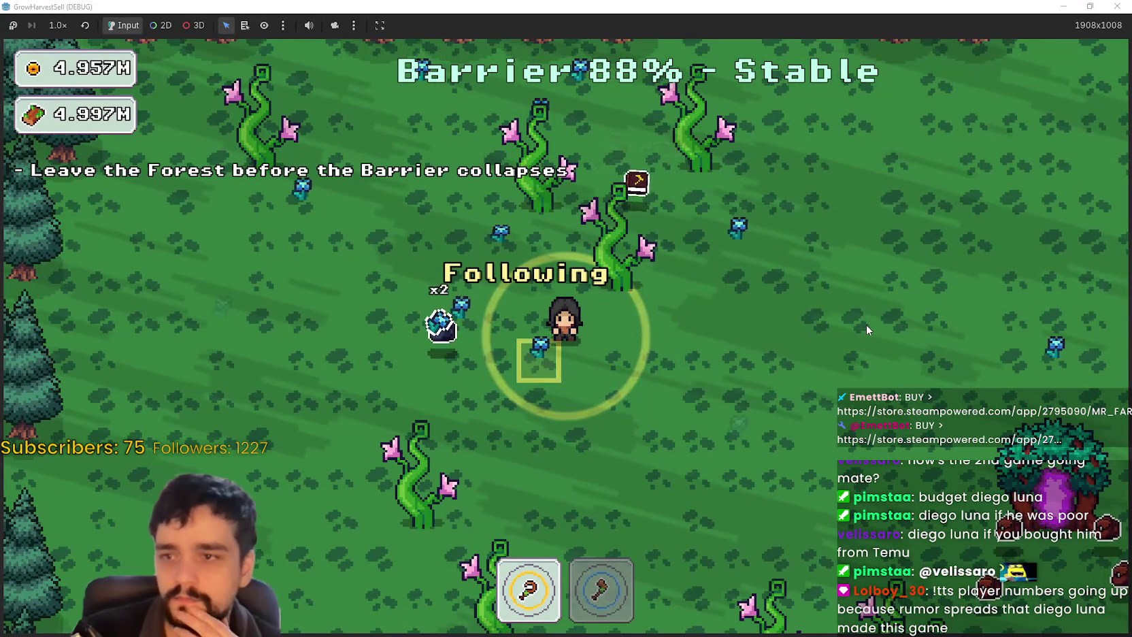
# Walk east toward the portal trees and back west until the barrier reaches 74%
pyautogui.press('d')
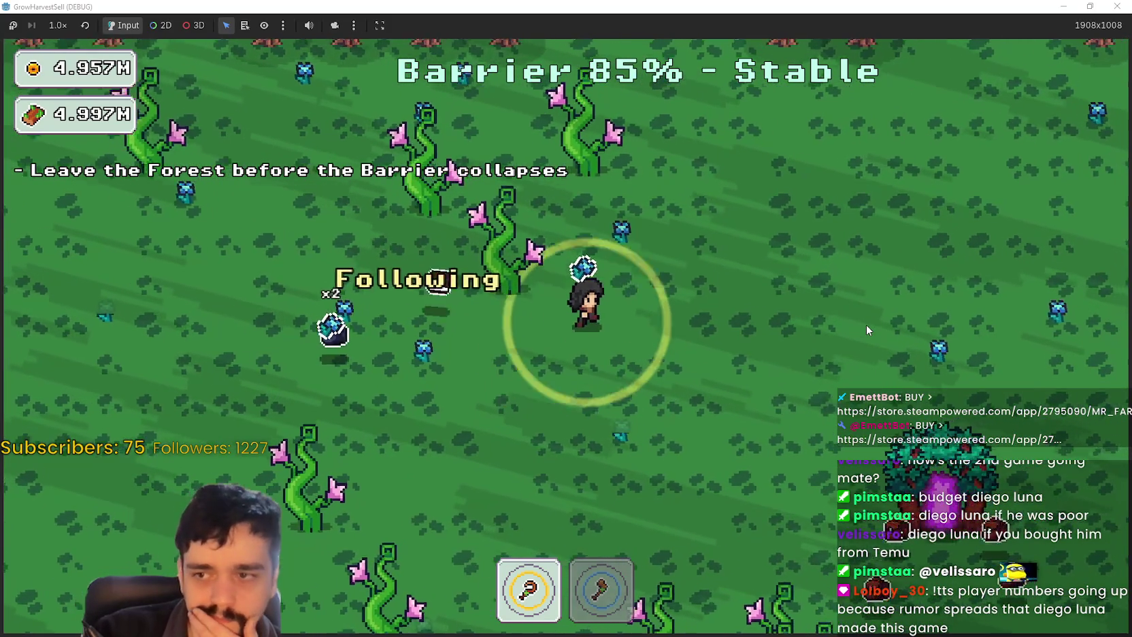
pyautogui.press('w')
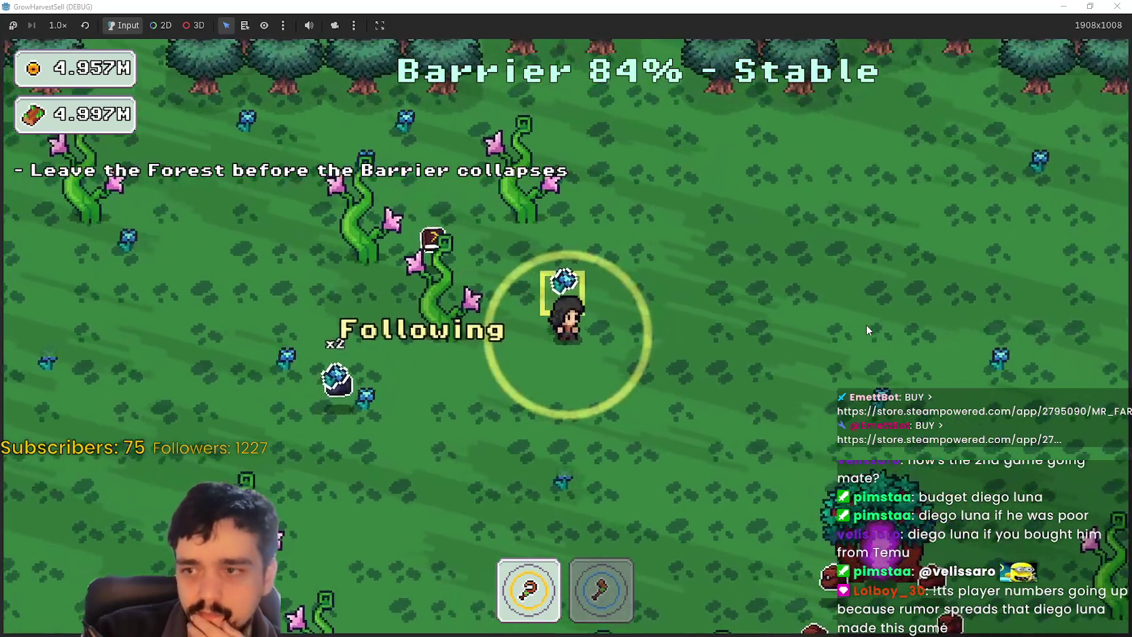
pyautogui.press('d')
pyautogui.press('s')
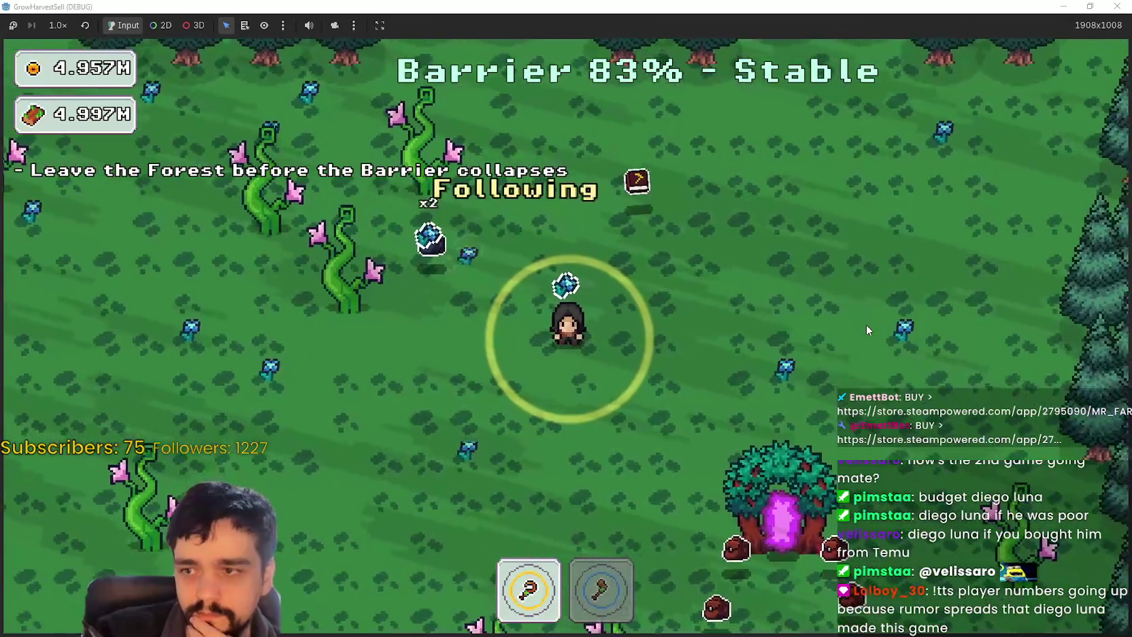
pyautogui.press('a')
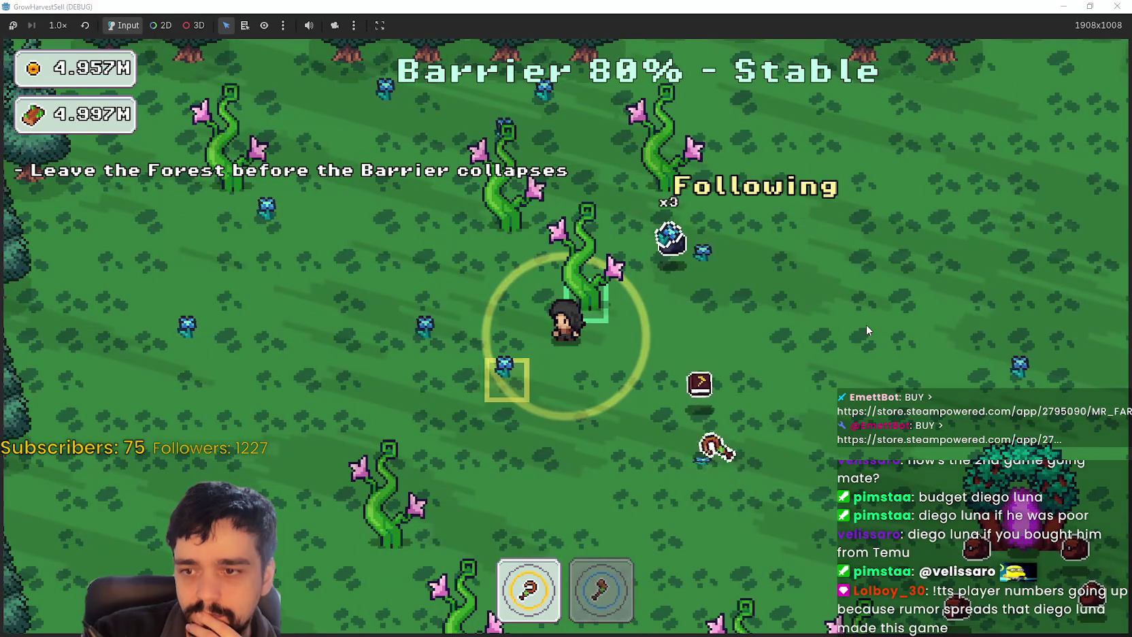
pyautogui.press('s')
pyautogui.press('a')
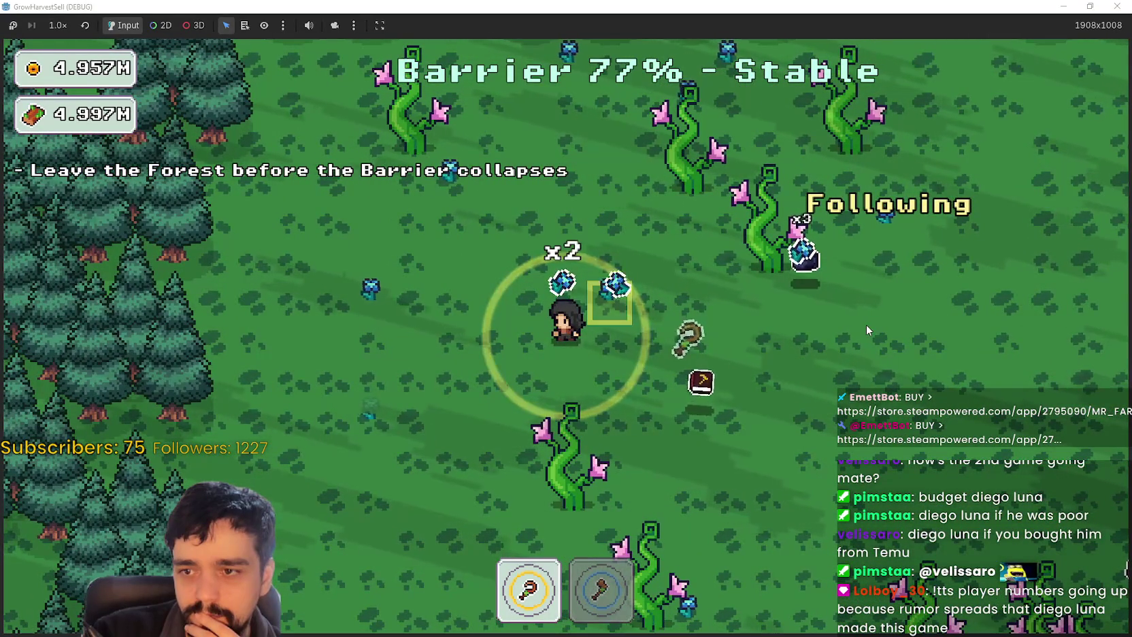
# Roam north, east and west through the forest as the pet count grows
pyautogui.press('w')
pyautogui.press('d')
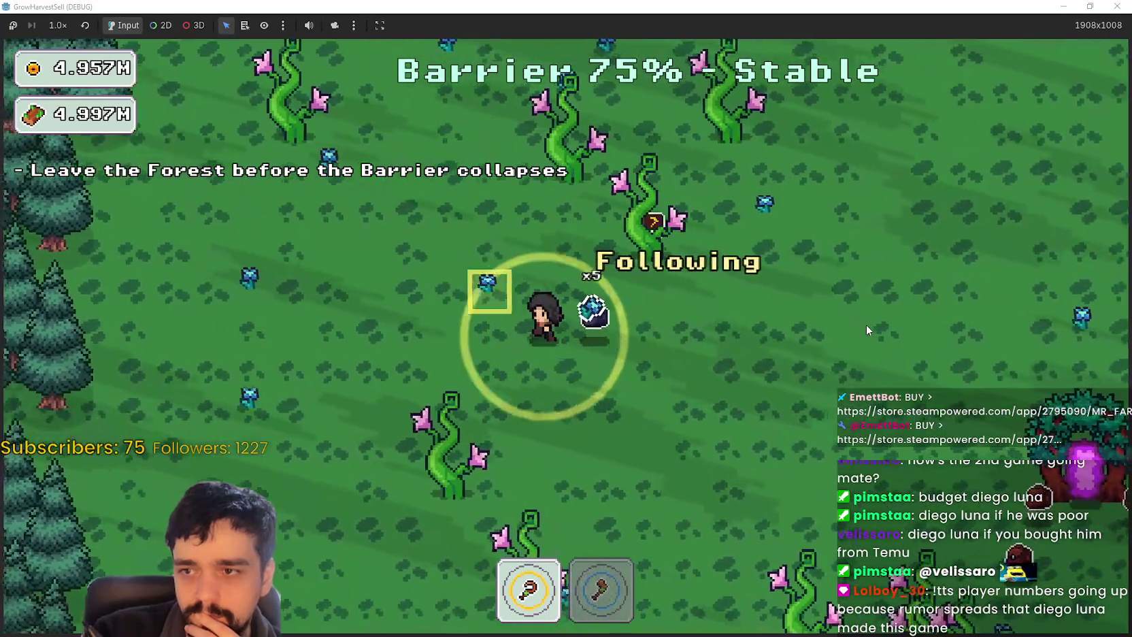
pyautogui.press('a')
pyautogui.press('d')
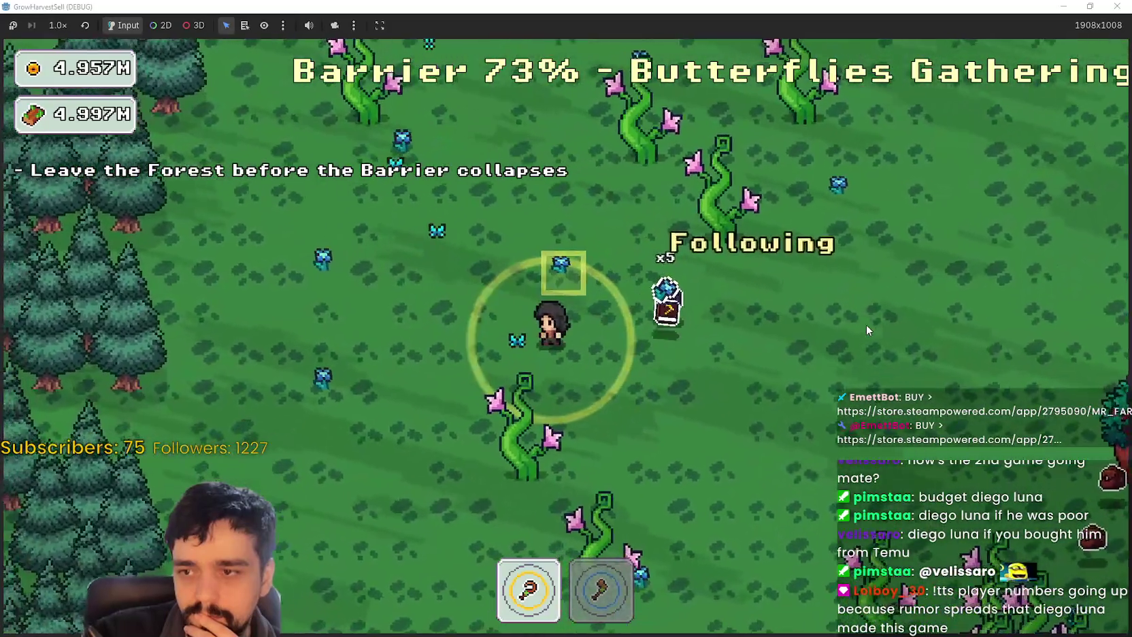
pyautogui.press('a')
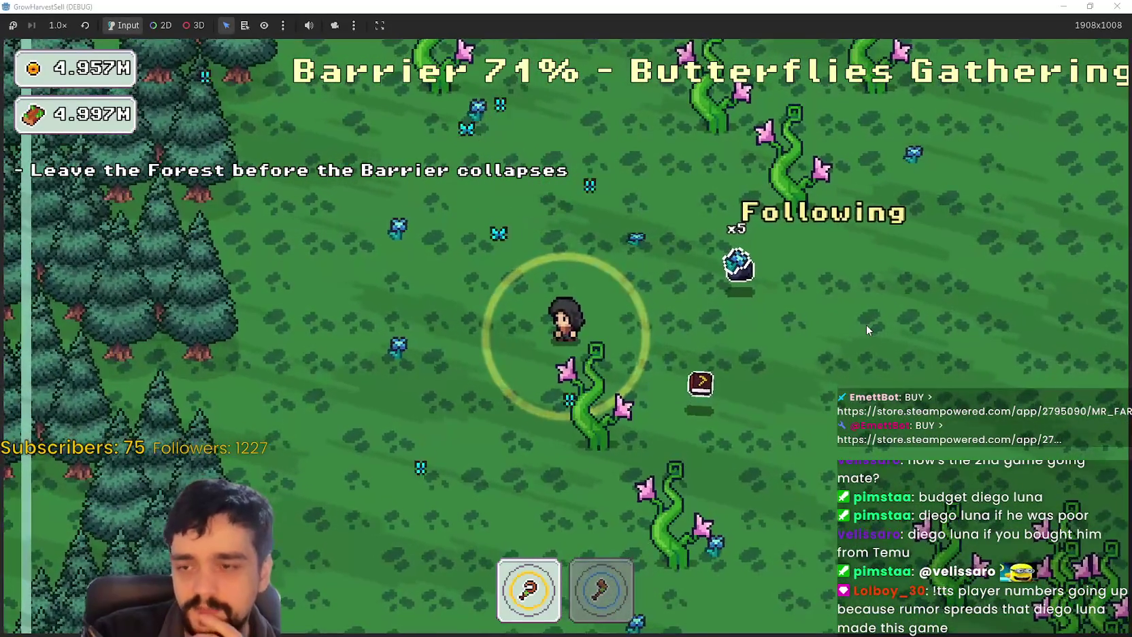
pyautogui.press('w')
pyautogui.press('d')
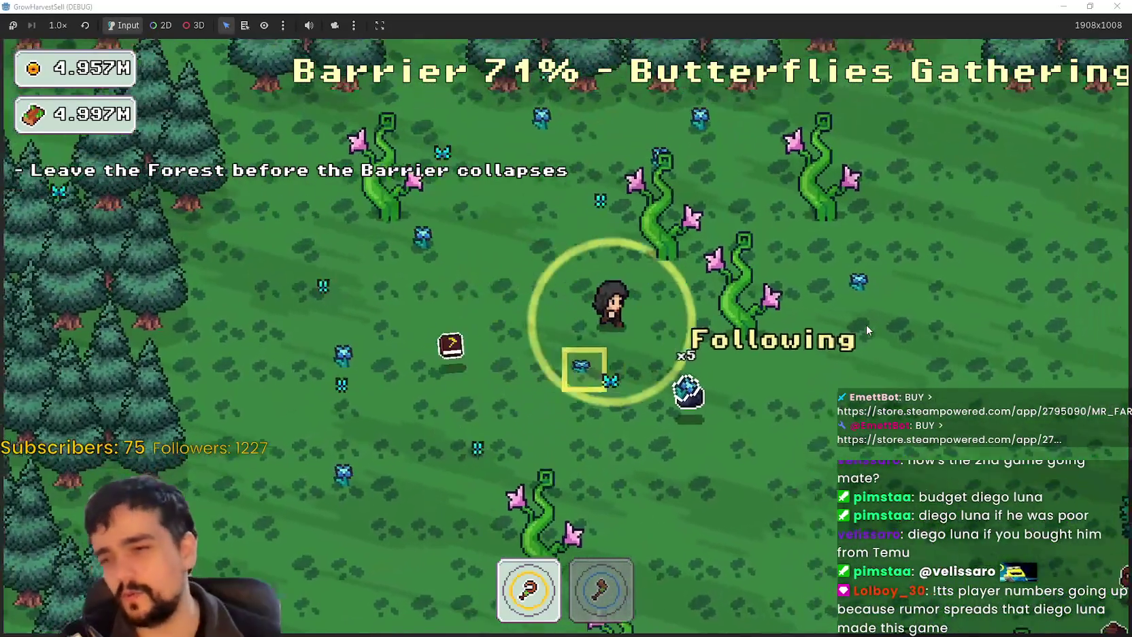
pyautogui.press('d')
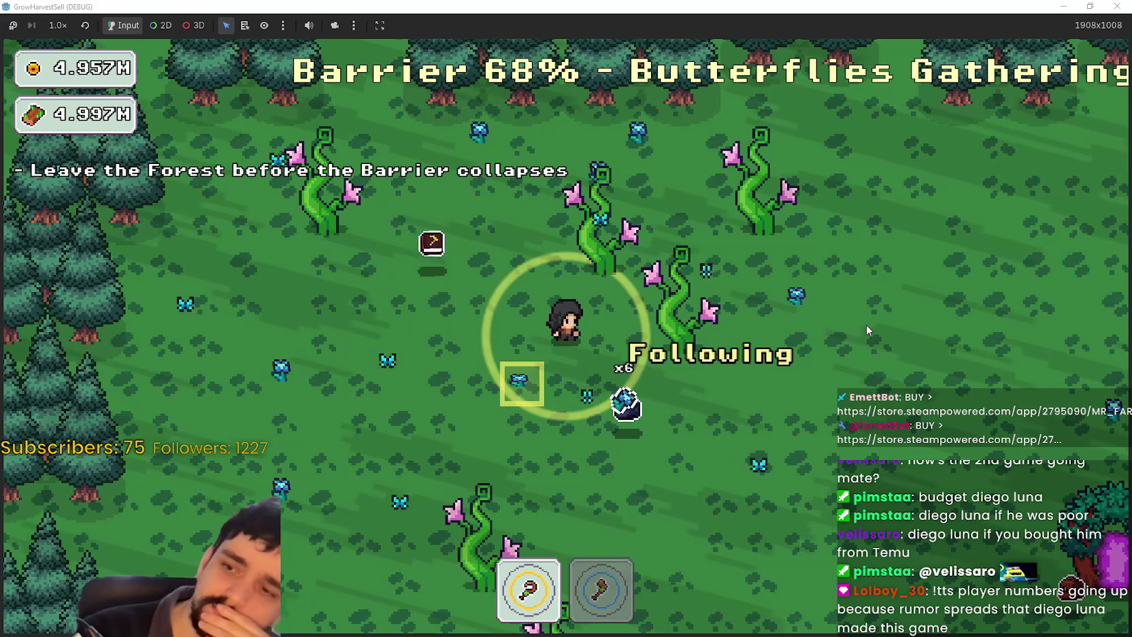
# Walk south-west then north-west until the barrier hits 52% with Mice Encroaching
pyautogui.press('s')
pyautogui.press('w')
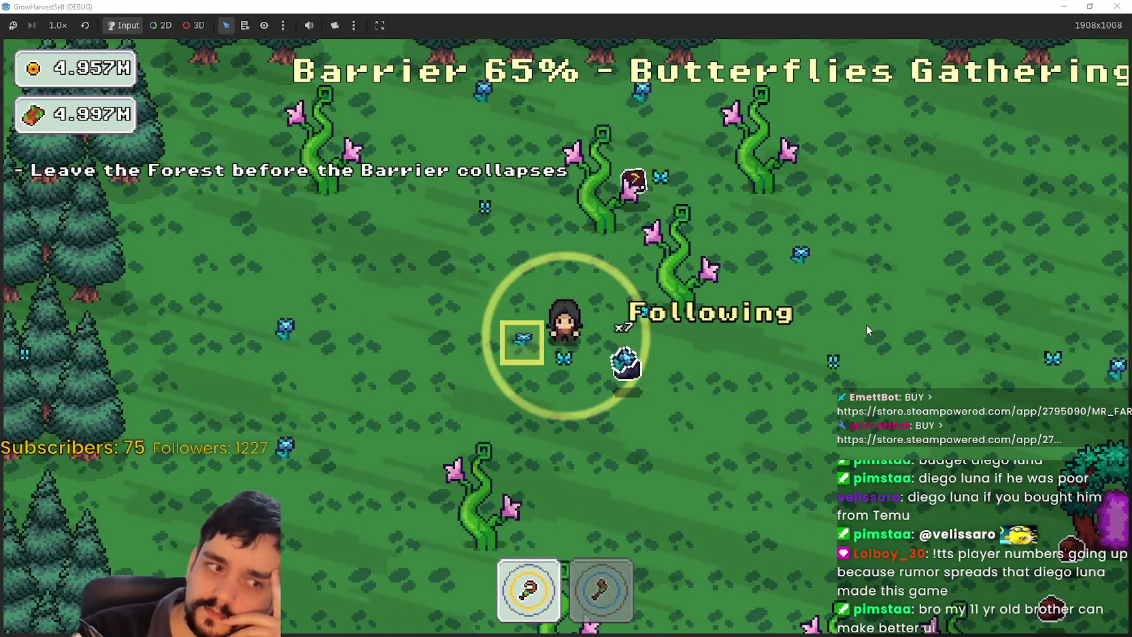
pyautogui.press('a')
pyautogui.press('s')
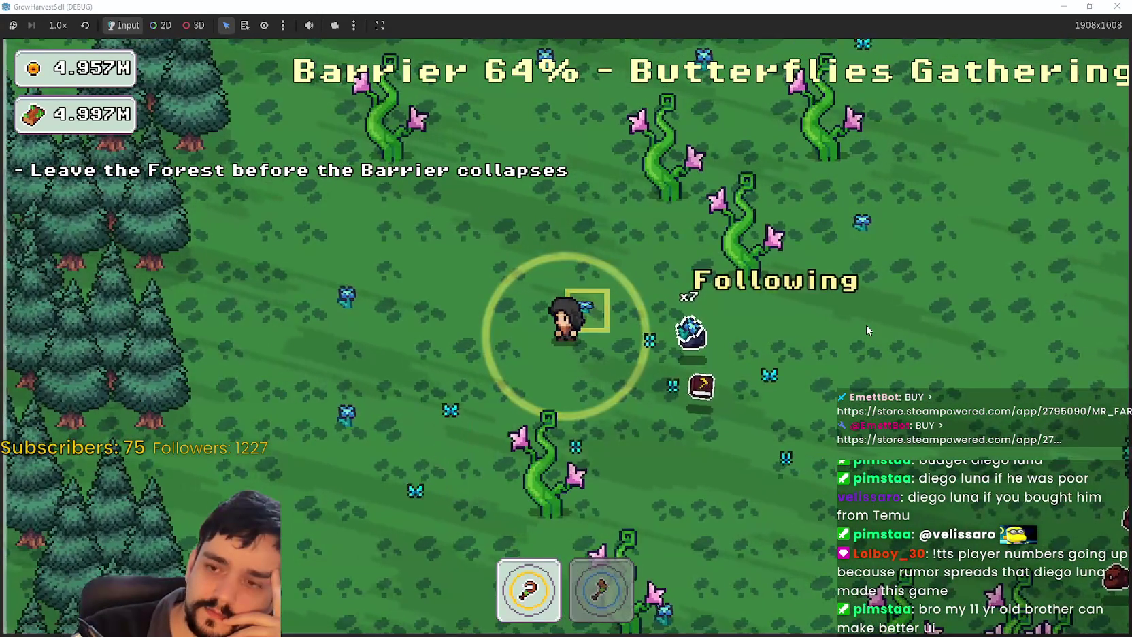
pyautogui.press('w')
pyautogui.press('a')
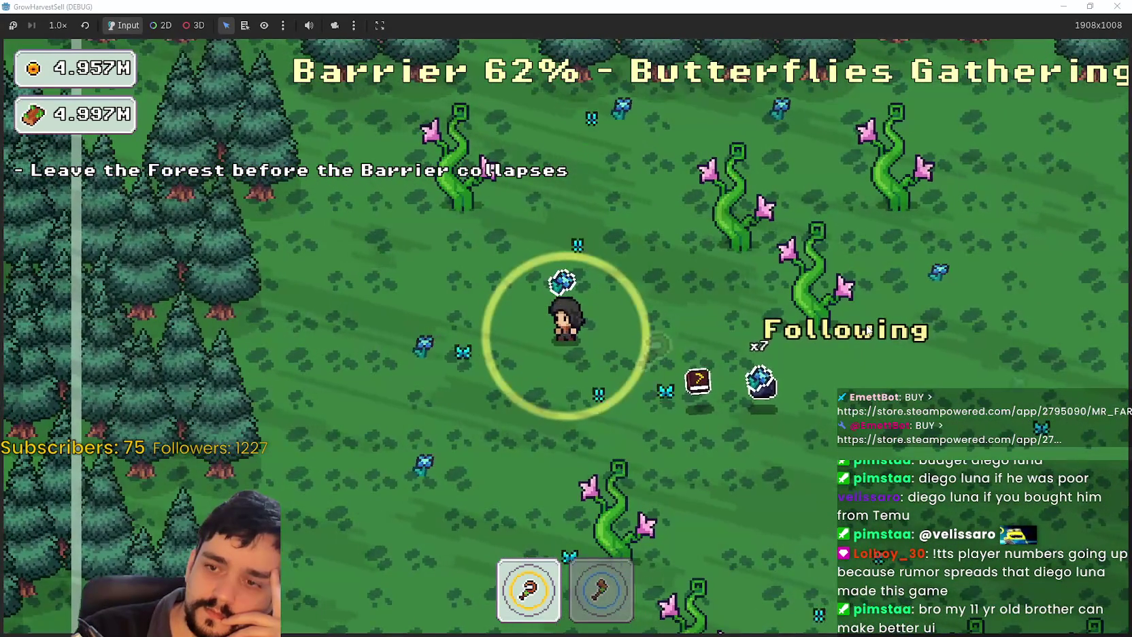
pyautogui.press('w')
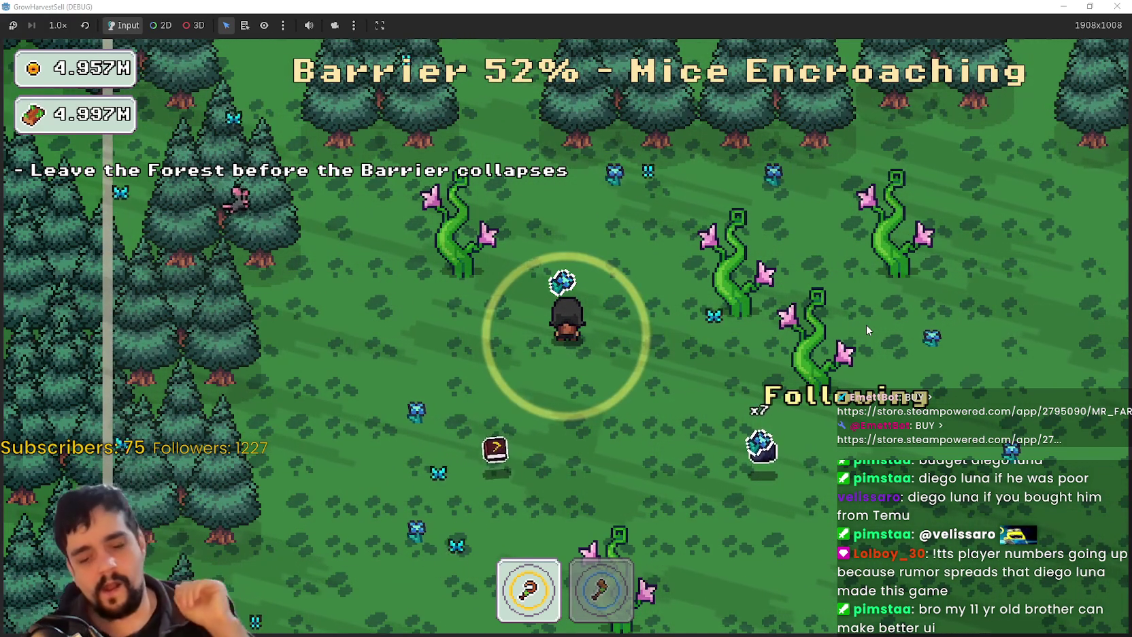
# Walk the character right, then down-left through the forest
pyautogui.press('d')
pyautogui.press('d')
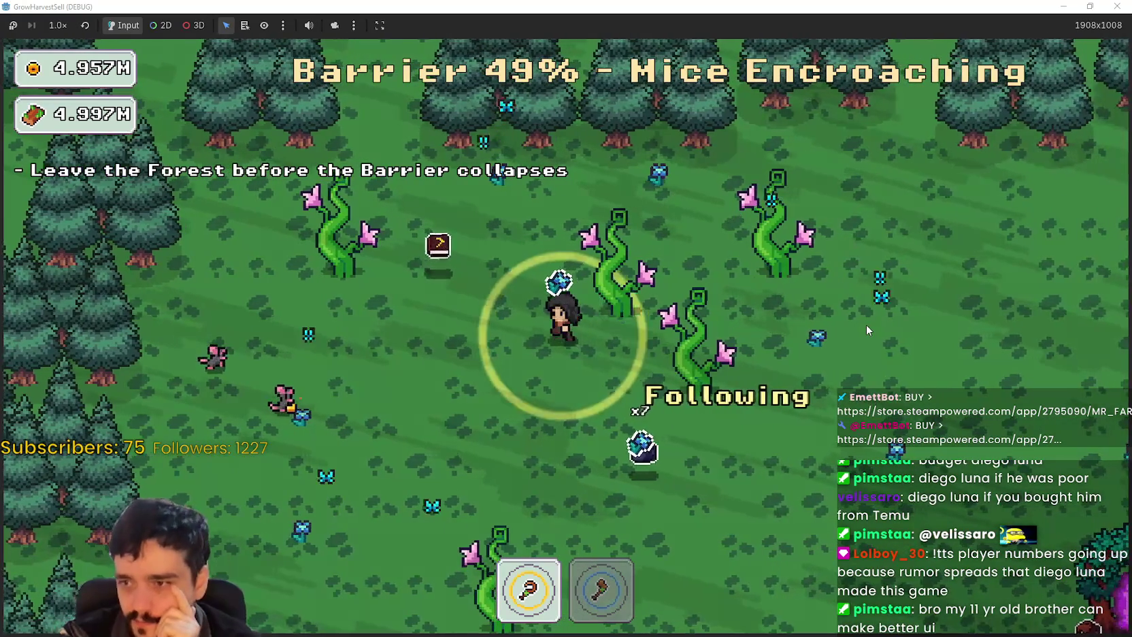
pyautogui.press('s')
pyautogui.press('a')
pyautogui.press('s')
pyautogui.press('a')
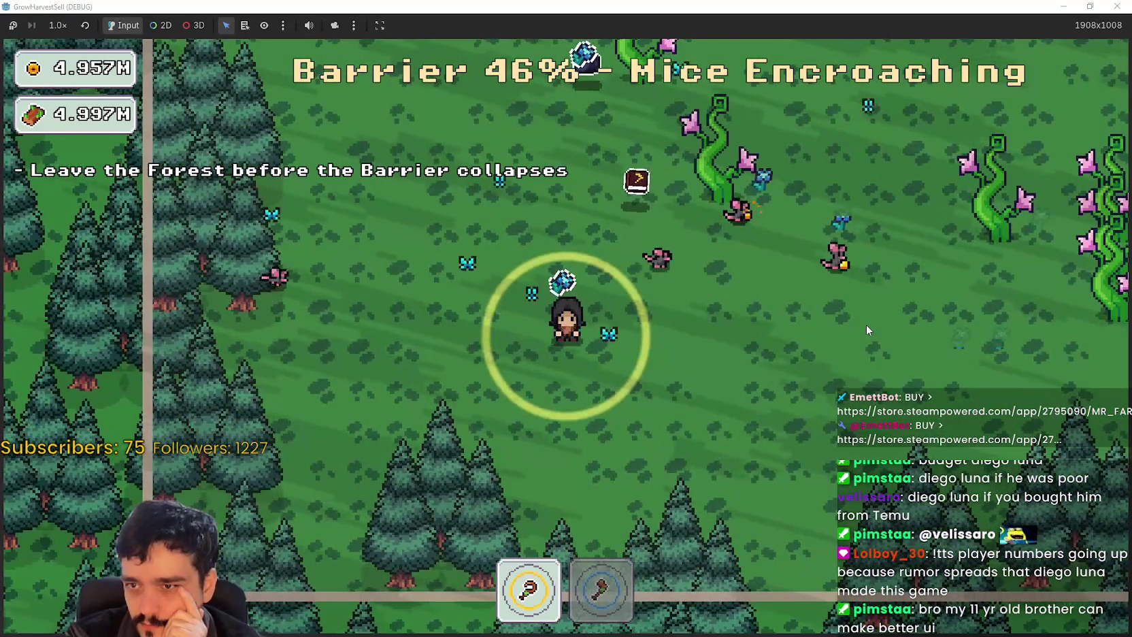
# Head up-right to the portal tree and continue past it
pyautogui.press('d')
pyautogui.press('w')
pyautogui.press('d')
pyautogui.press('w')
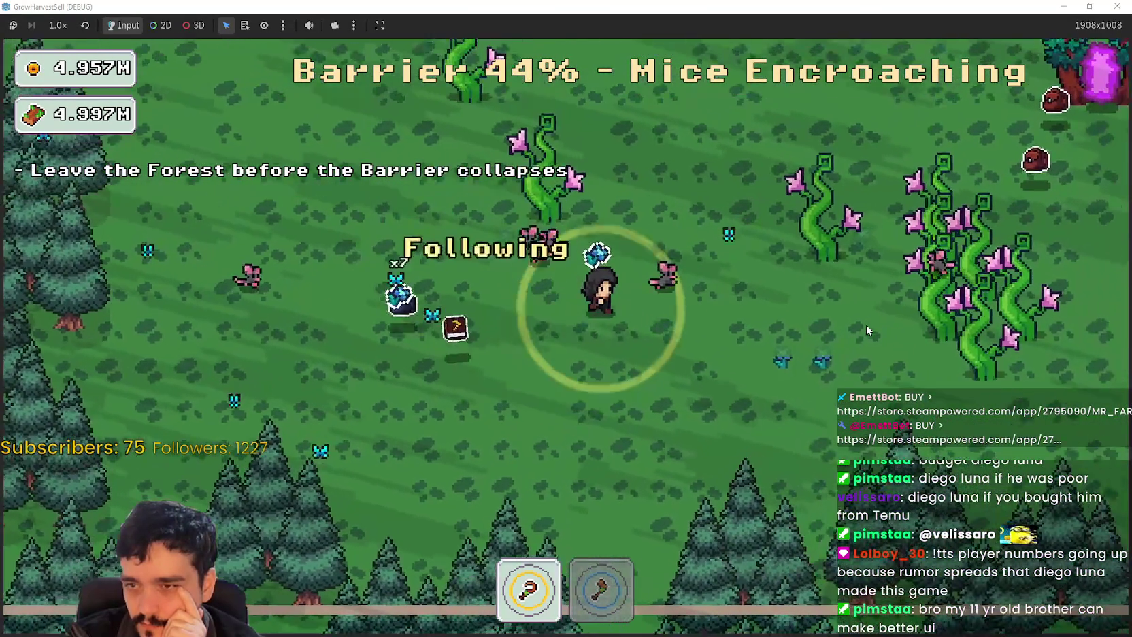
pyautogui.press('d')
pyautogui.press('w')
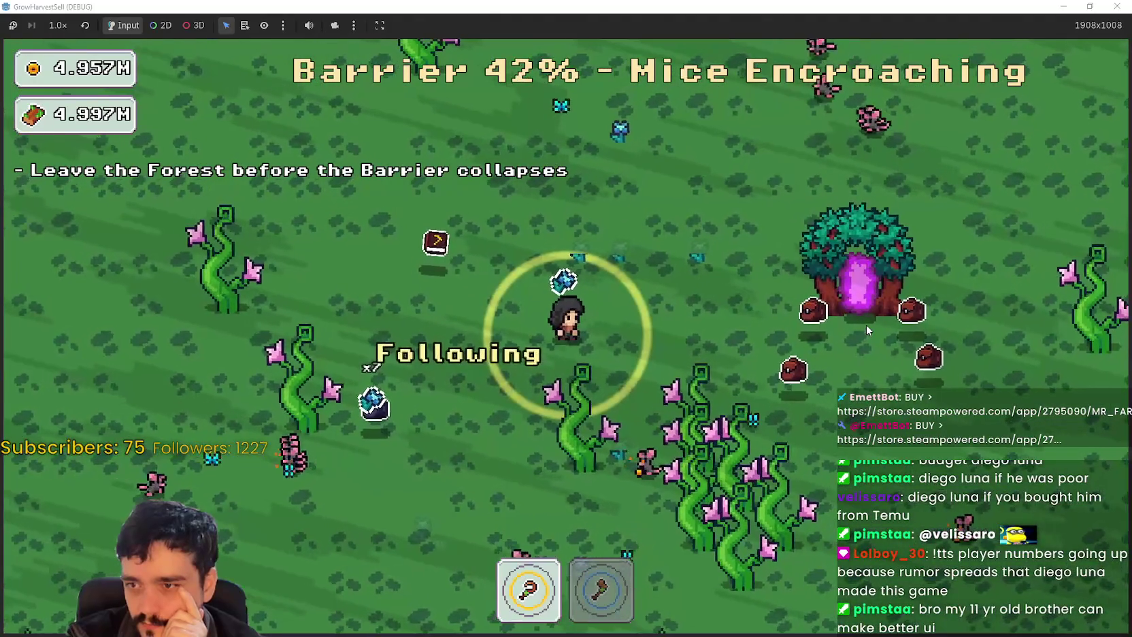
pyautogui.press('d')
pyautogui.press('w')
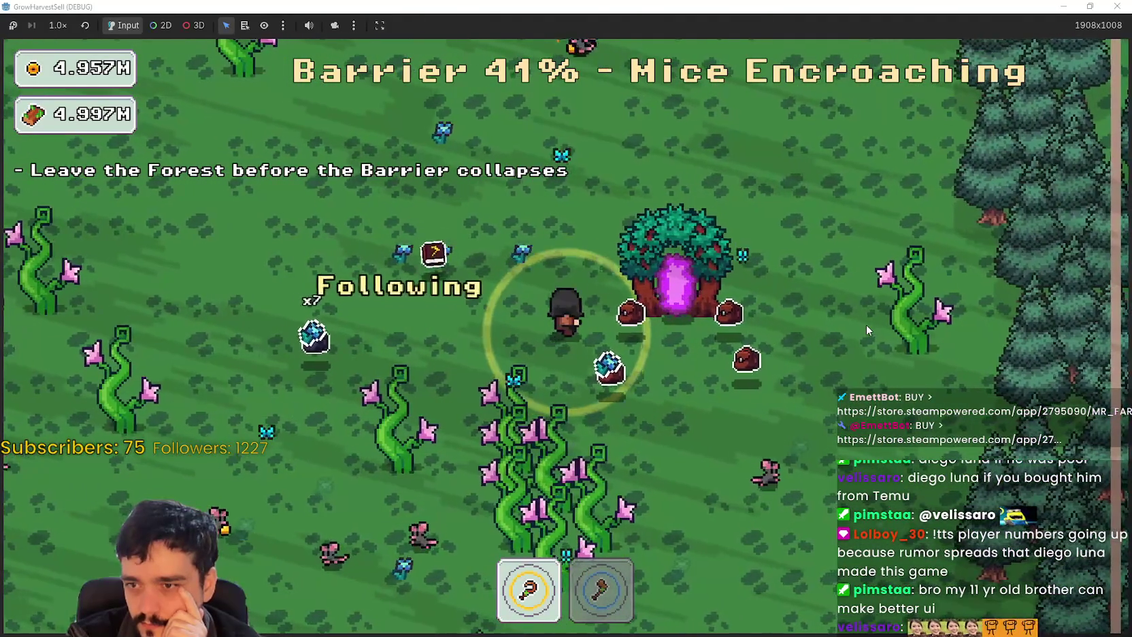
pyautogui.press('d')
pyautogui.press('w')
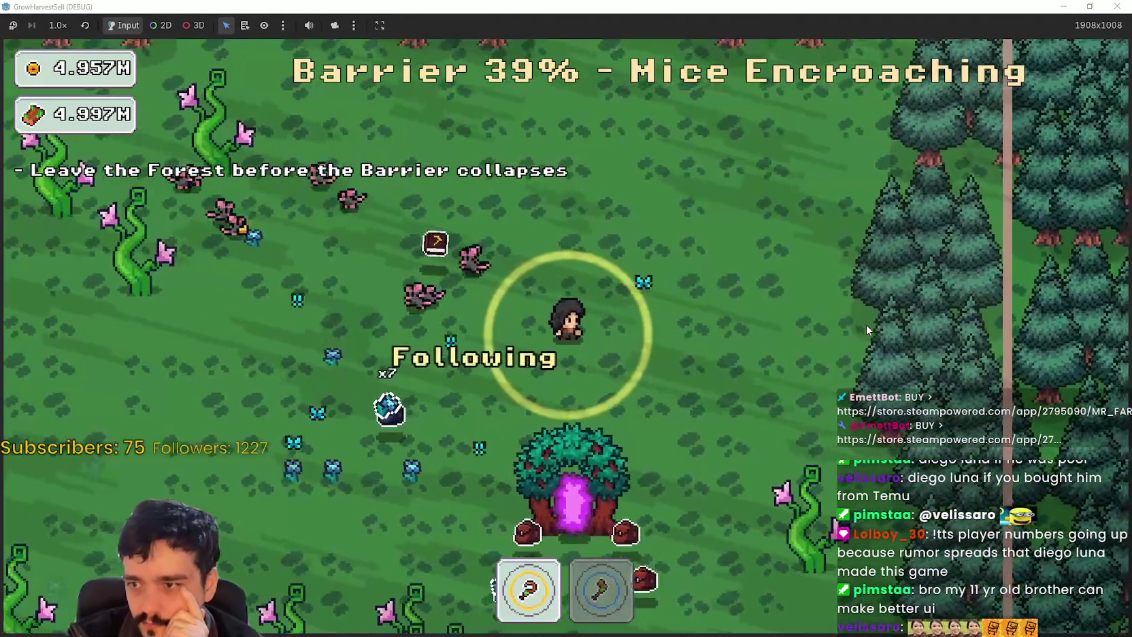
# Turn back left away from the portal tree as the barrier drops to Pigs Charging
pyautogui.press('a')
pyautogui.press('w')
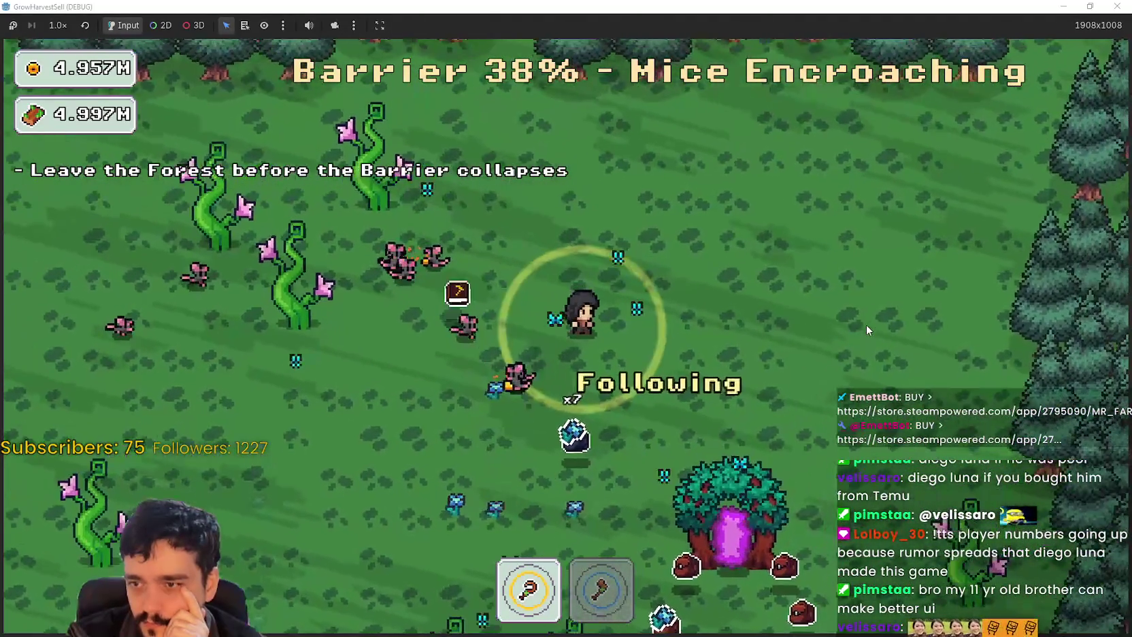
pyautogui.press('s')
pyautogui.press('a')
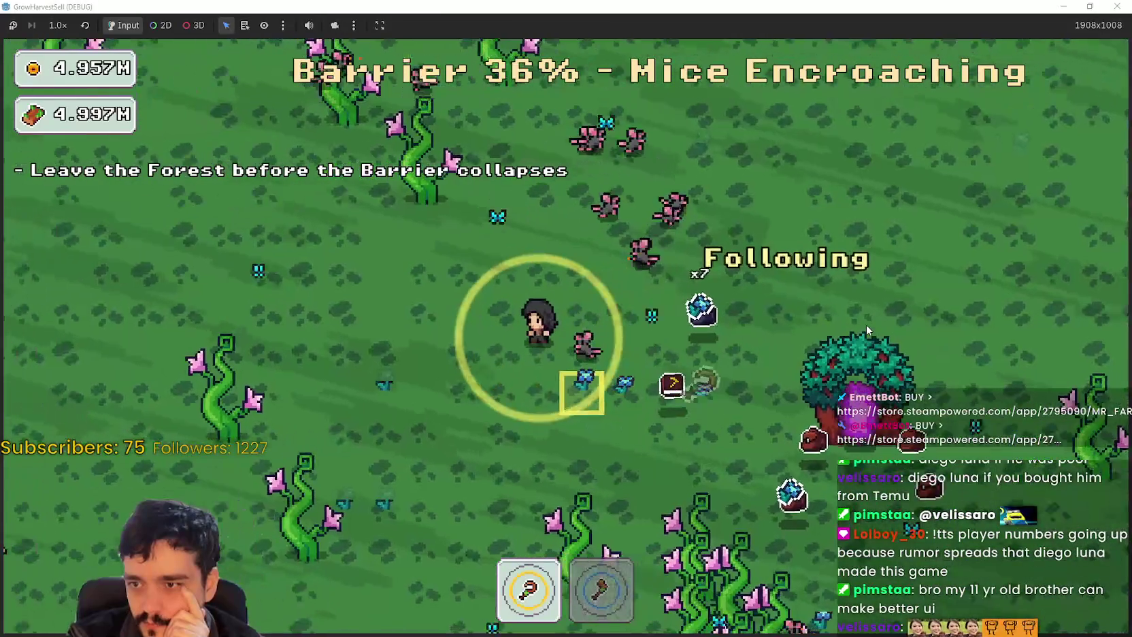
pyautogui.press('a')
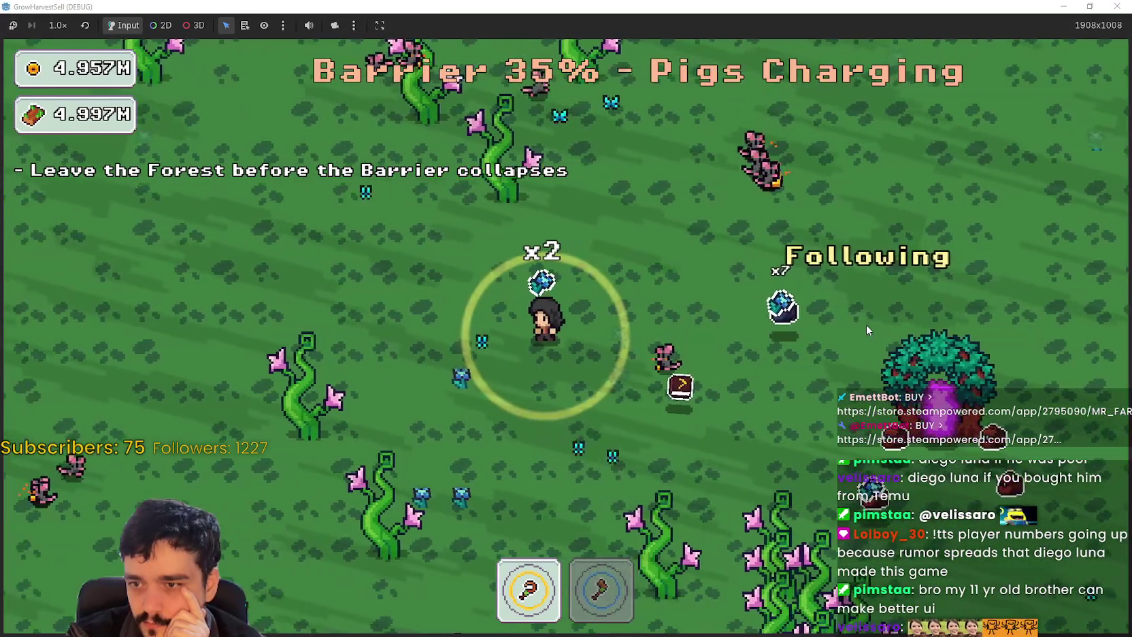
pyautogui.press('a')
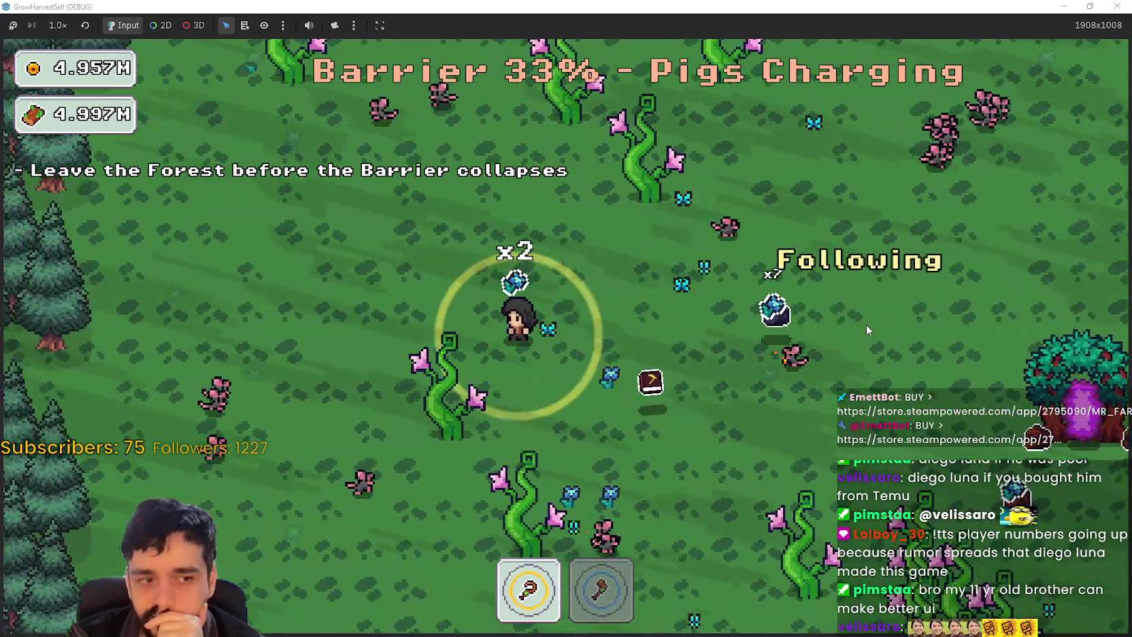